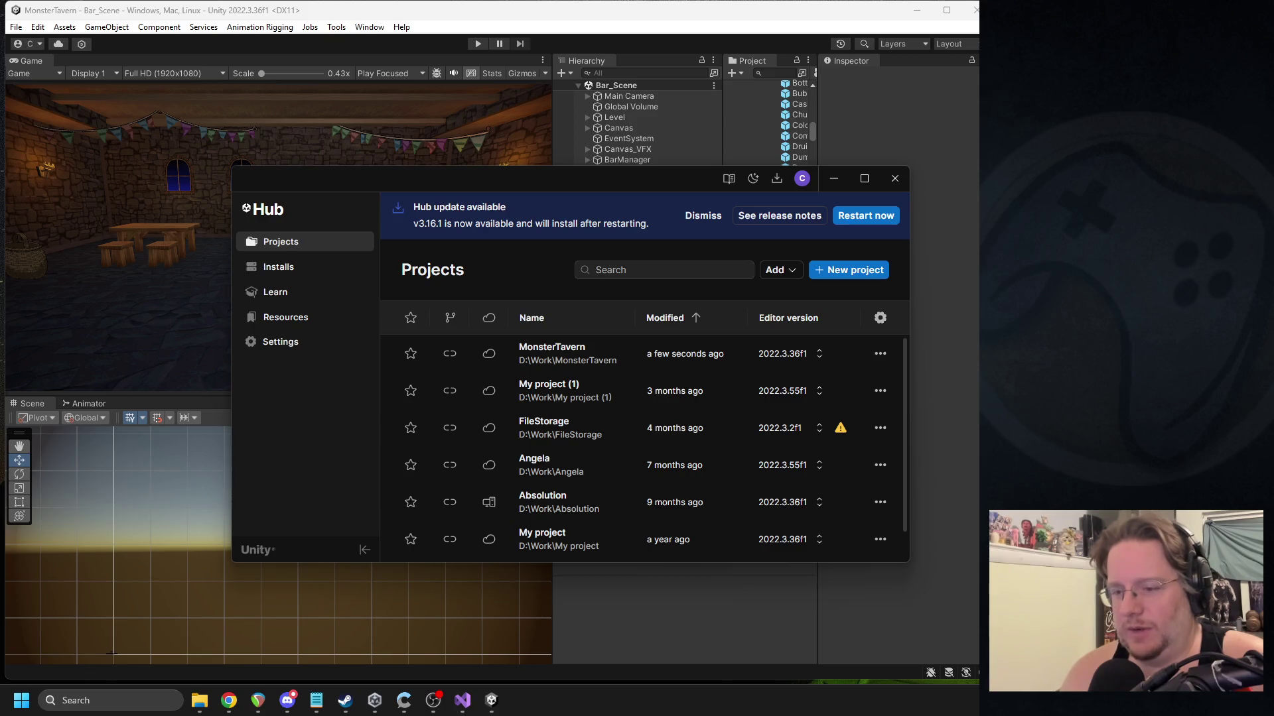
Hide the Unity Hub window and bring up the TCStats.cs code in Visual Studio.
click(834, 179)
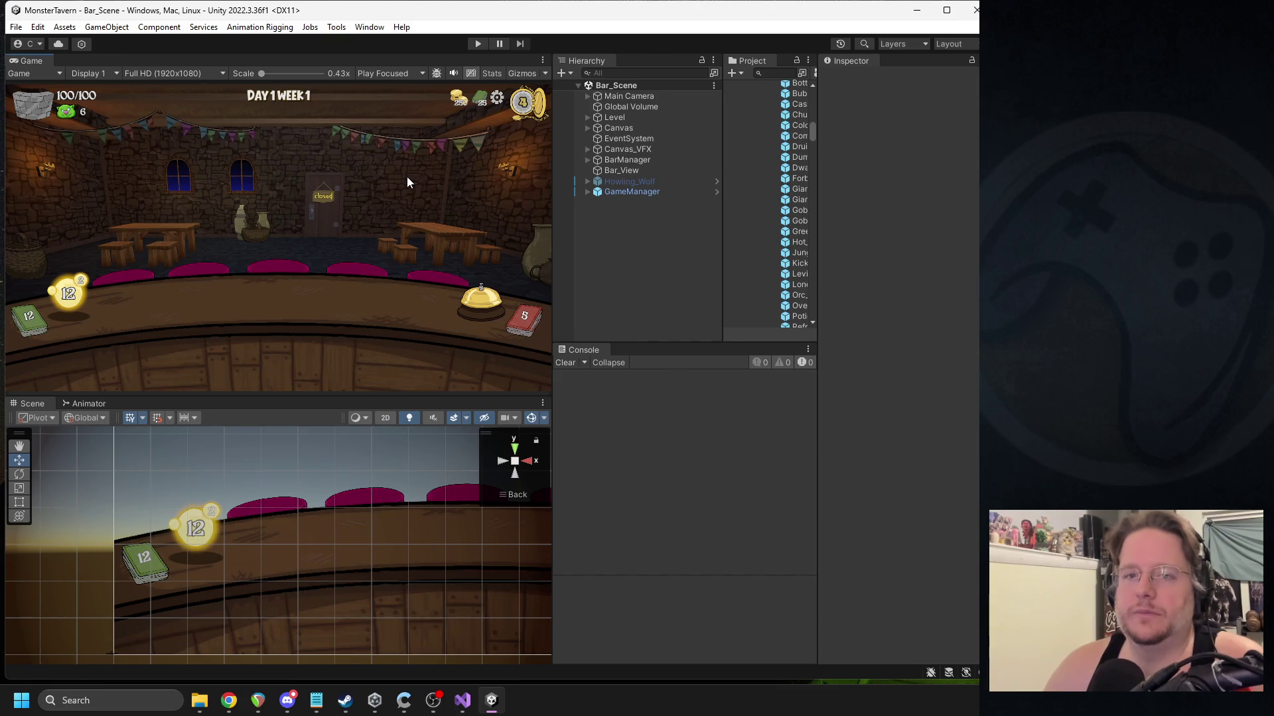
click(462, 701)
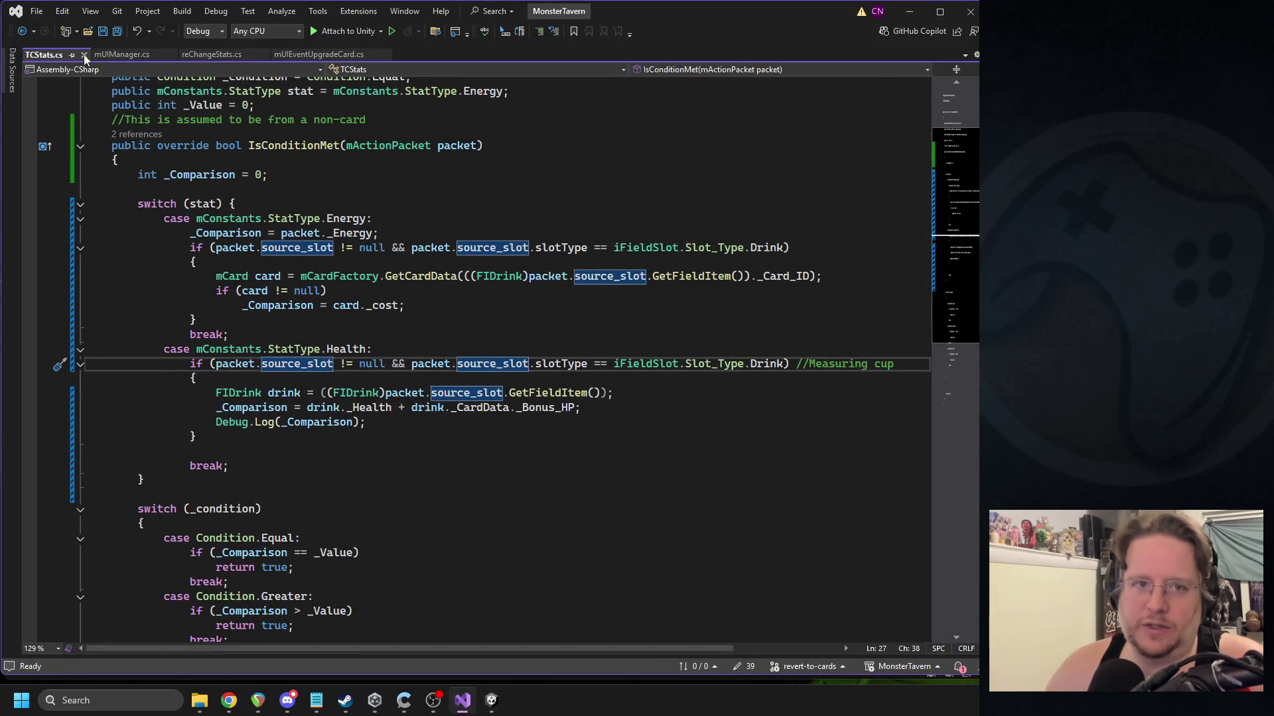
Close TCStats.cs and move CloseShopSign's coins SetActive(false) line out of OnComplete, after anchoredPosition.
click(84, 55)
scroll(264, 406, down, 4)
scroll(264, 406, up, 4)
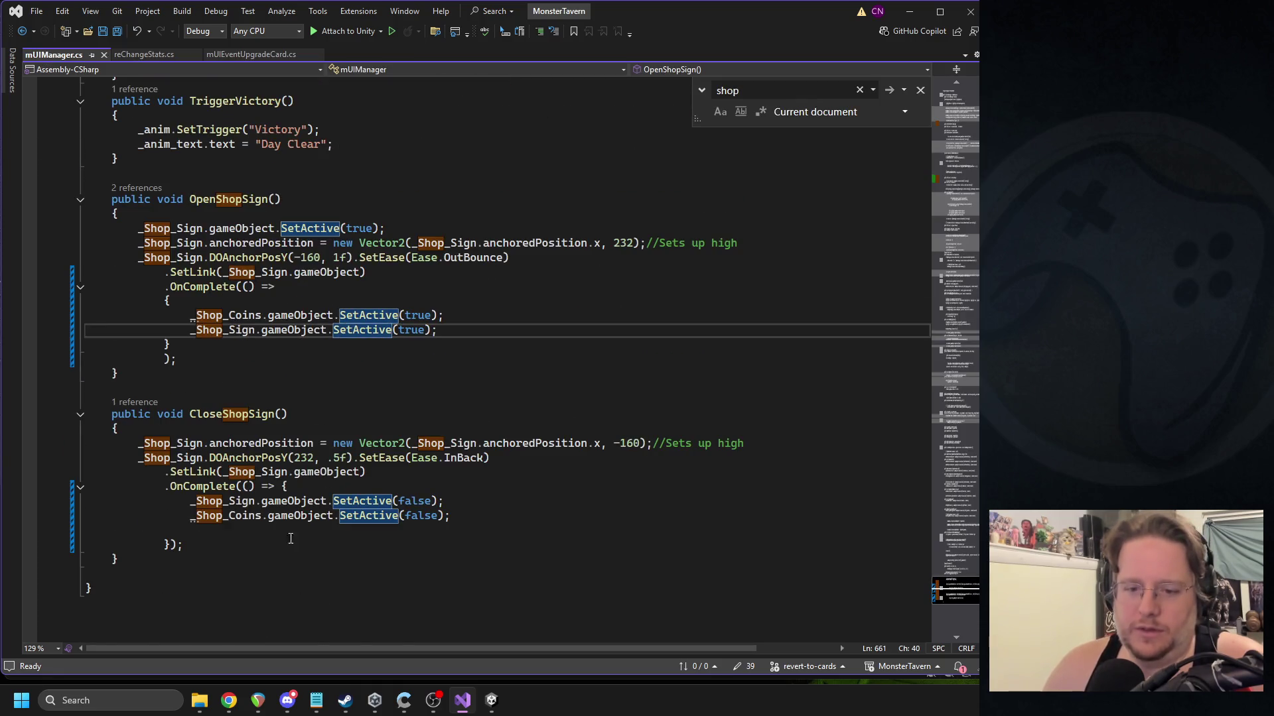
click(242, 518)
key(End)
key(shift+Home)
key(shift+Home)
key(ctrl+c)
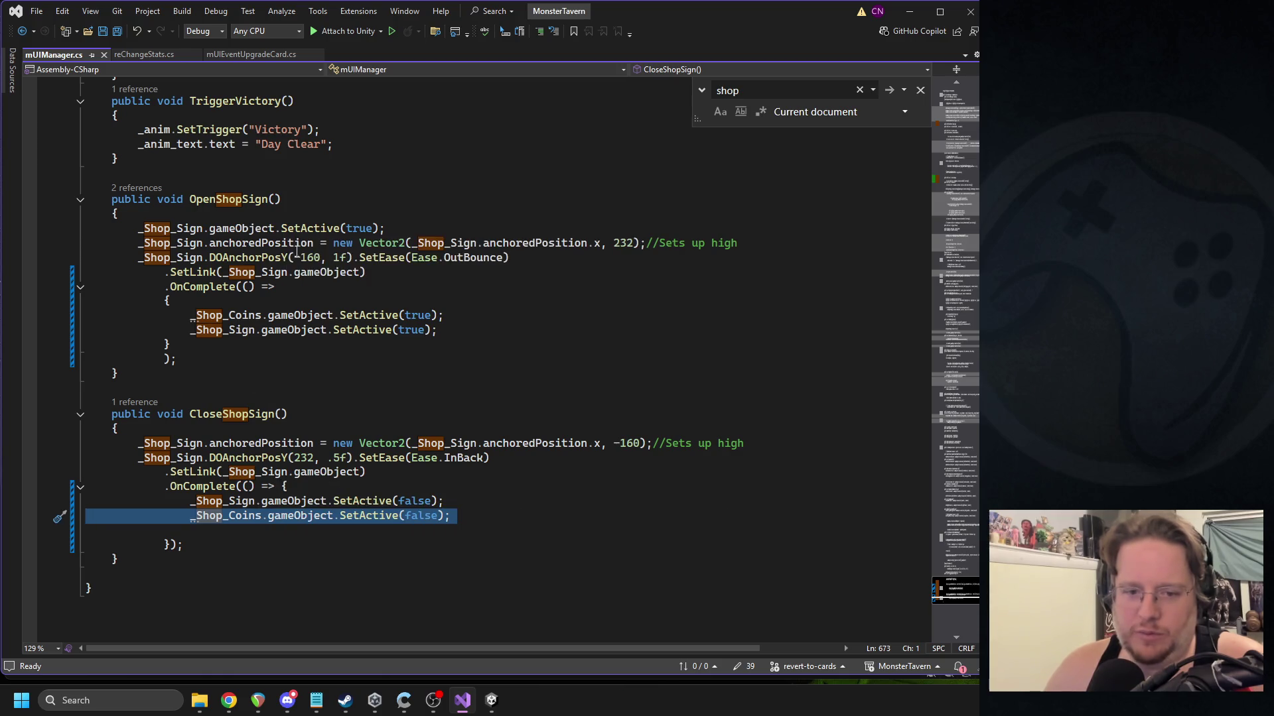
key(Delete)
key(Delete)
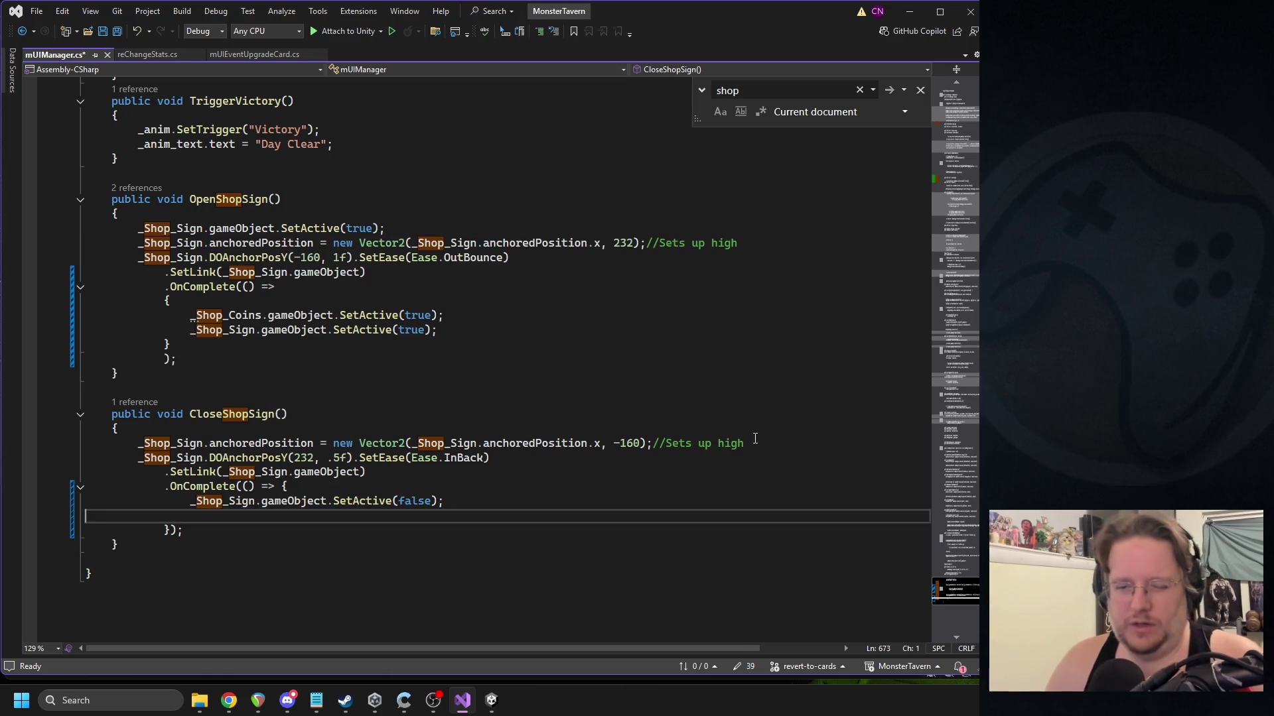
click(768, 443)
key(Return)
key(ctrl+v)
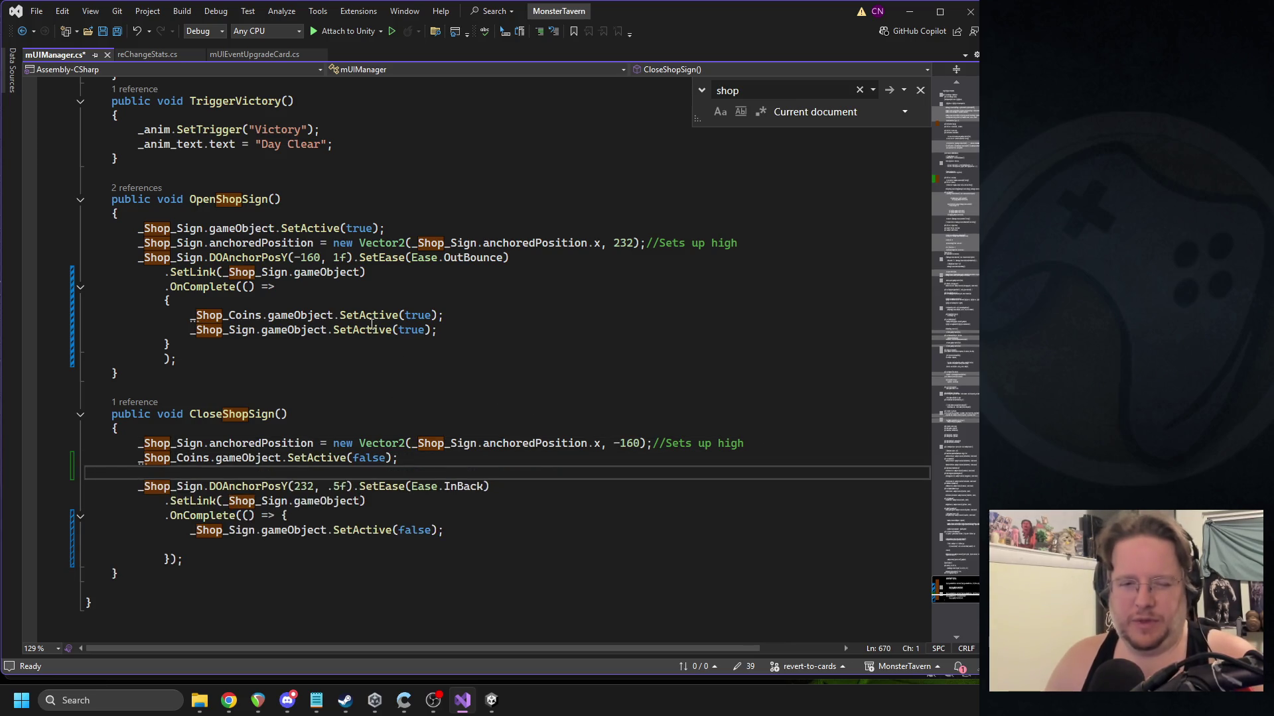
Move OpenShopSign's coins SetActive(true) line out of OnComplete to after the sign activation, and save.
click(289, 329)
triple_click(288, 330)
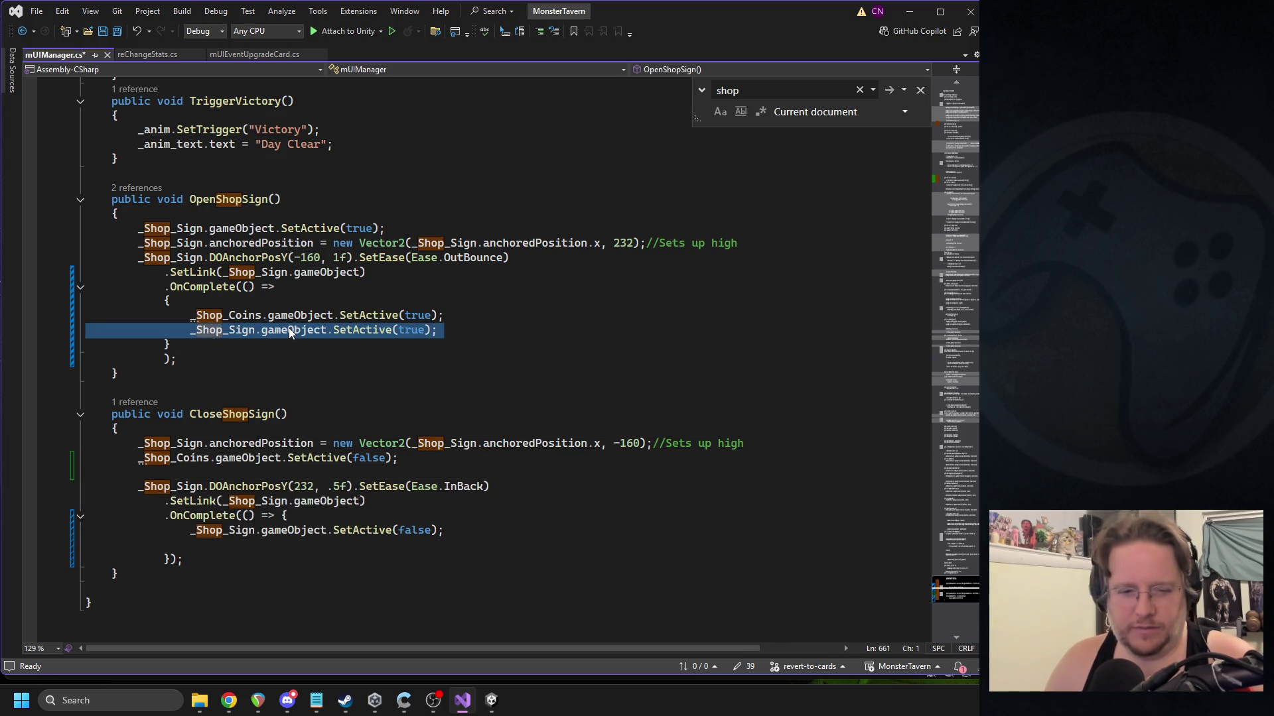
click(269, 316)
triple_click(269, 316)
key(ctrl+x)
click(408, 229)
key(Return)
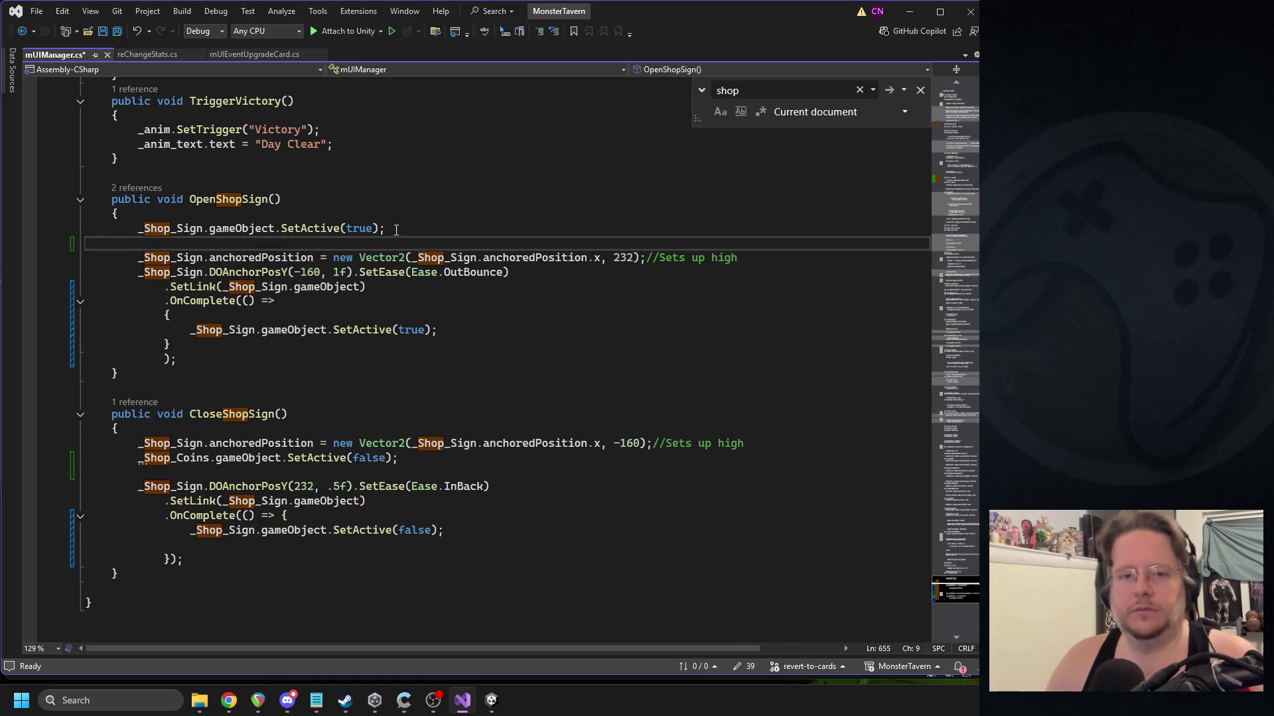
key(ctrl+v)
key(ctrl+s)
Change the _Shop_Coins field type from GameObject to CanvasGroup.
click(189, 242)
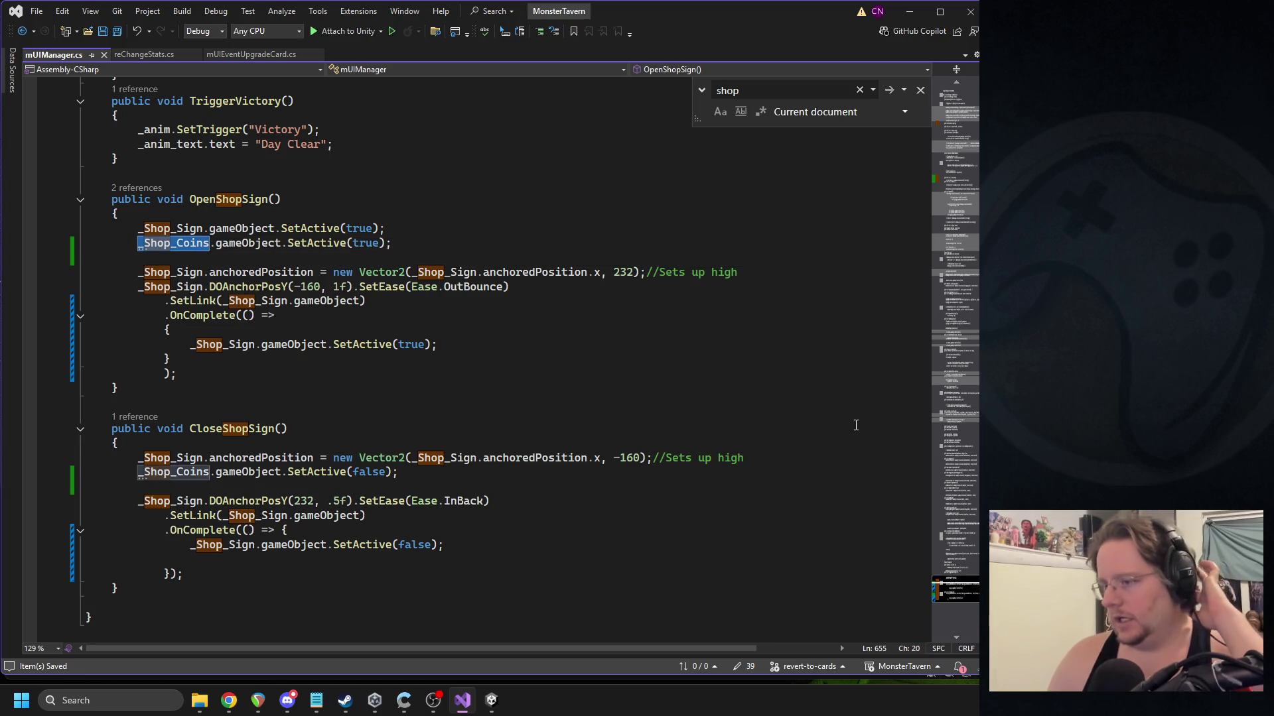
click(940, 150)
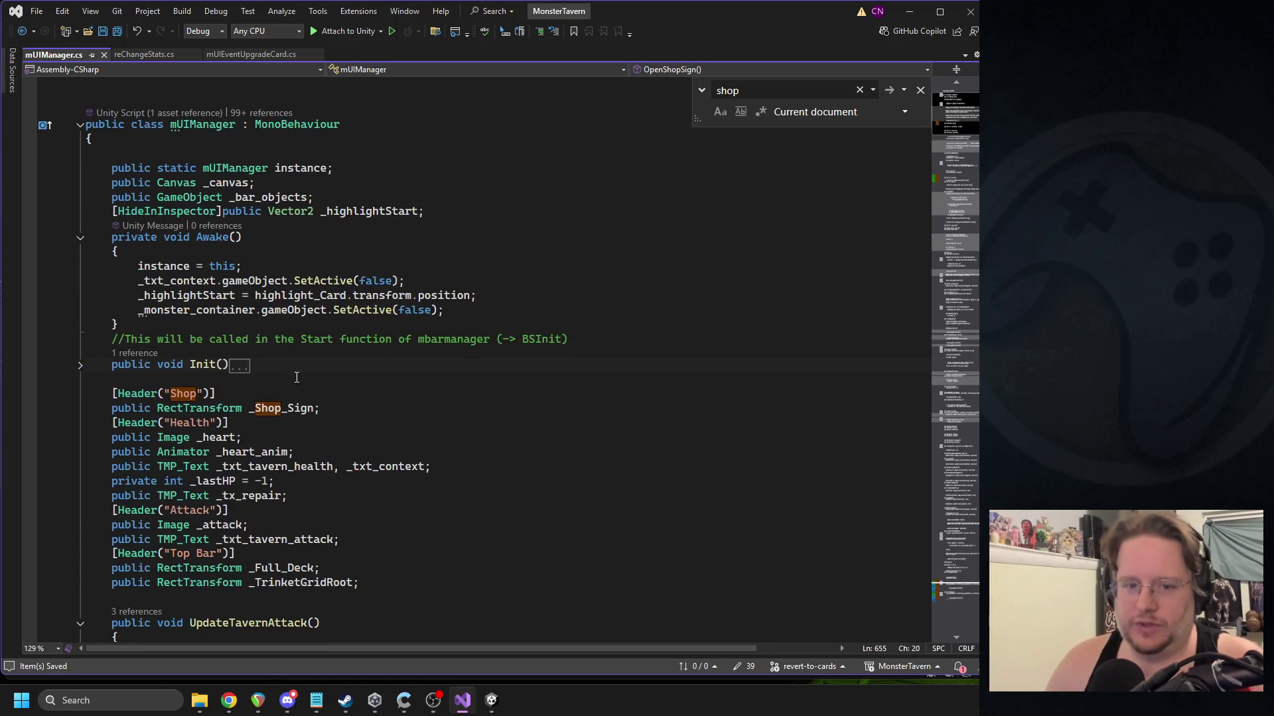
click(967, 177)
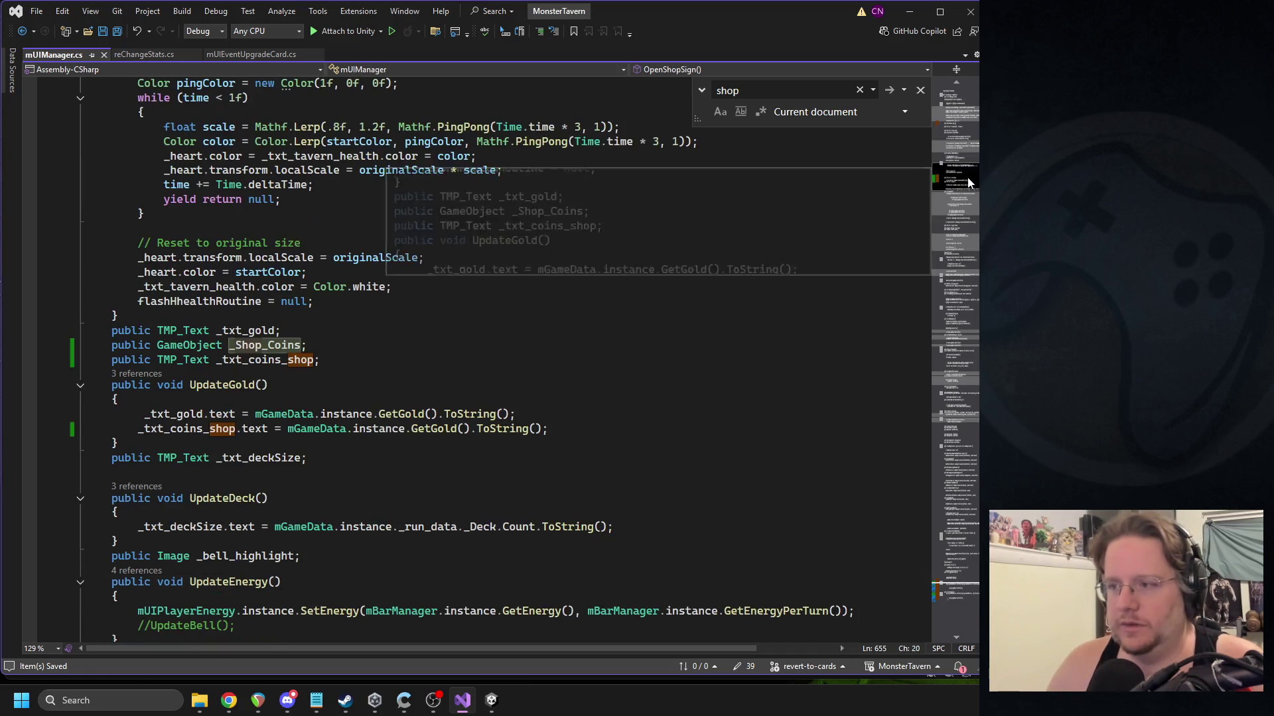
double_click(189, 345)
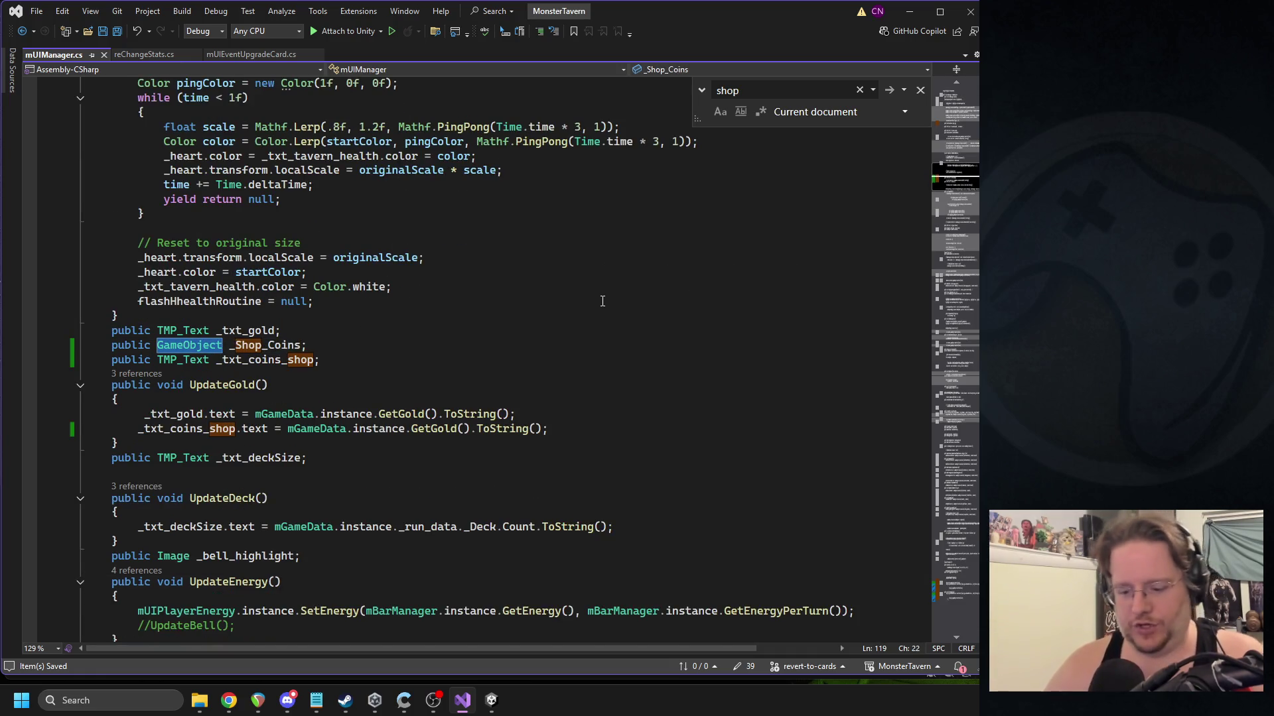
text(CanvasG)
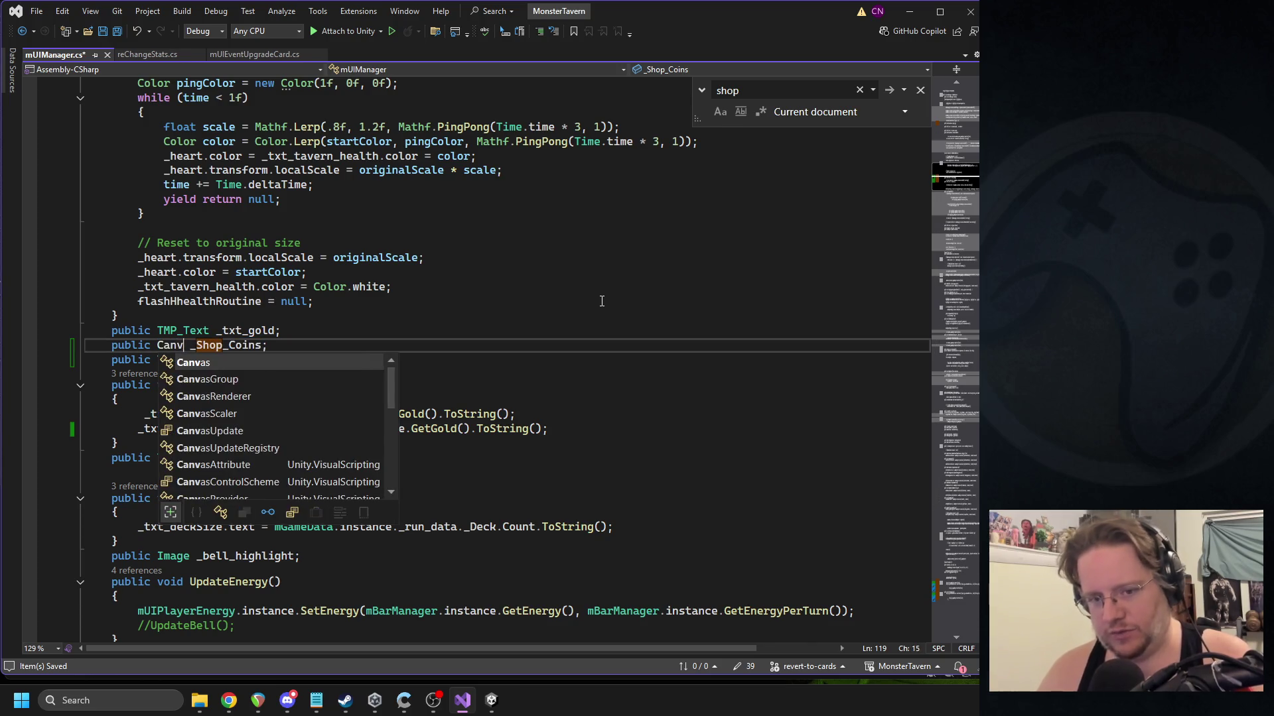
key(Tab)
click(976, 583)
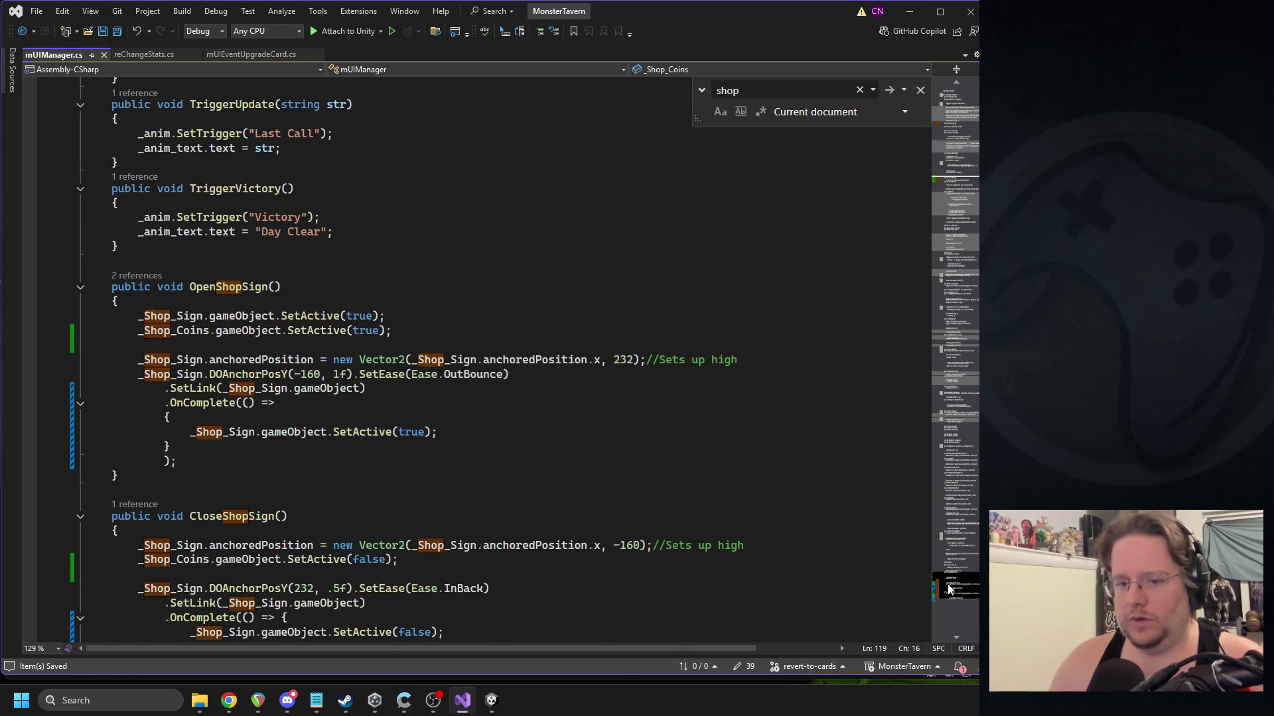
click(185, 333)
click(476, 359)
key(alt+Tab)
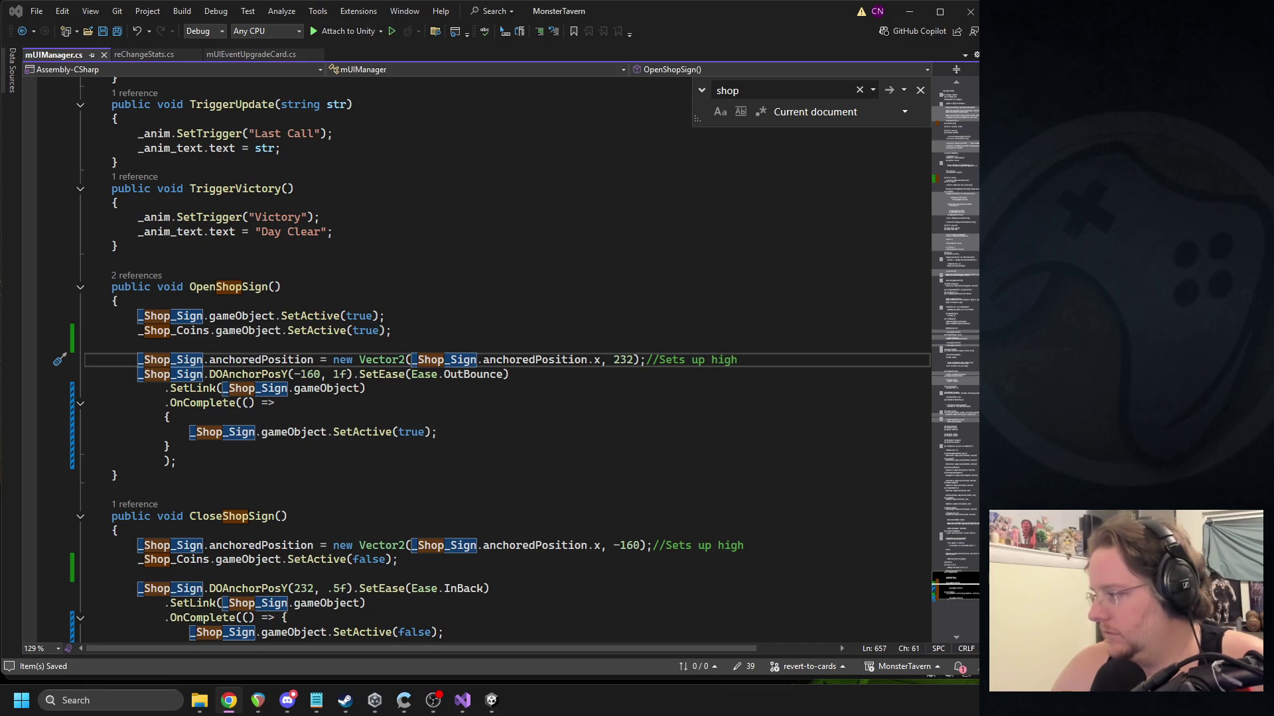
Add _Shop_Coins.DOFade(1f, .5f); below the coins activation line in OpenShopSign.
click(211, 332)
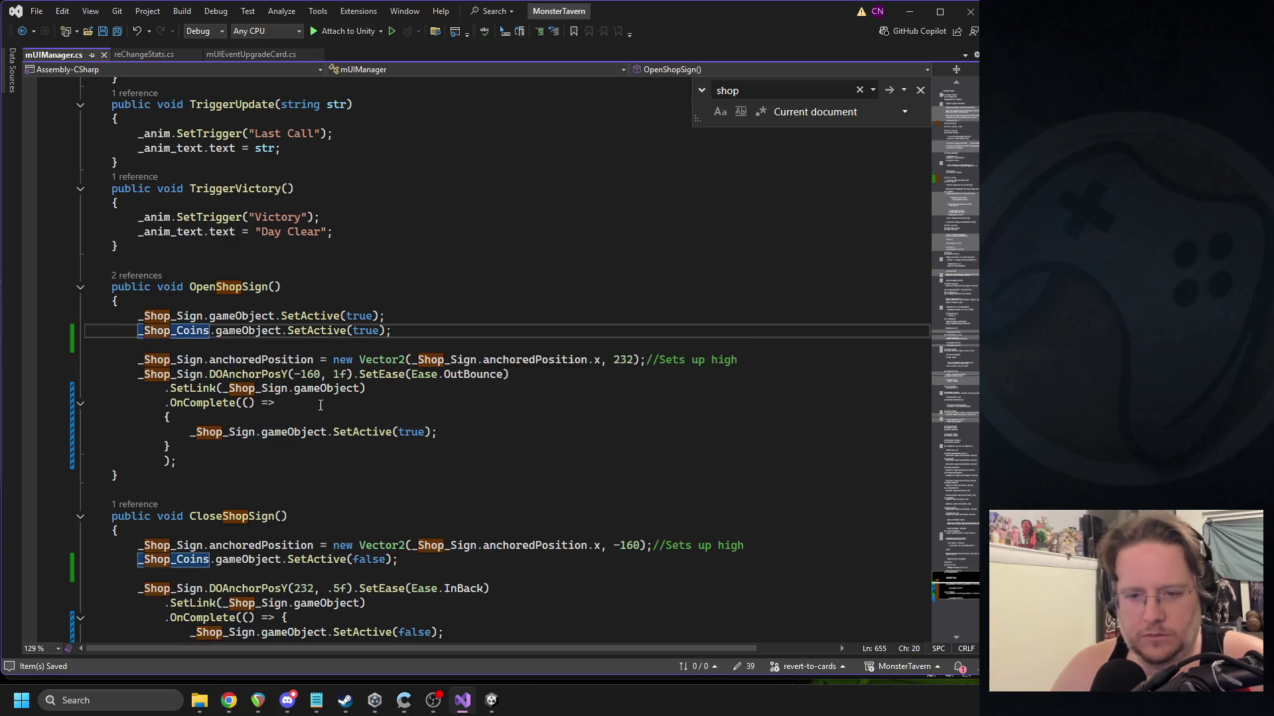
click(404, 332)
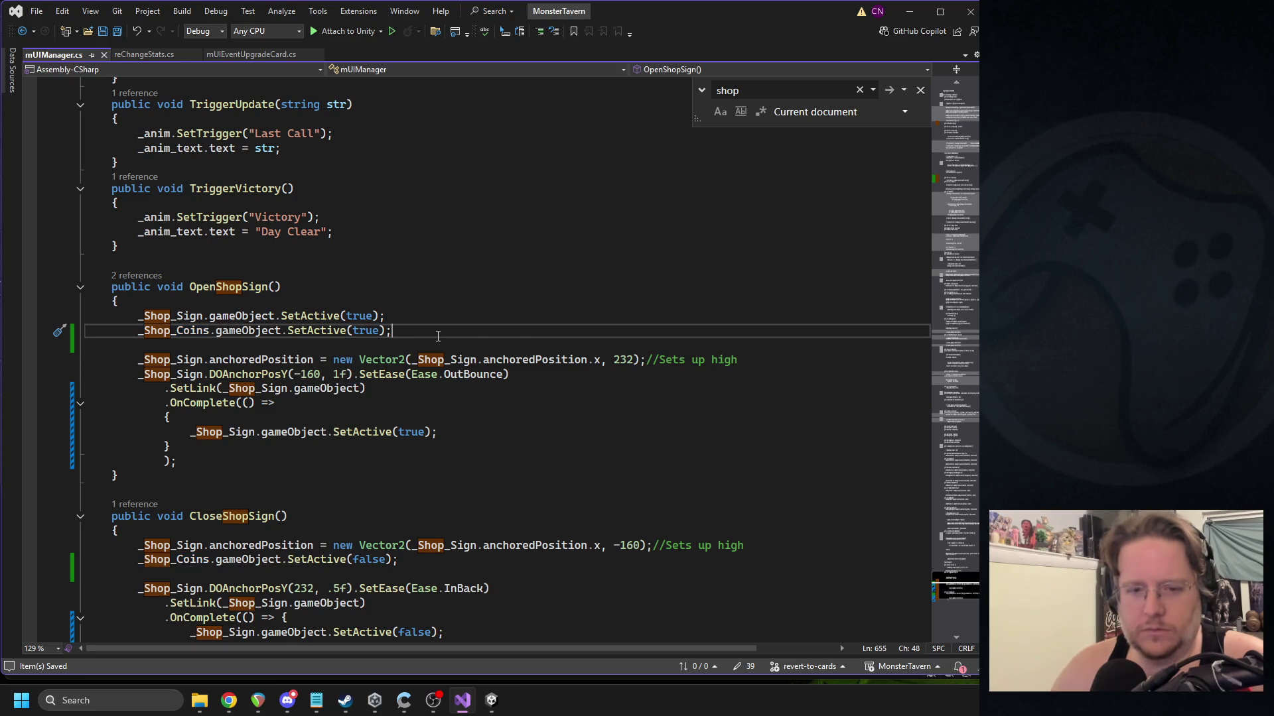
key(Return)
text(_shopco)
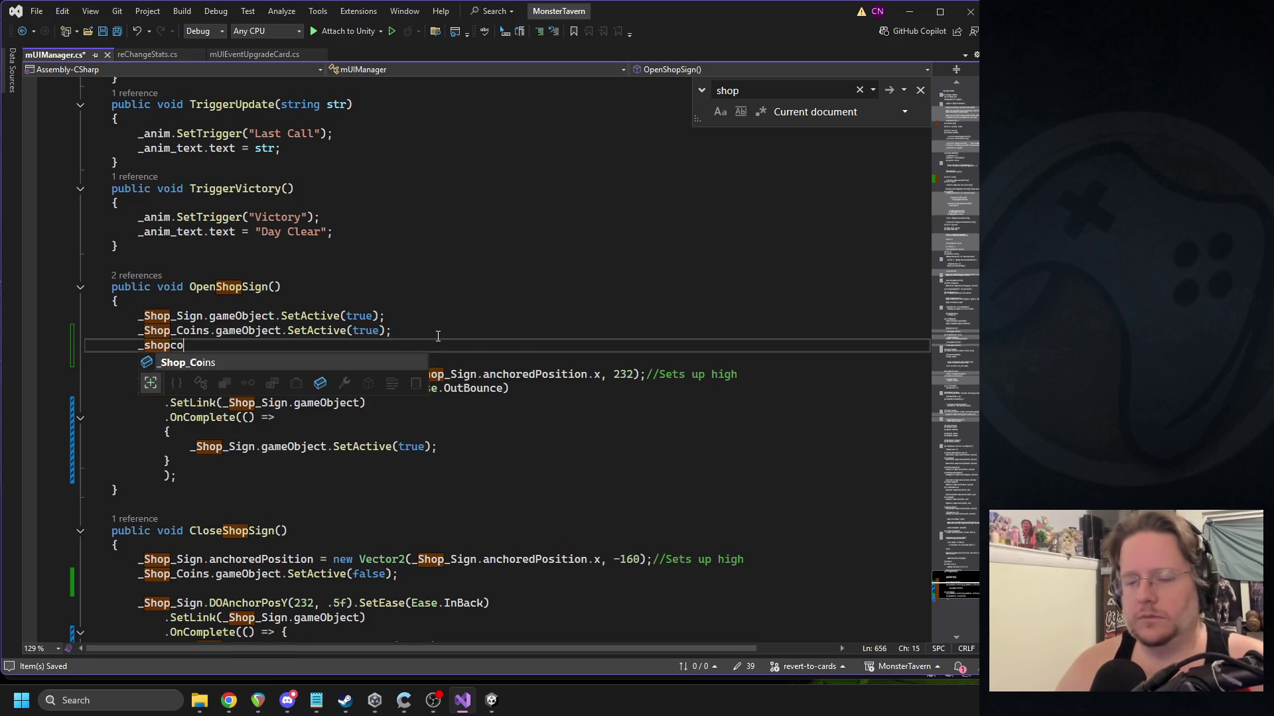
key(Tab)
text(.DOFade()
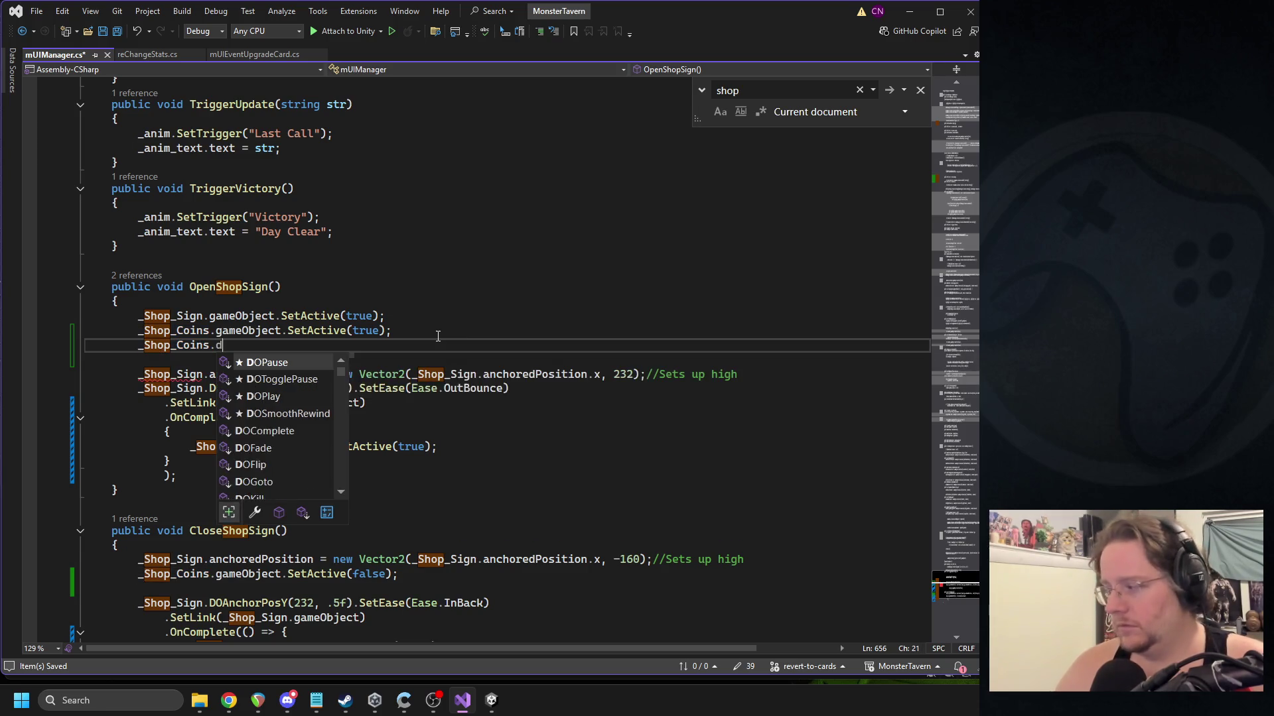
text(1f, .)
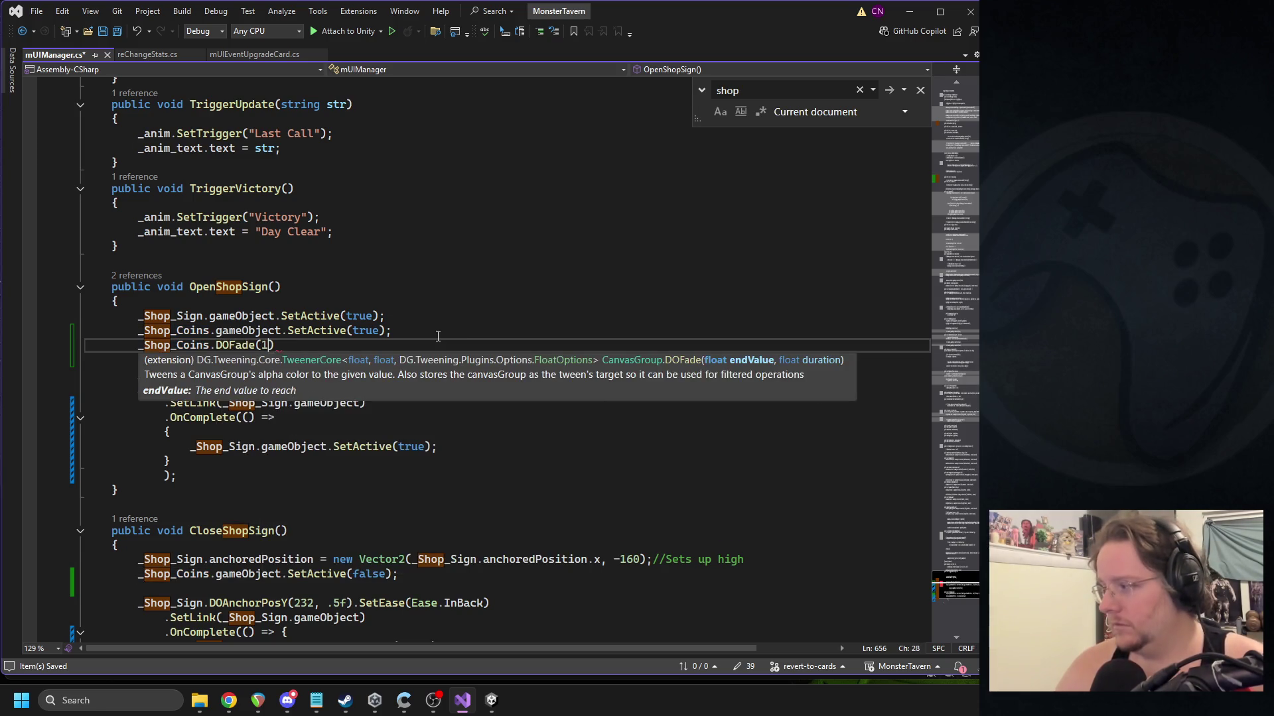
text(5f);)
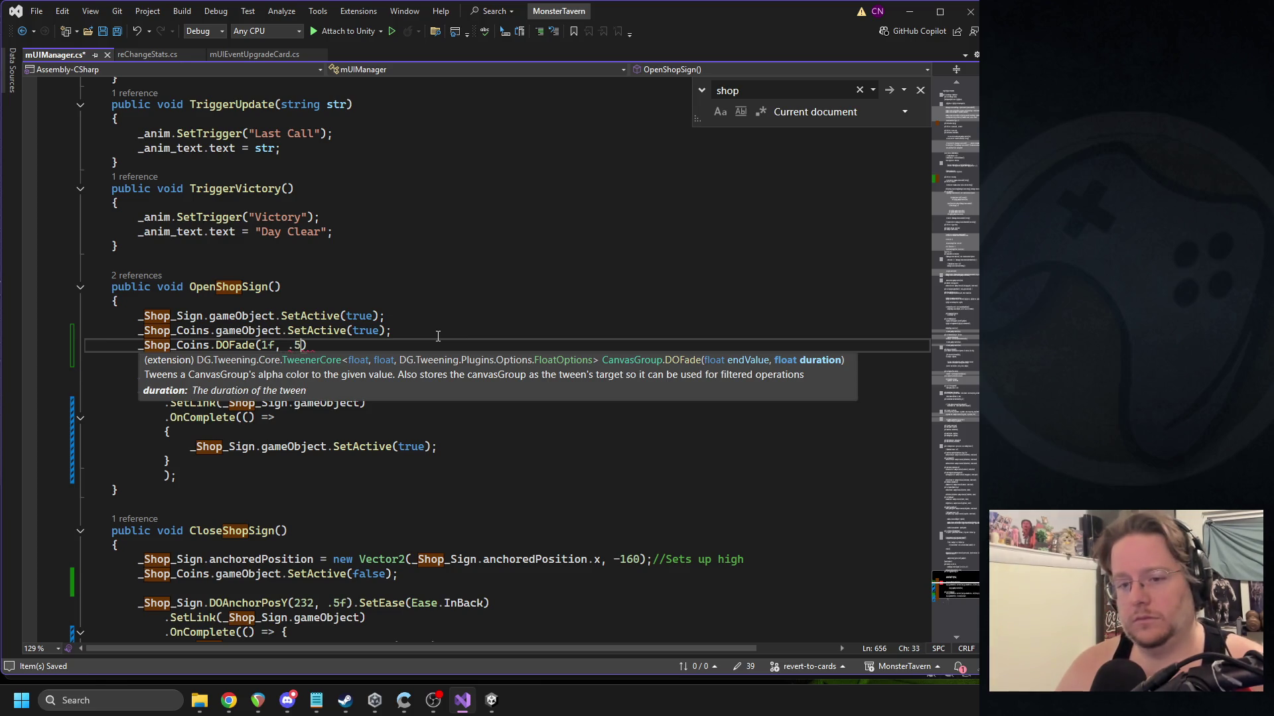
key(Left)
text(.)
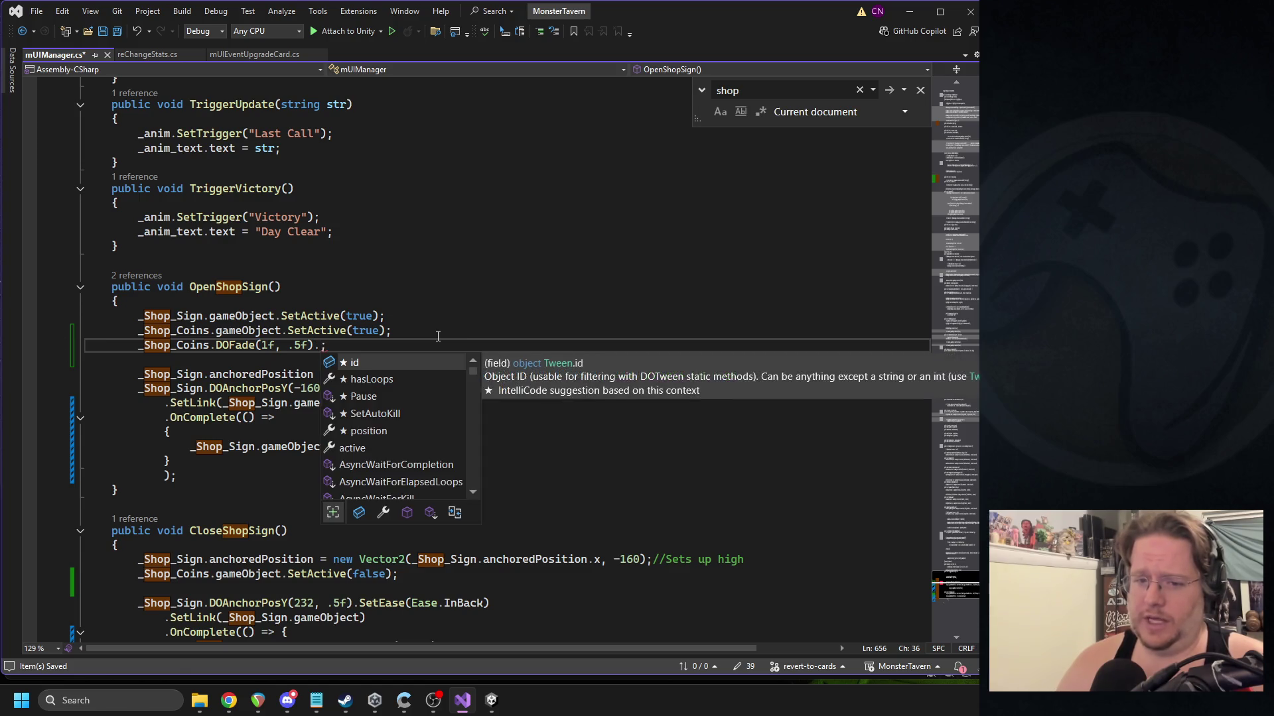
key(BackSpace)
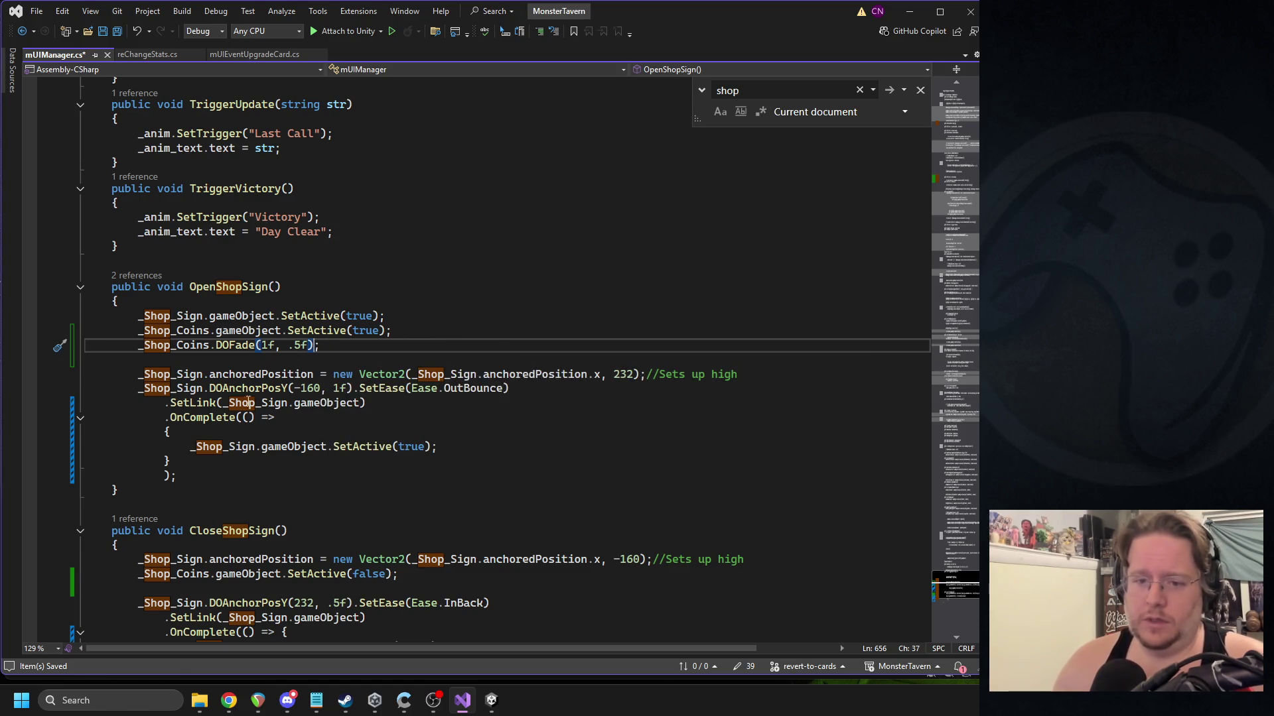
Chain the sign tween's .SetLink(_Shop_Sign.gameObject) call onto the coins fade.
drag(166, 406, 366, 404)
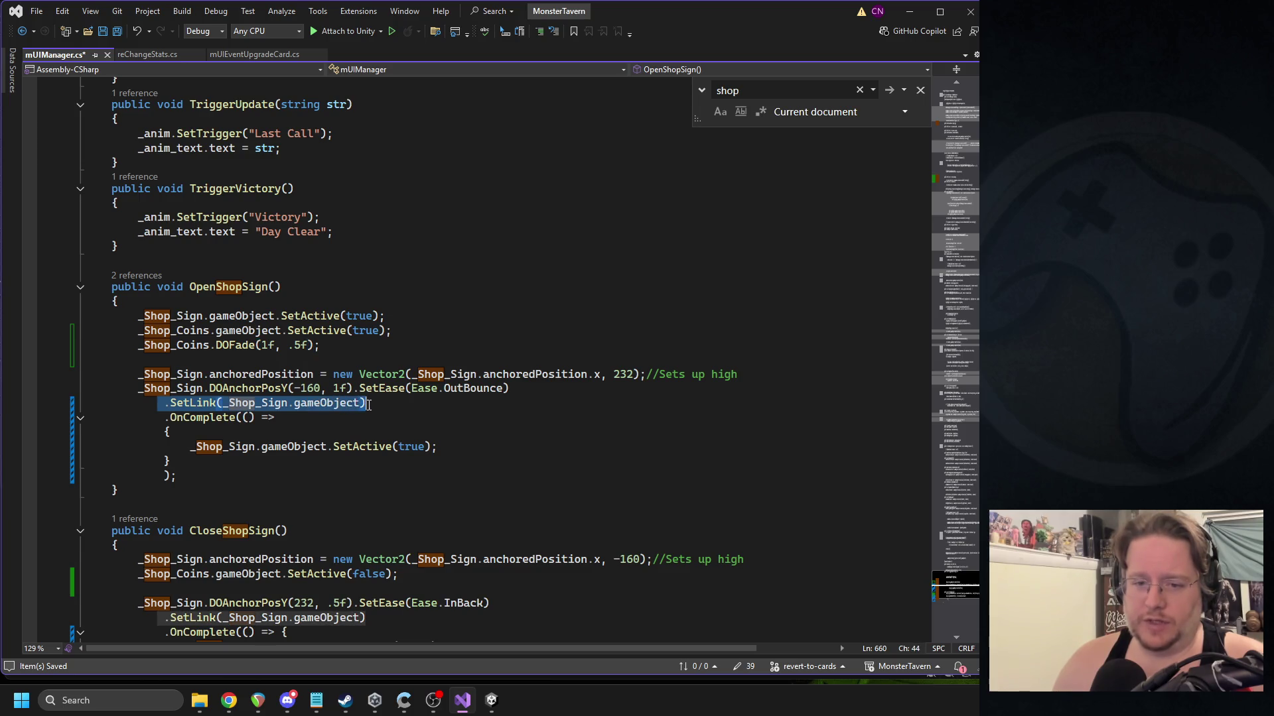
key(ctrl+c)
click(316, 345)
key(ctrl+v)
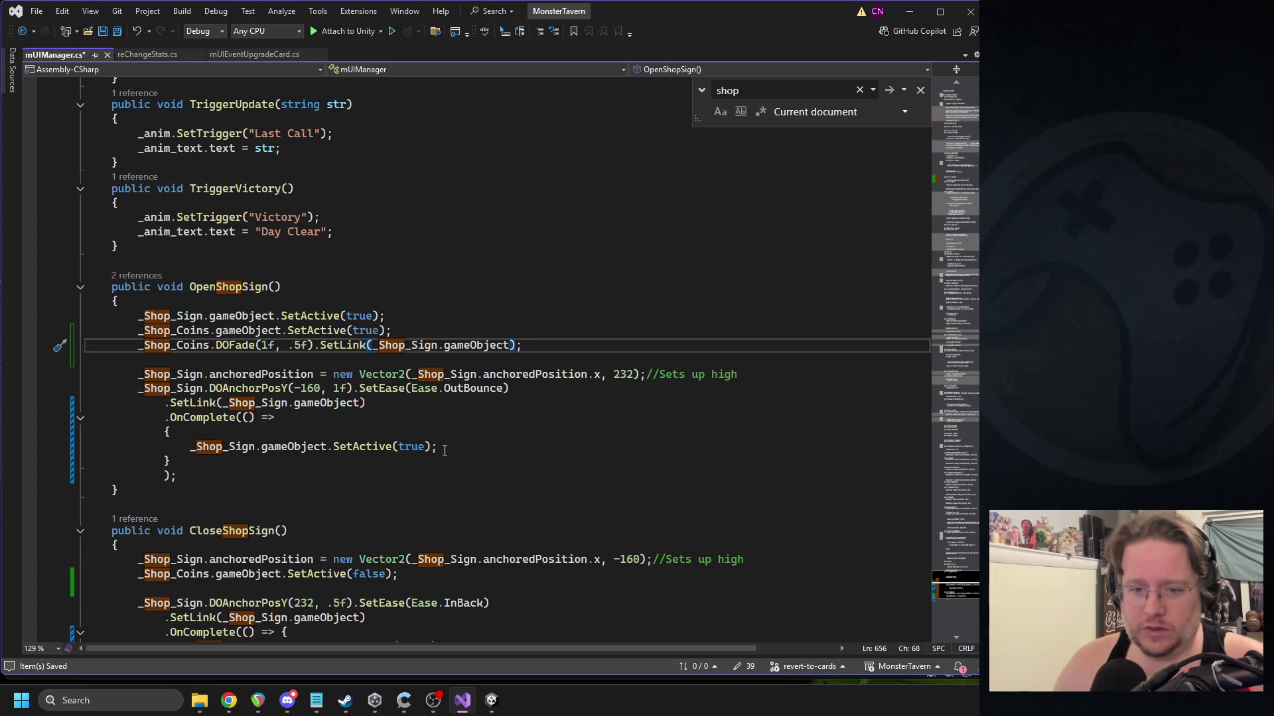
key(shift+Home)
key(shift+Home)
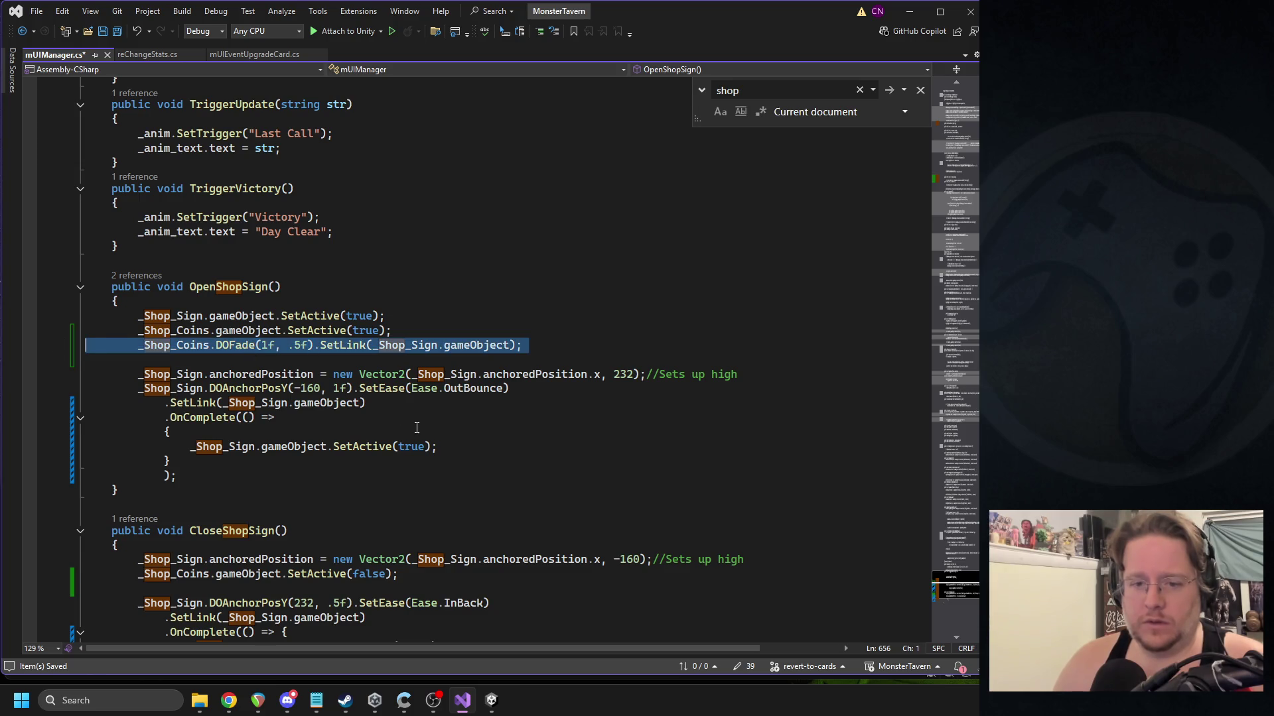
scroll(383, 471, down, 2)
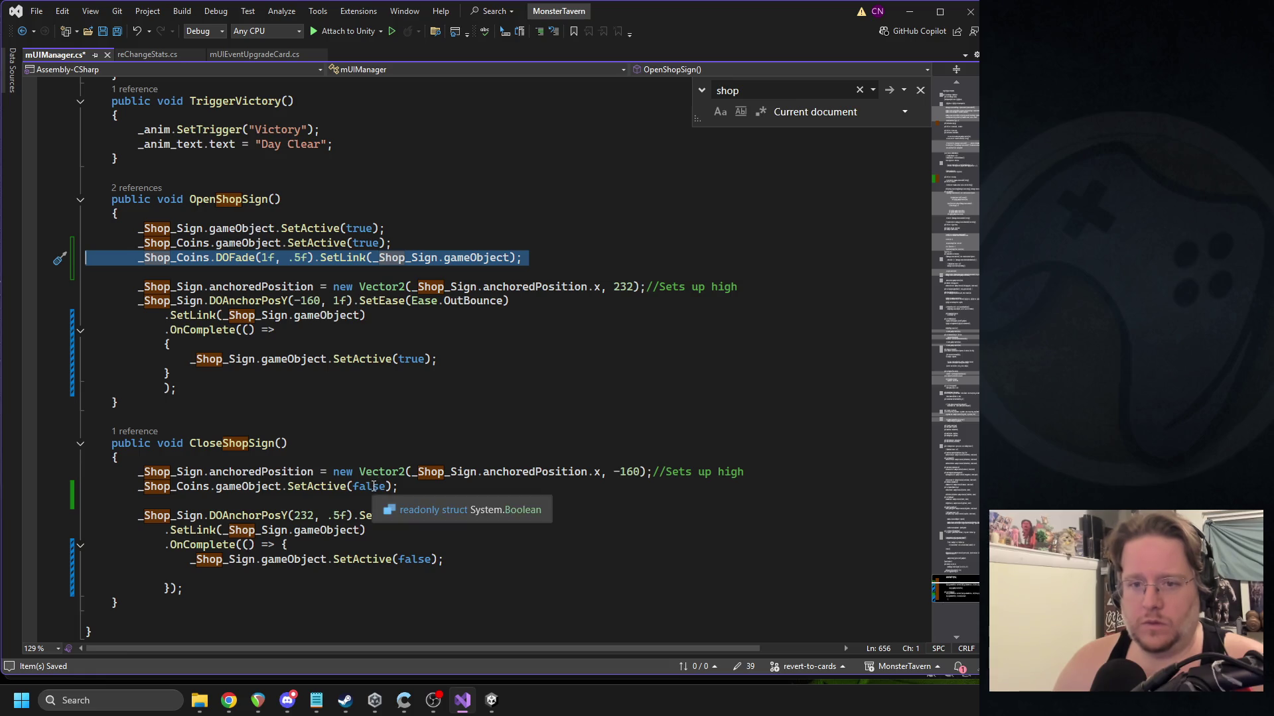
Replace CloseShopSign's coins deactivation line with the linked coins fade and start an onComplete(() => callback.
click(301, 492)
key(End)
key(shift+Home)
key(shift+Home)
key(ctrl+v)
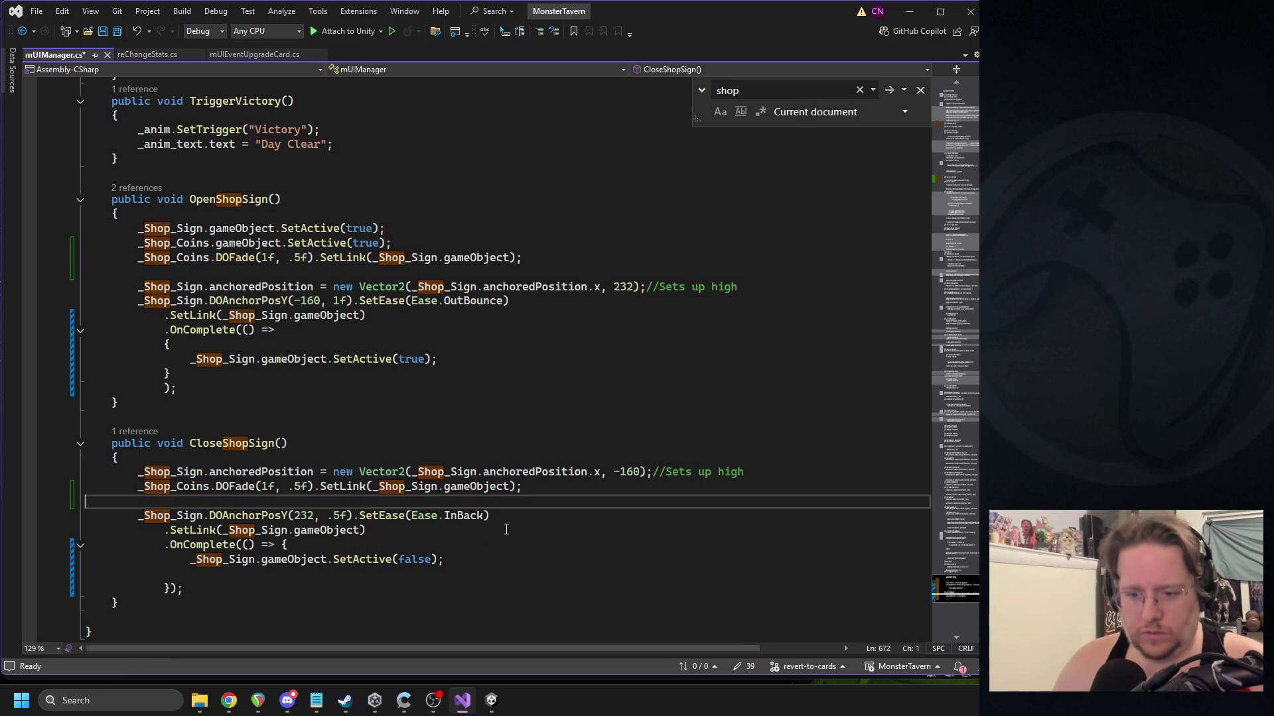
click(521, 488)
text(.onComplete)
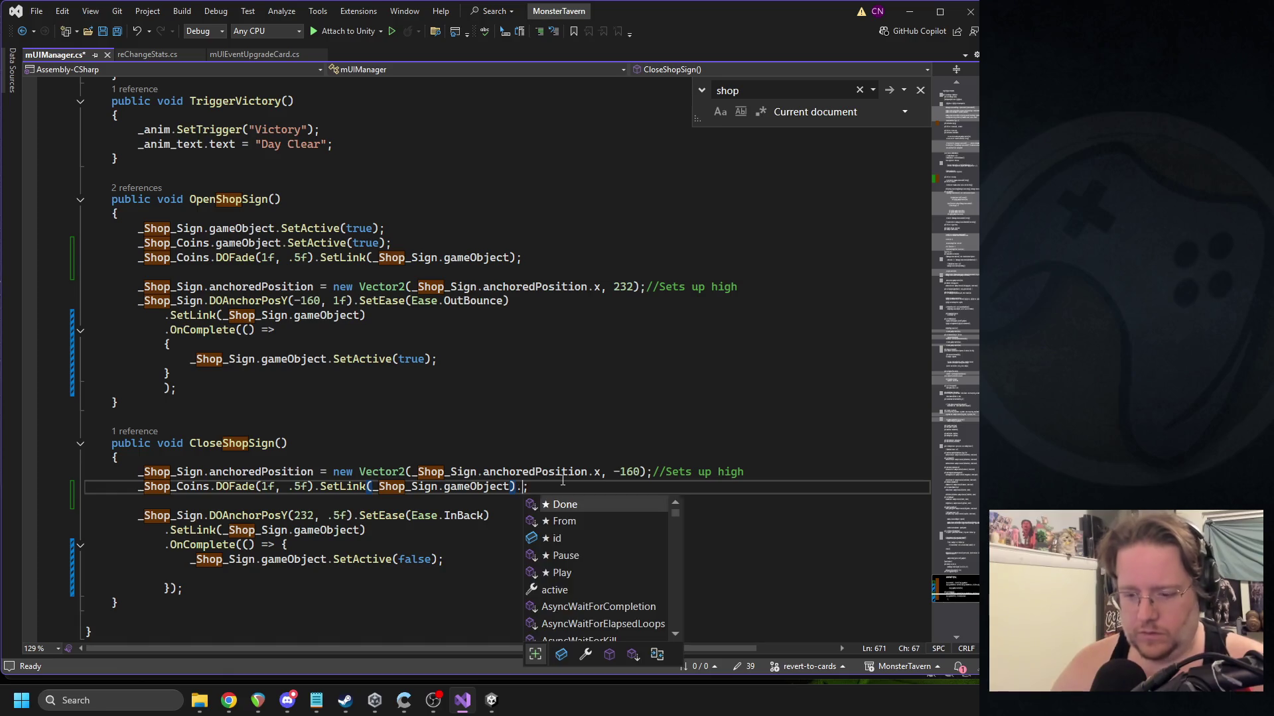
text((() =)
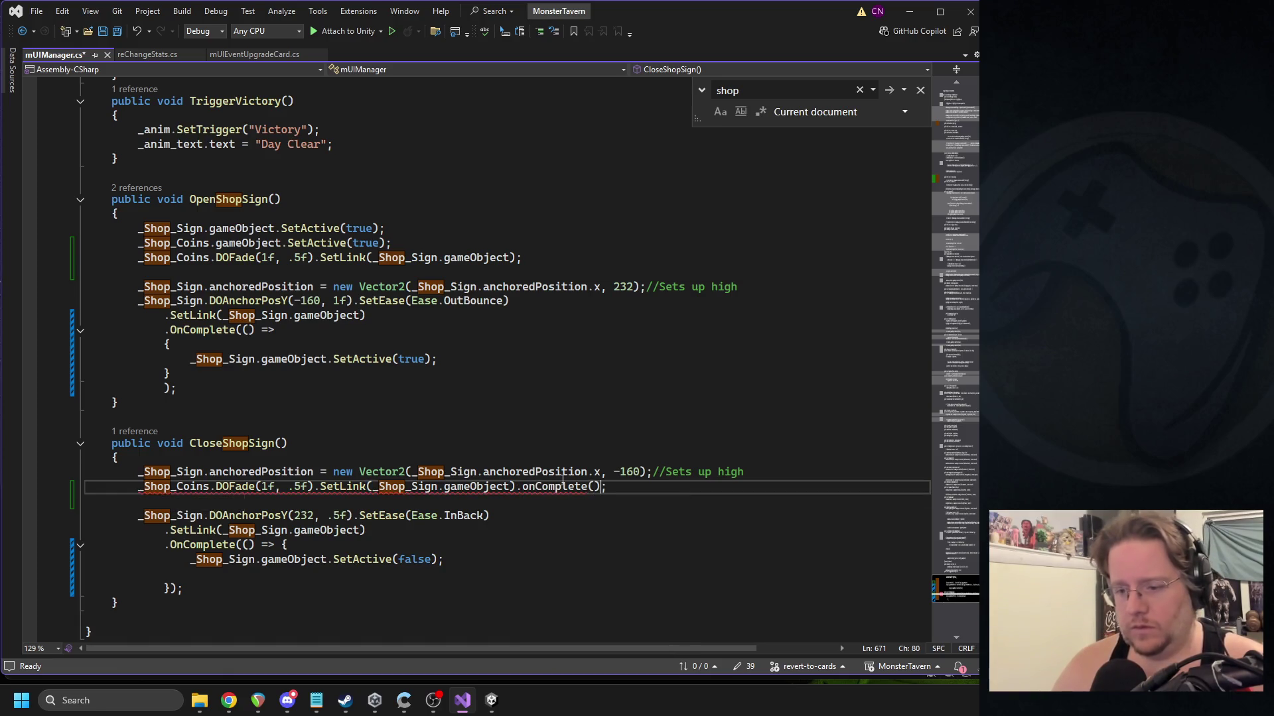
text(>)
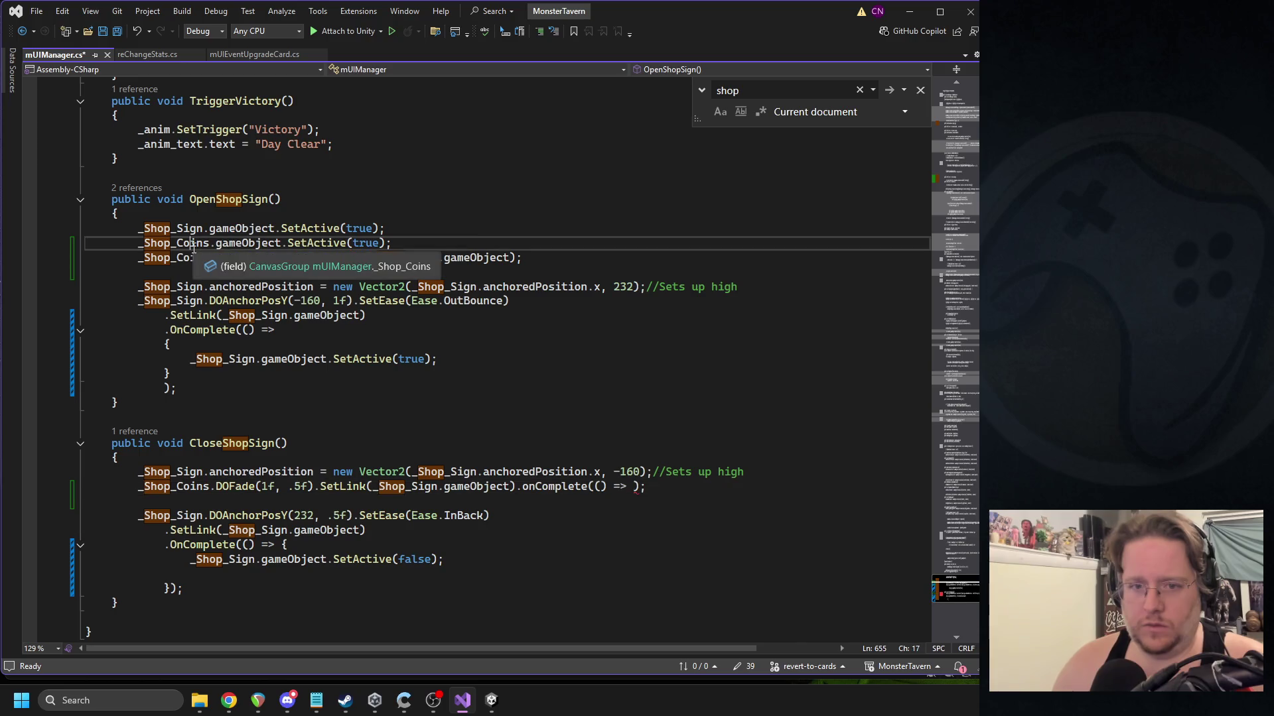
Fill the callback with _Shop_Coins.gameObject.SetActive(false).
double_click(159, 243)
click(165, 243)
key(ctrl+c)
click(630, 488)
key(ctrl+v)
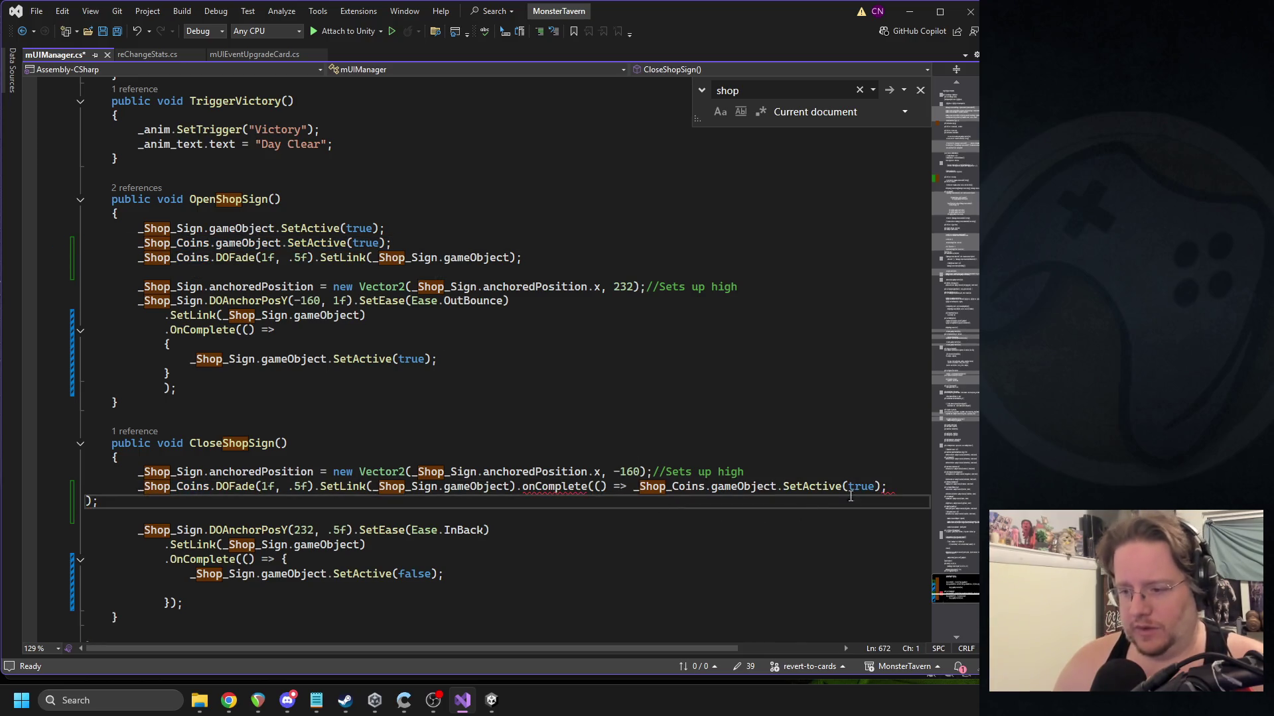
double_click(861, 487)
text(false))
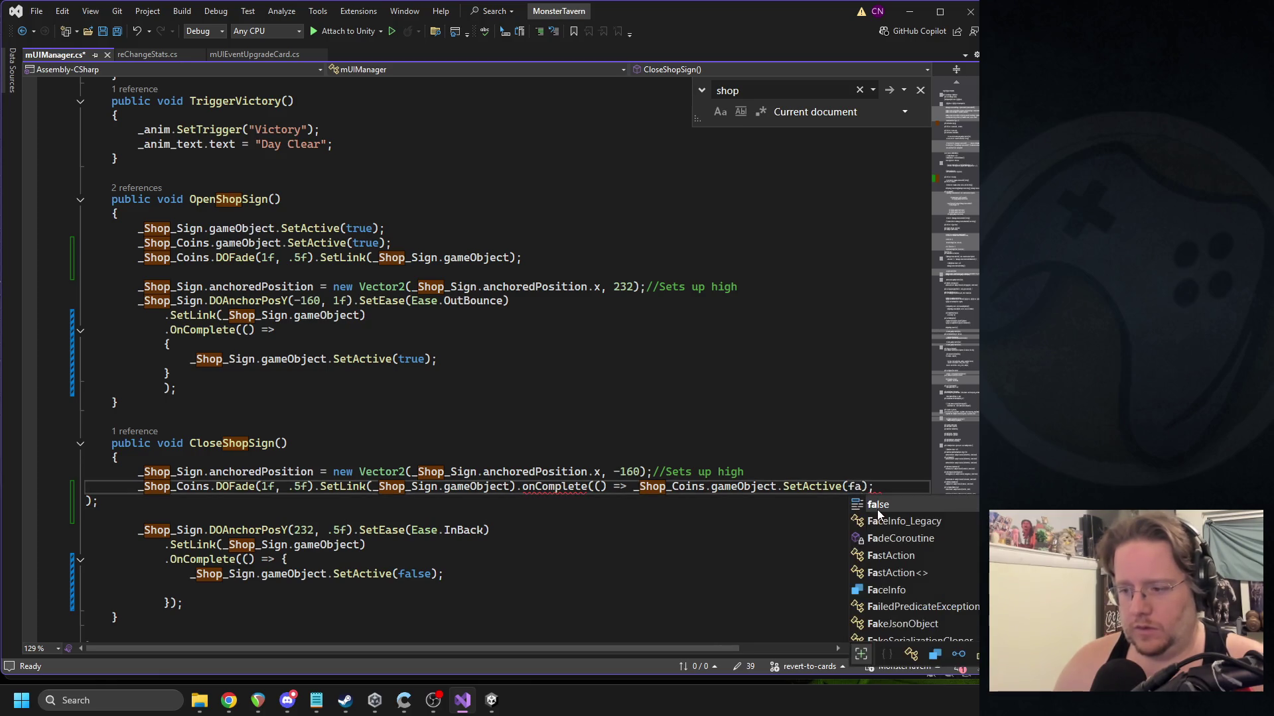
key(Delete)
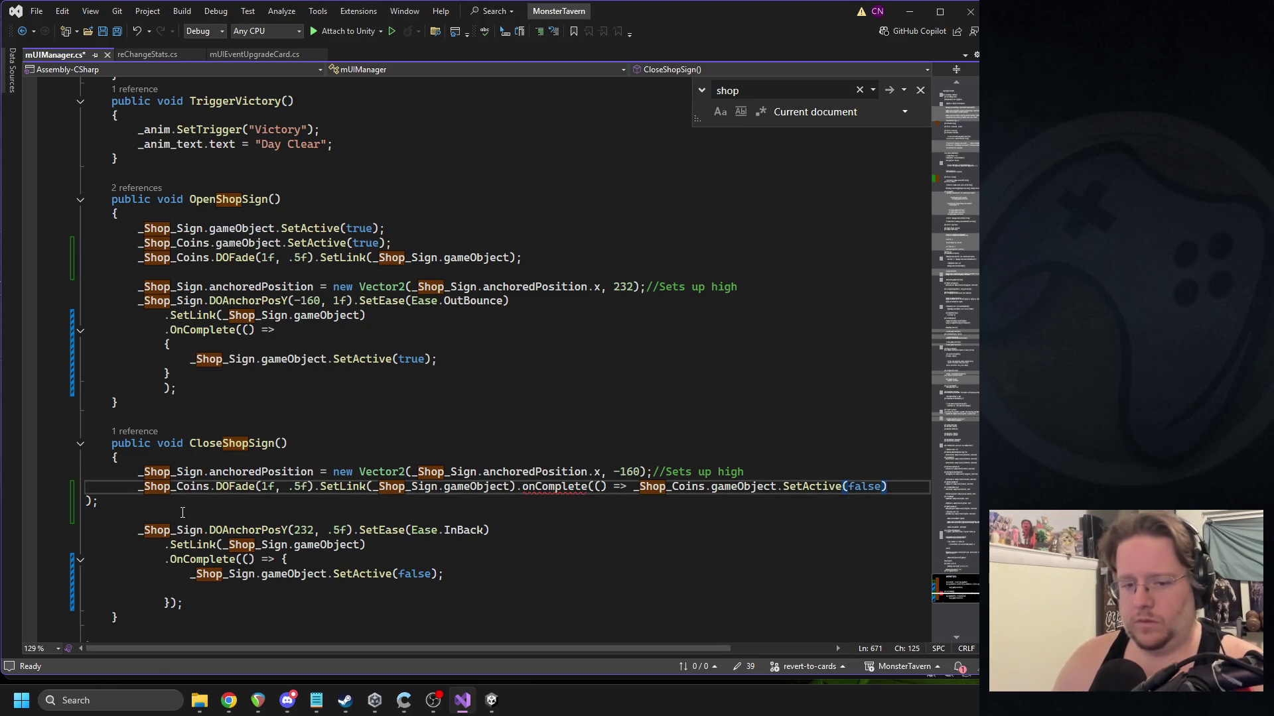
Join the stray closing bracket onto the fade line and capitalise onComplete to OnComplete.
key(Right)
key(shift+End)
key(Left)
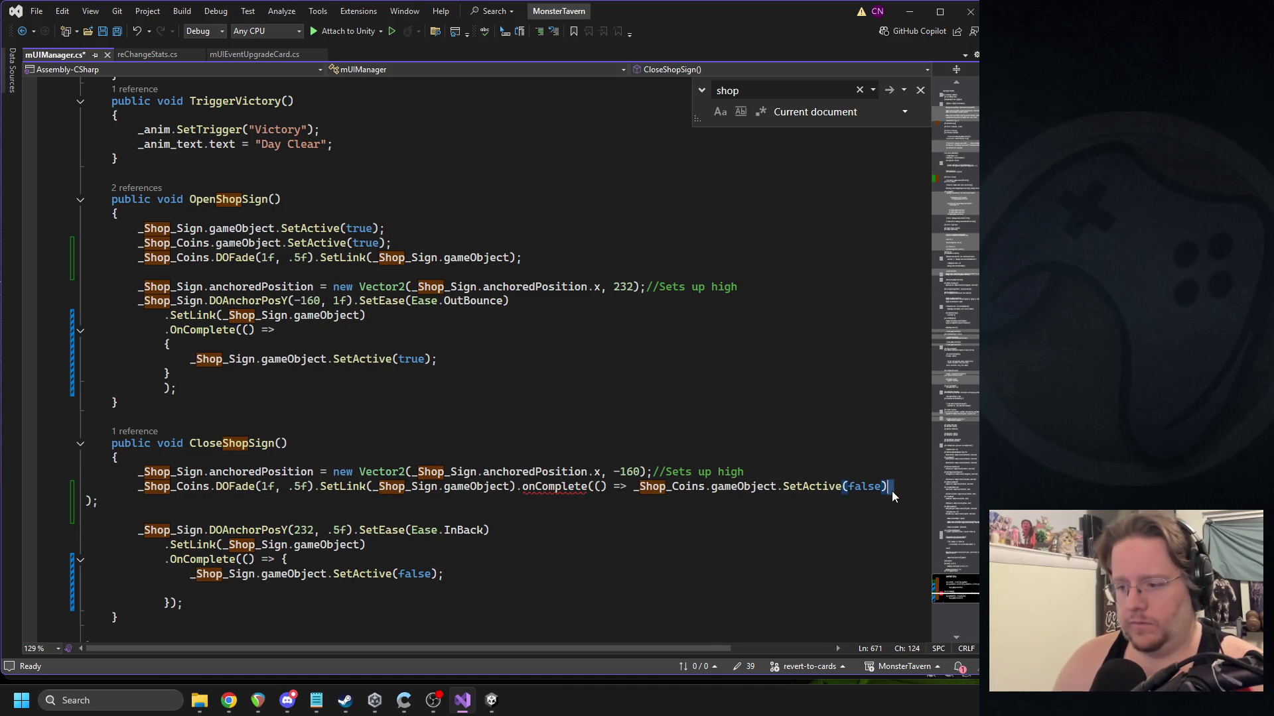
key(BackSpace)
key(Up)
key(Up)
key(Up)
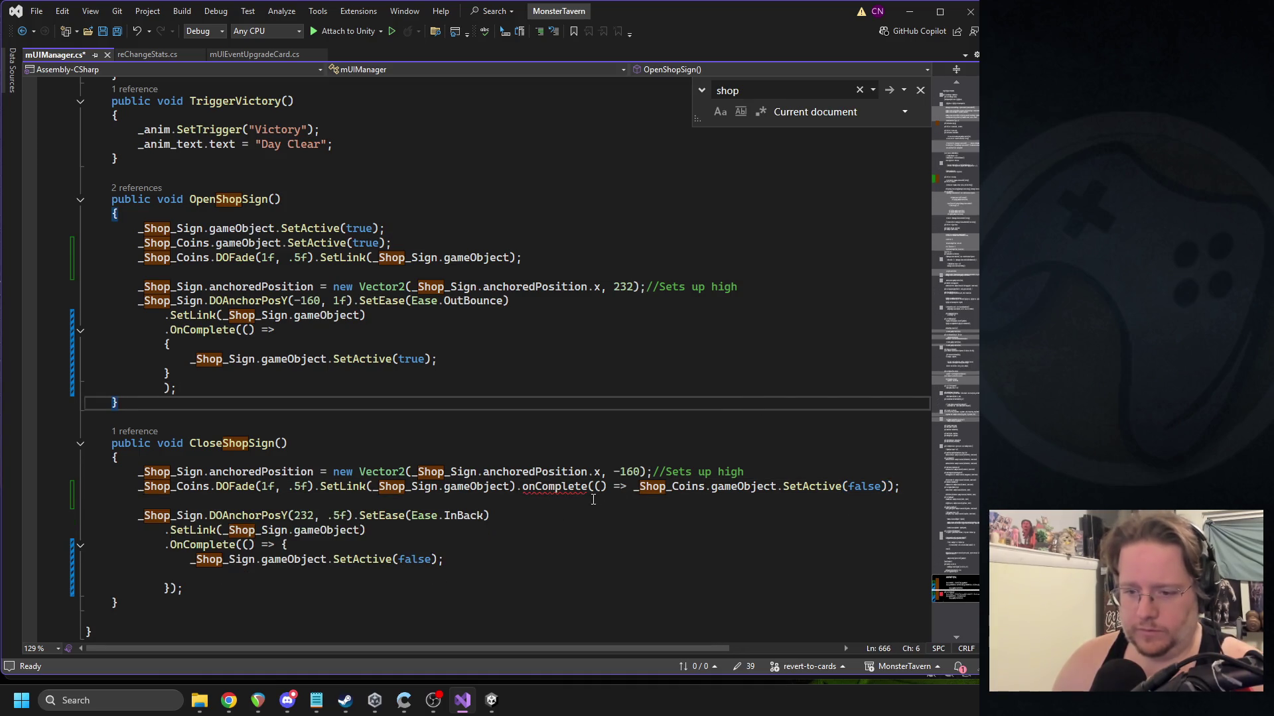
click(523, 487)
key(Delete)
text(O)
Save mUIManager.cs and review the CloseShopSign method.
click(470, 390)
click(597, 458)
click(601, 442)
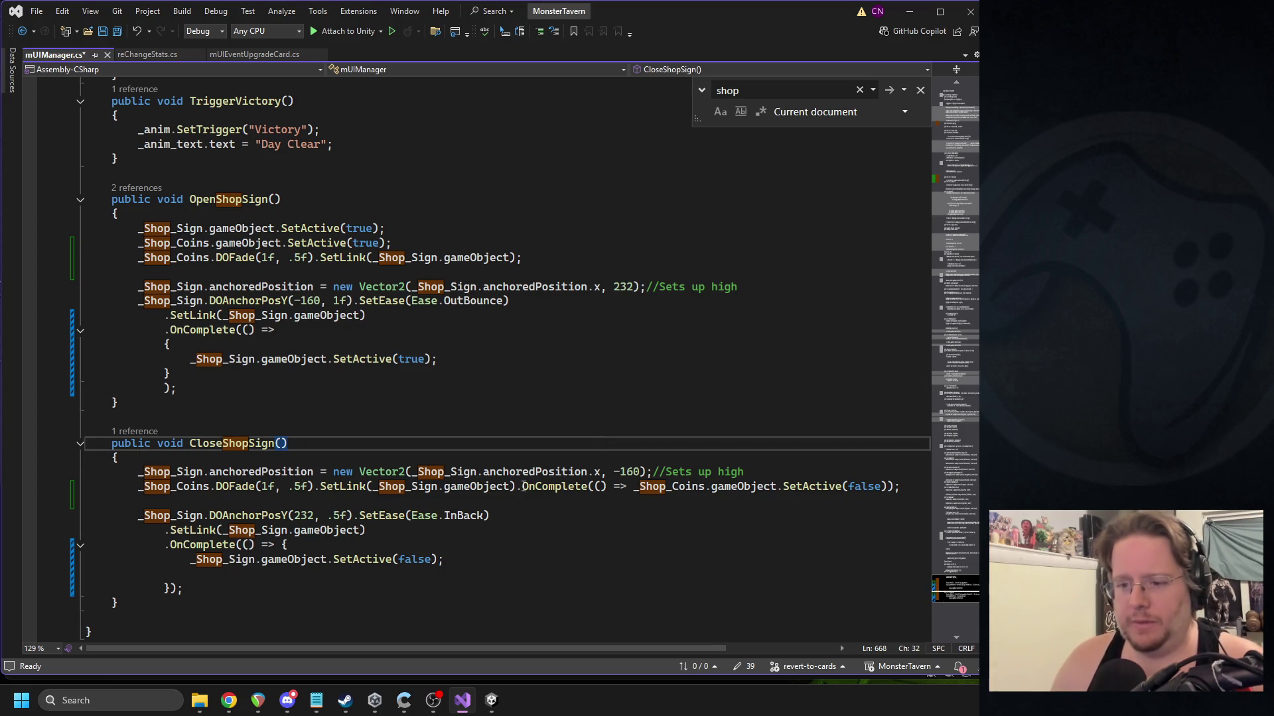
click(354, 456)
key(ctrl+s)
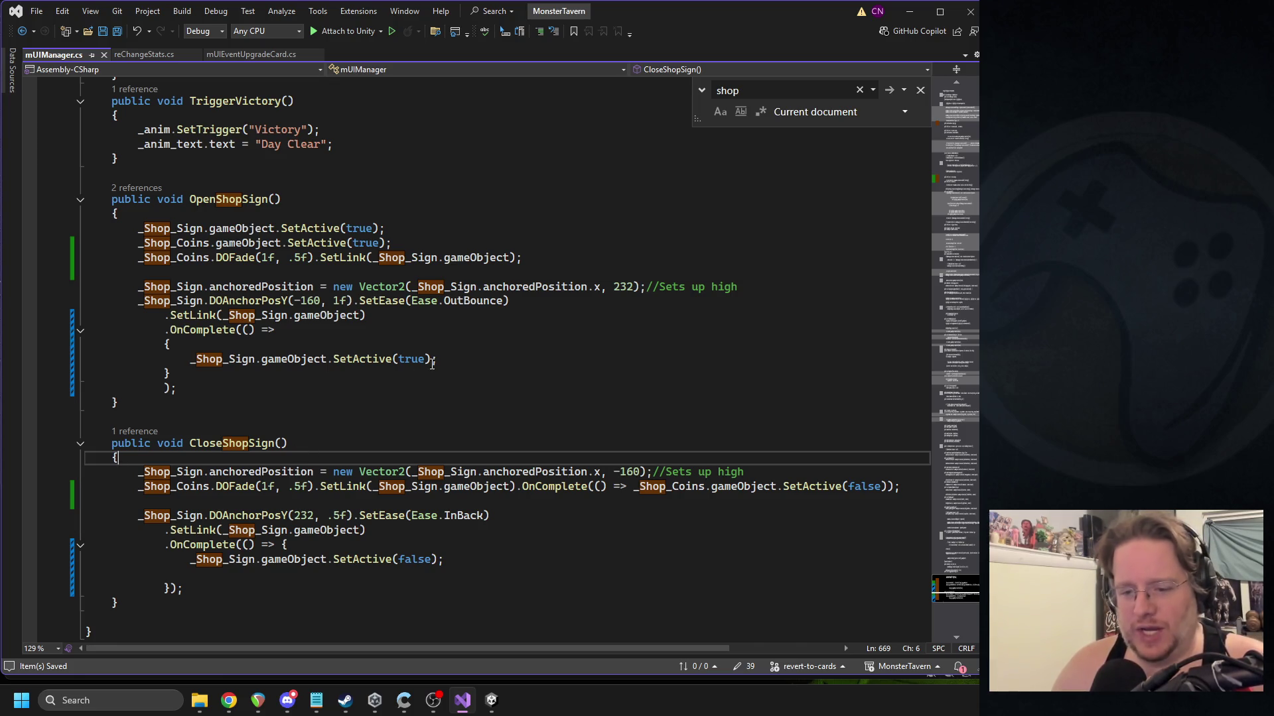
click(449, 441)
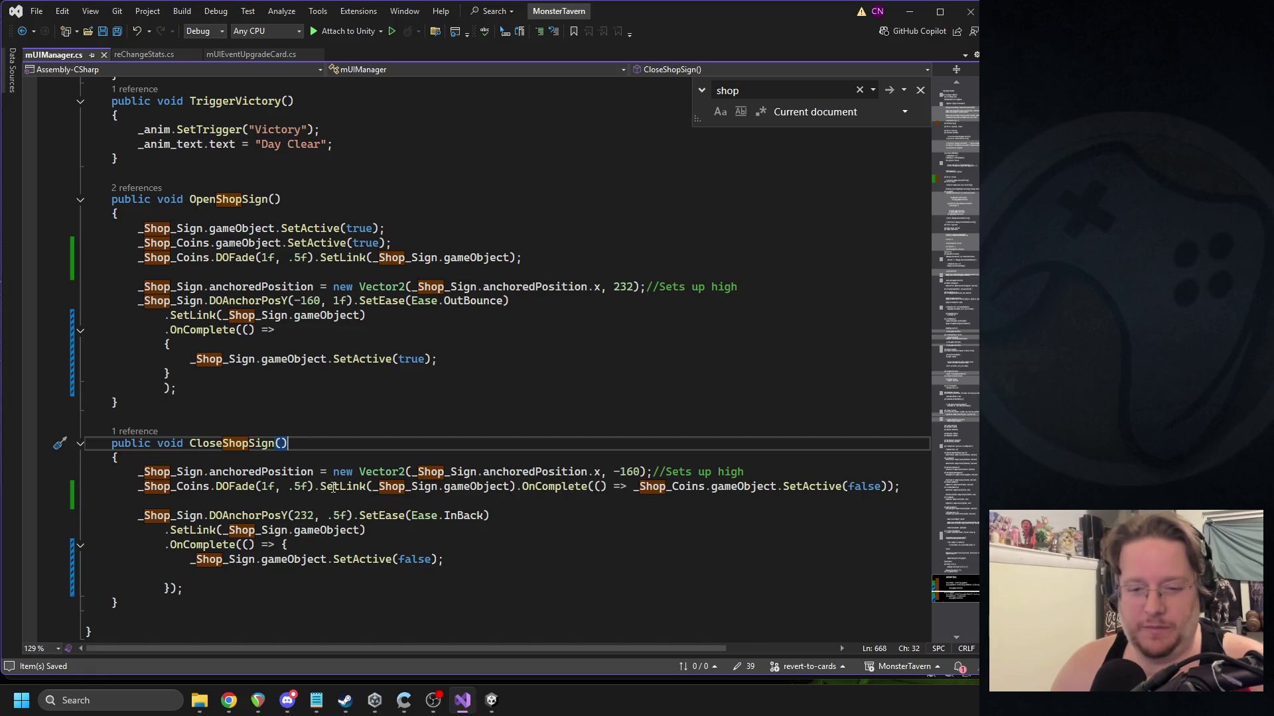
double_click(396, 488)
key(Up)
key(Up)
key(Up)
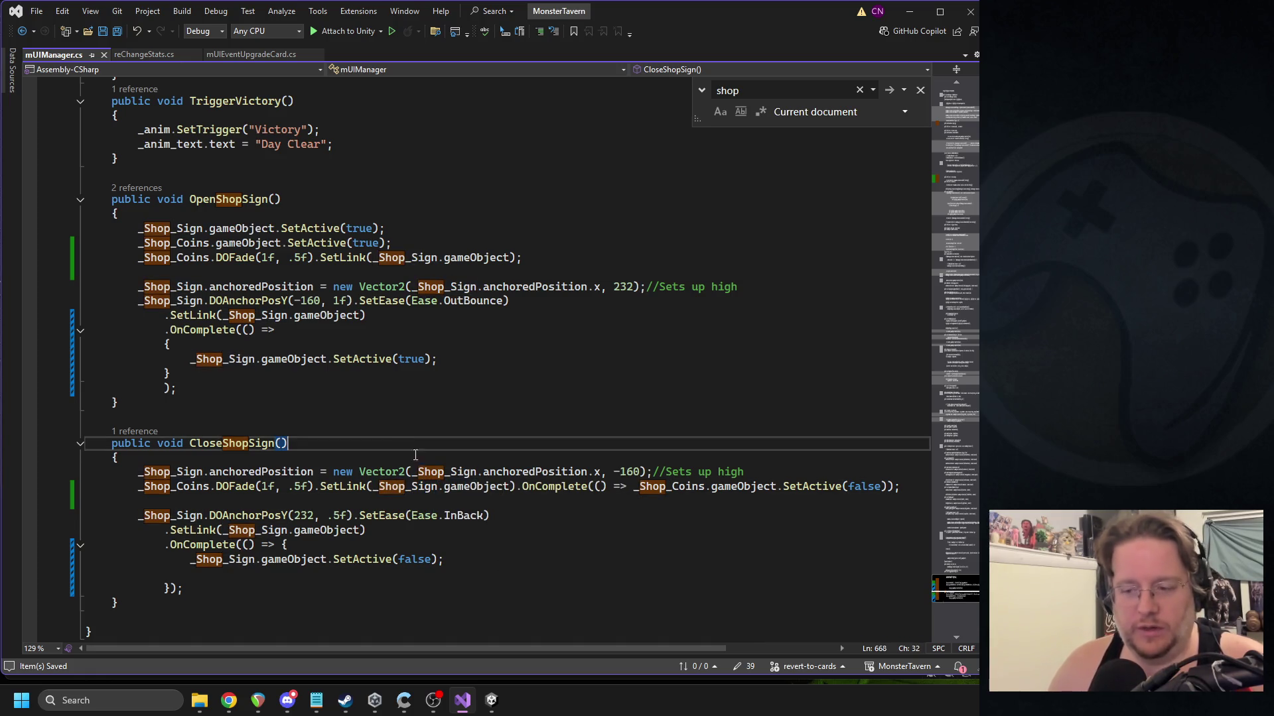
Let Unity reload the scripts, widen its panels, then return to the top of mUIManager in Visual Studio.
click(496, 683)
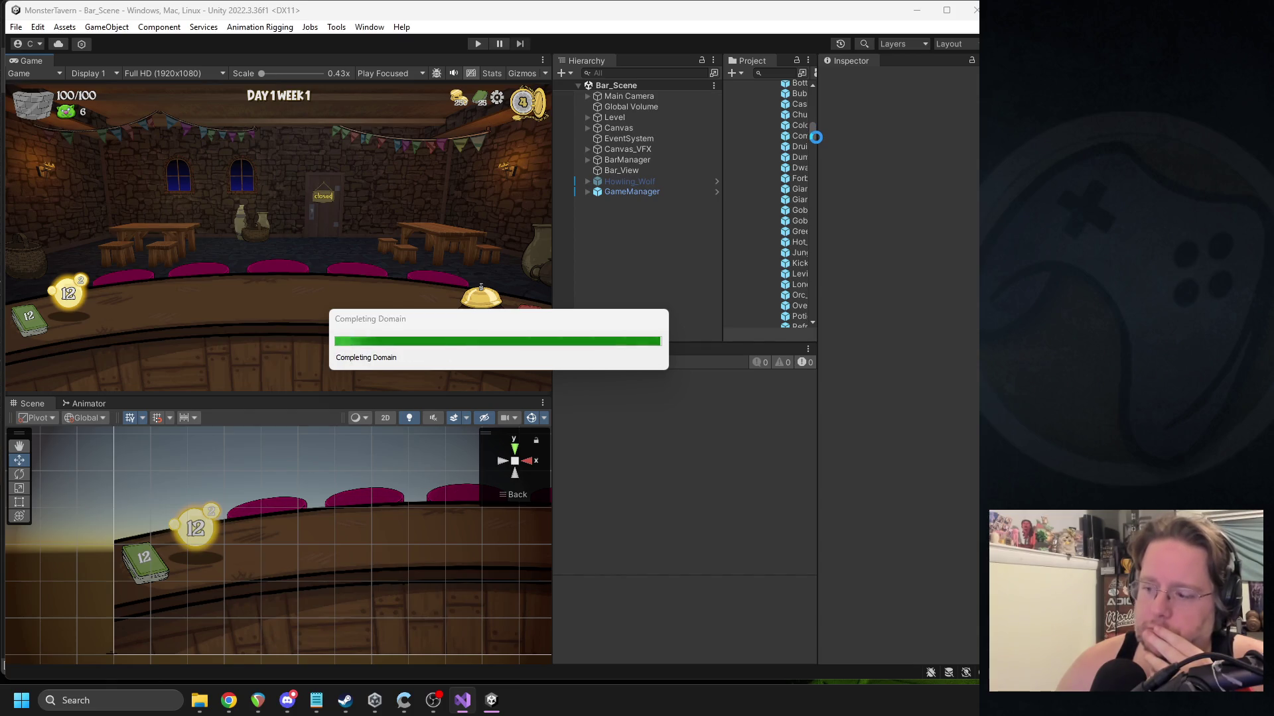
drag(820, 139, 882, 139)
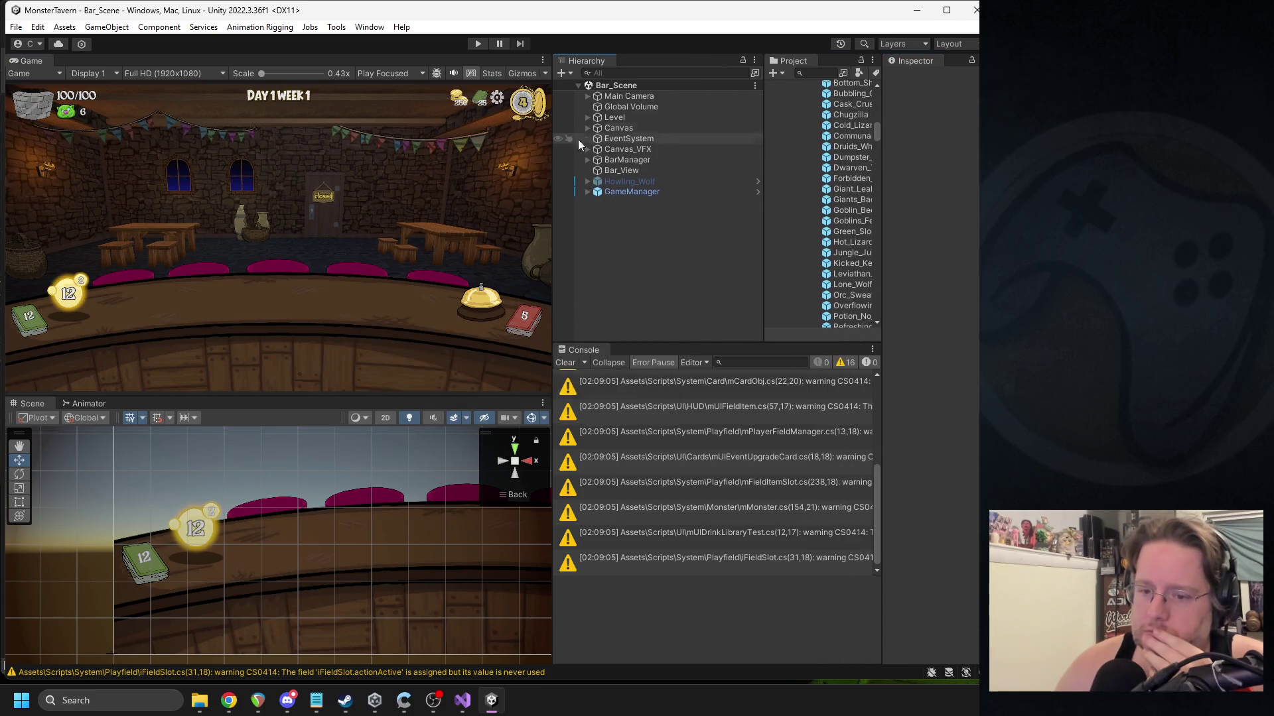
click(463, 701)
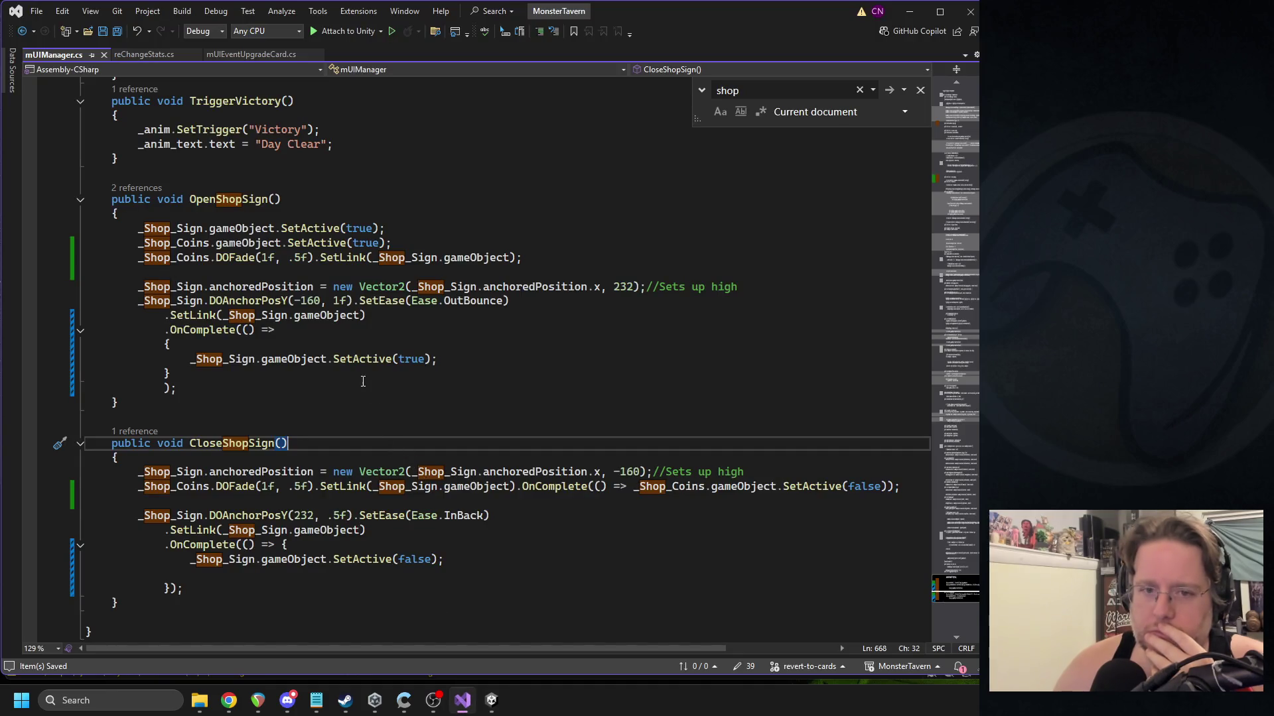
click(953, 133)
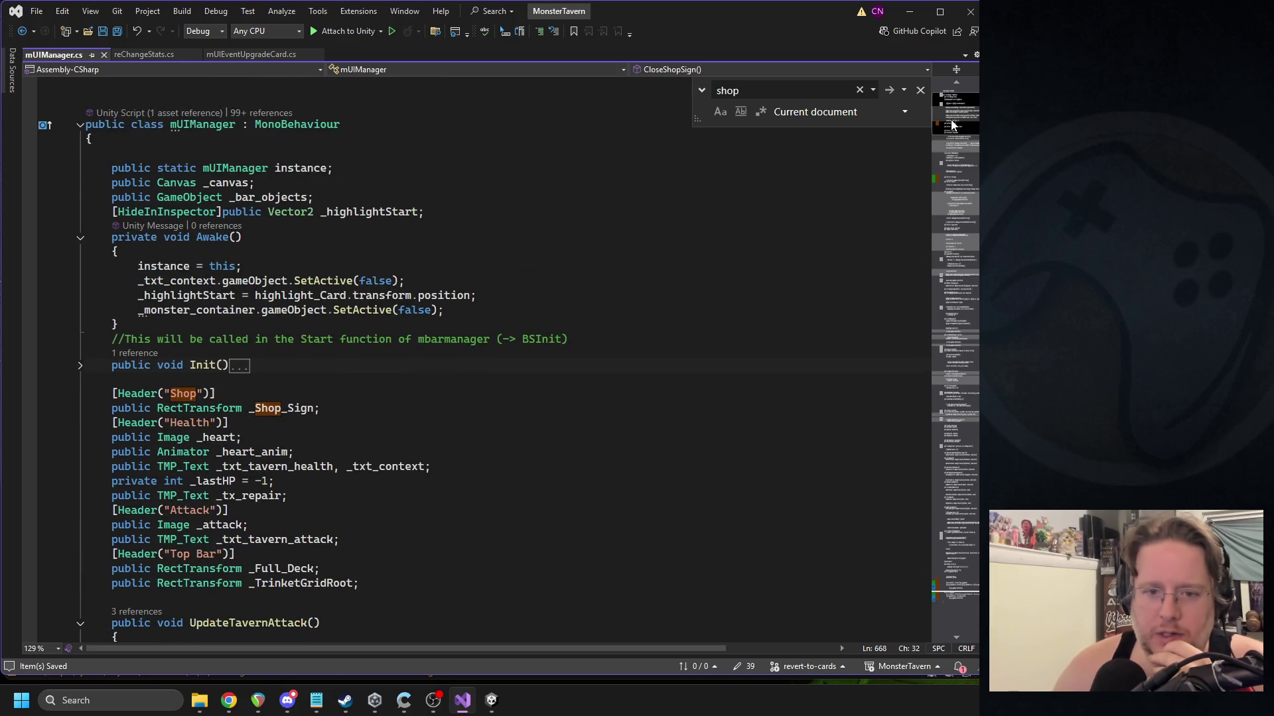
Search mUIManager.cs for 'coins' to view its uses, then return to Unity and expand Canvas.
click(620, 266)
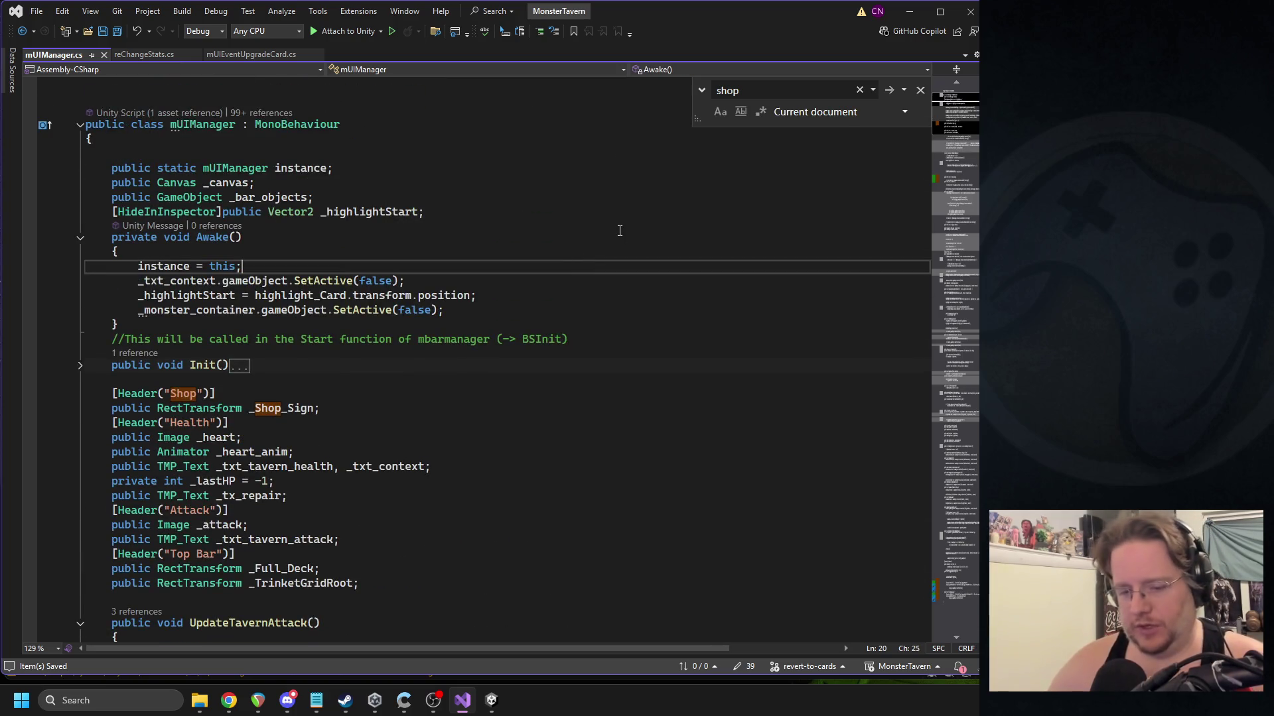
scroll(563, 265, up, 3)
key(ctrl+f)
text(coins)
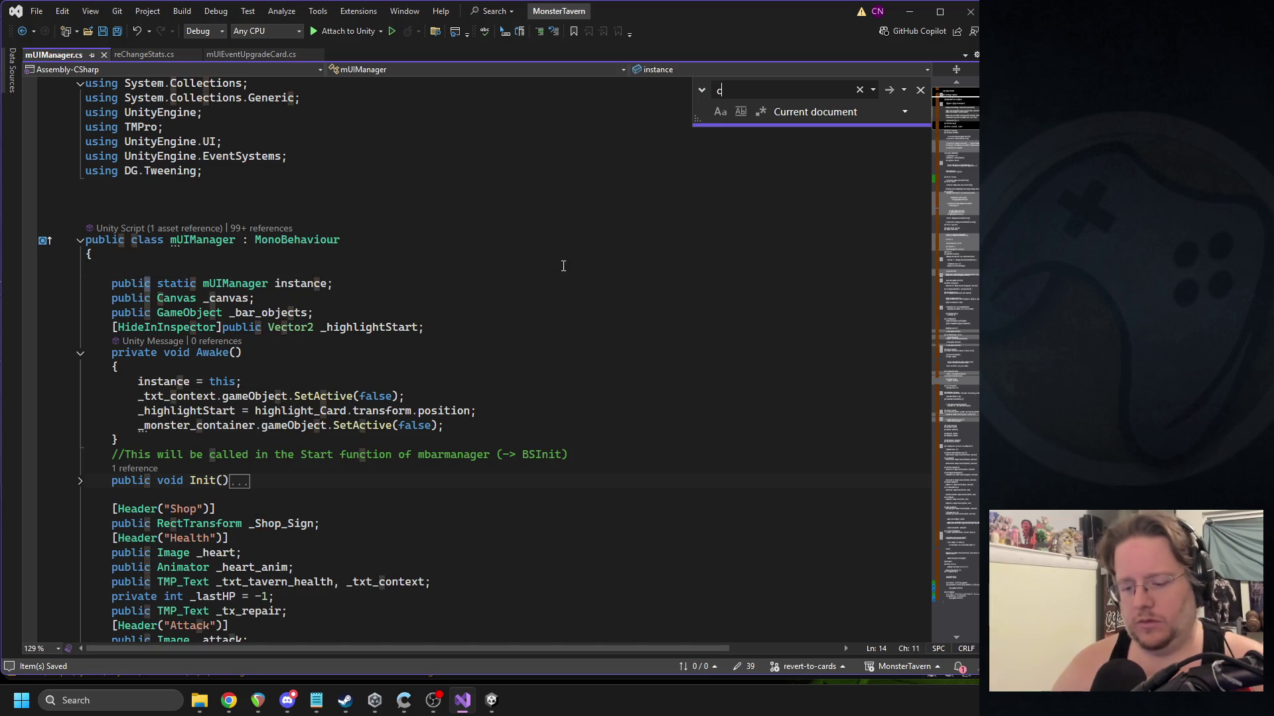
click(960, 587)
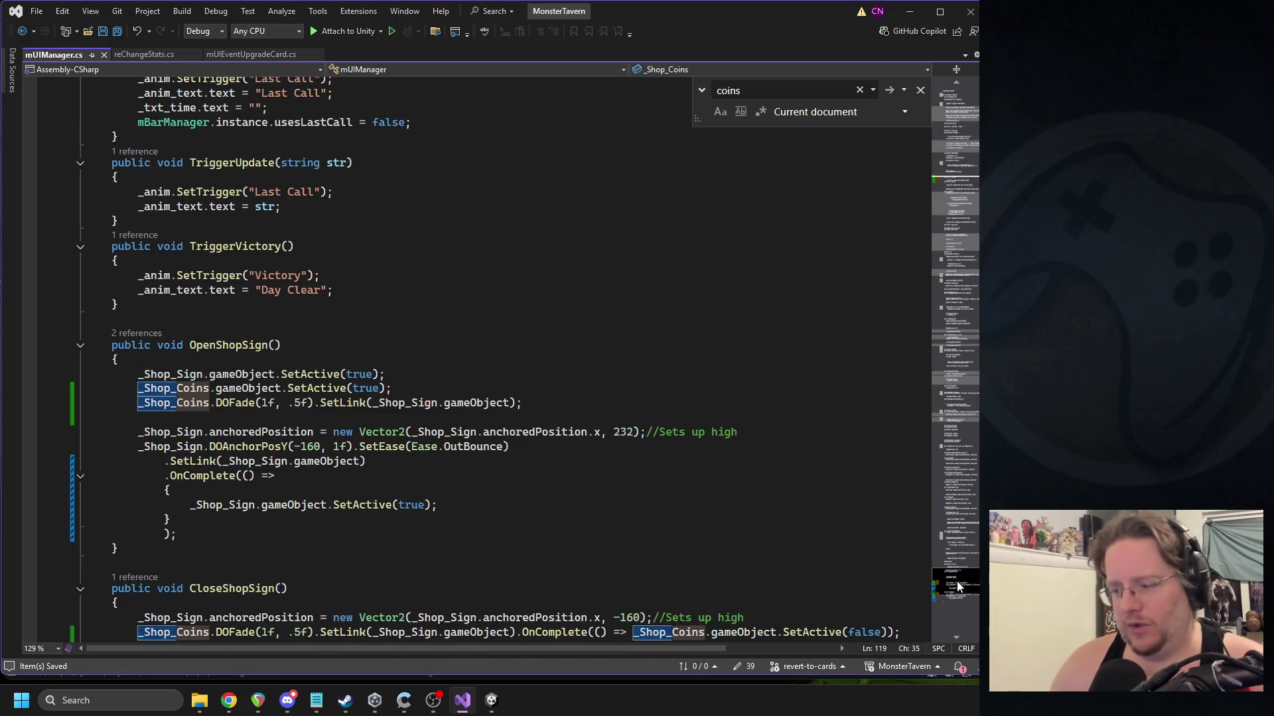
scroll(417, 415, down, 6)
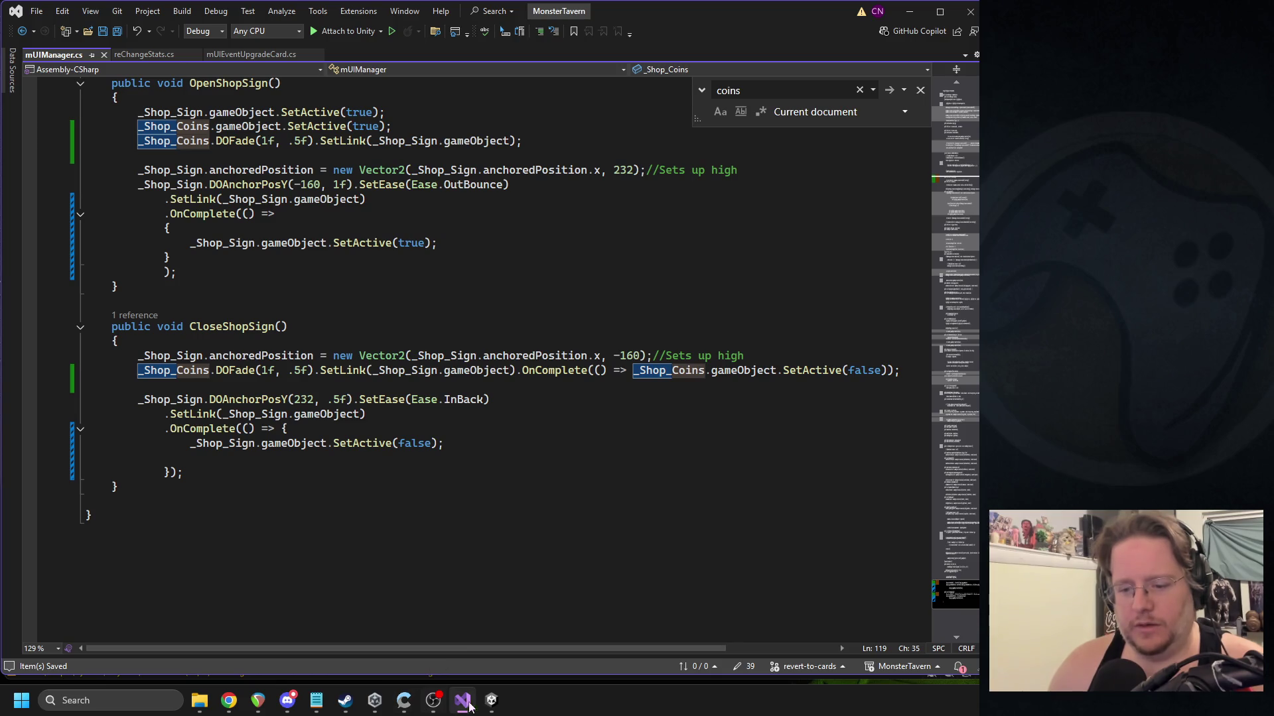
click(492, 701)
click(587, 128)
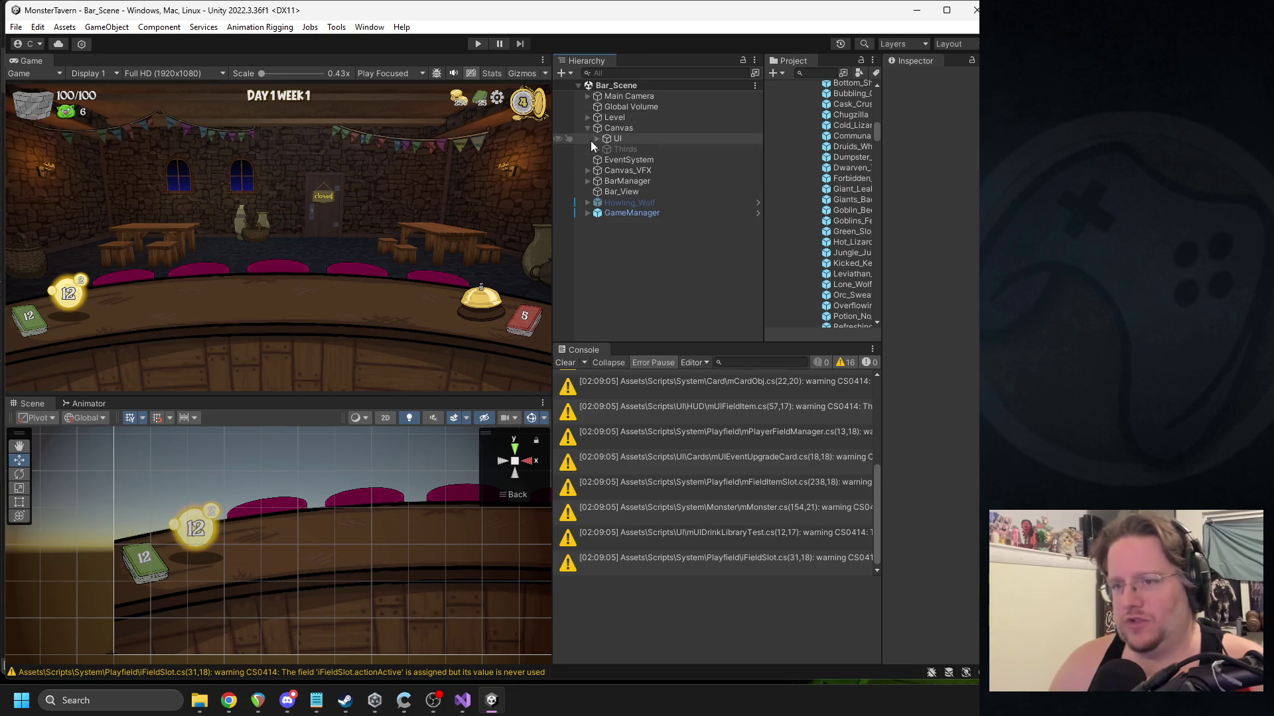
Expand Canvas > UI > HUD, select Shop_Coins and add a Canvas Group component.
click(596, 138)
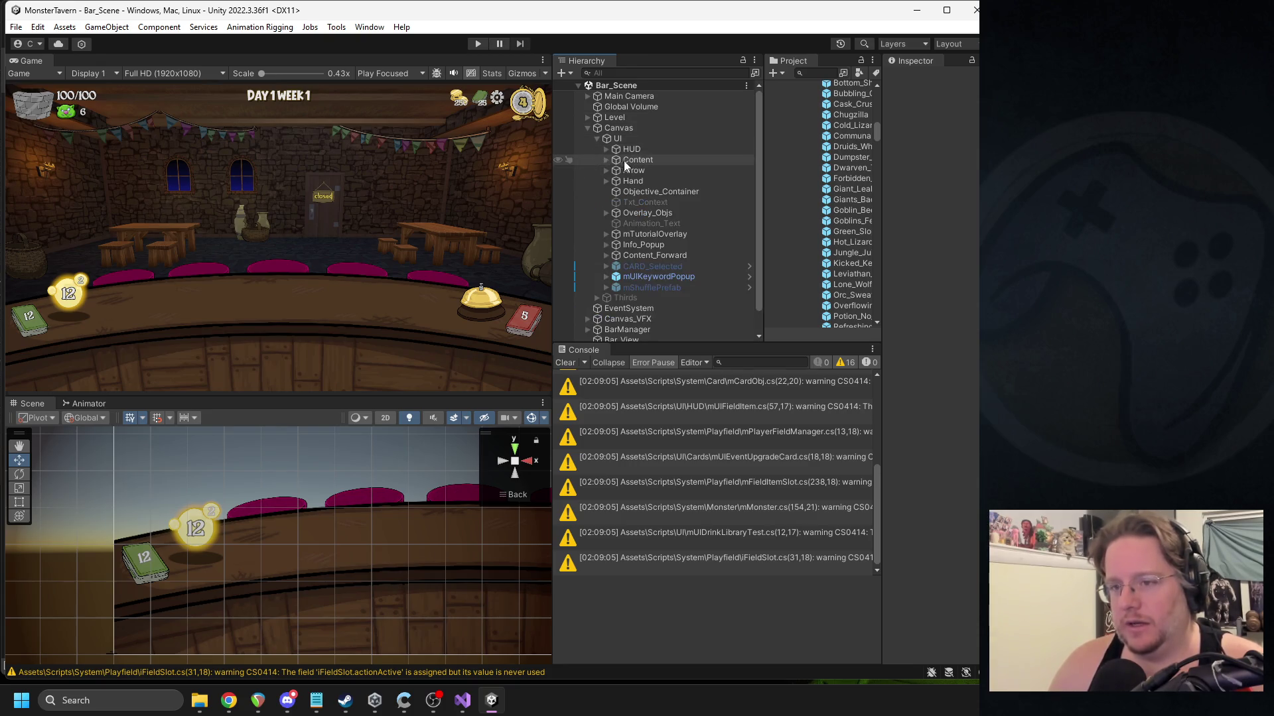
click(606, 149)
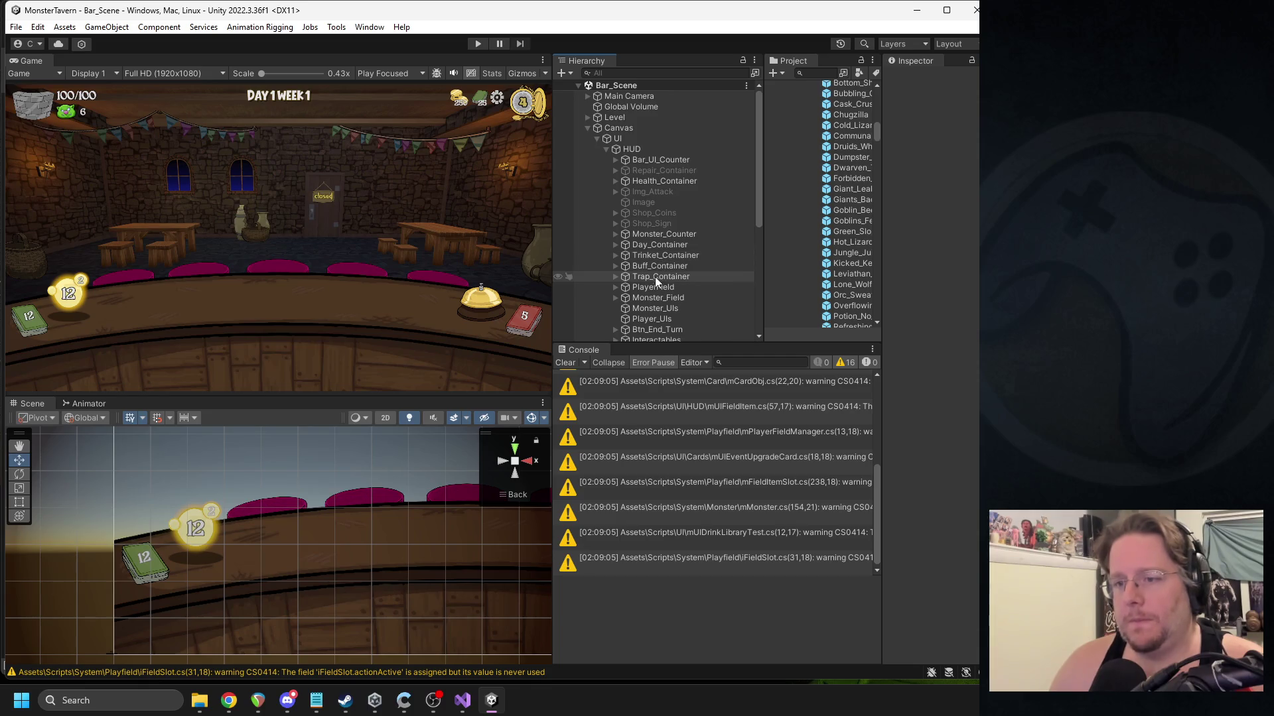
click(640, 223)
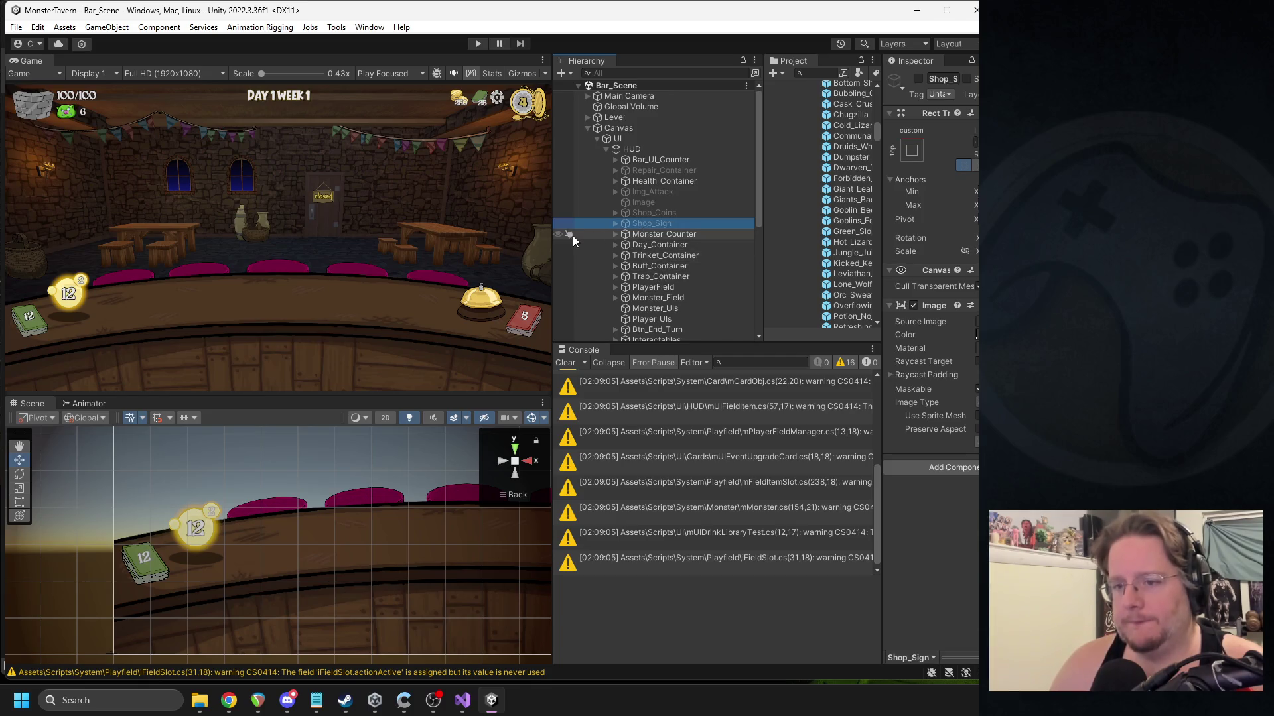
mouse_move(554, 235)
mouse_down()
mouse_move(514, 235)
mouse_move(527, 235)
mouse_up()
drag(887, 247, 823, 247)
click(632, 213)
click(877, 509)
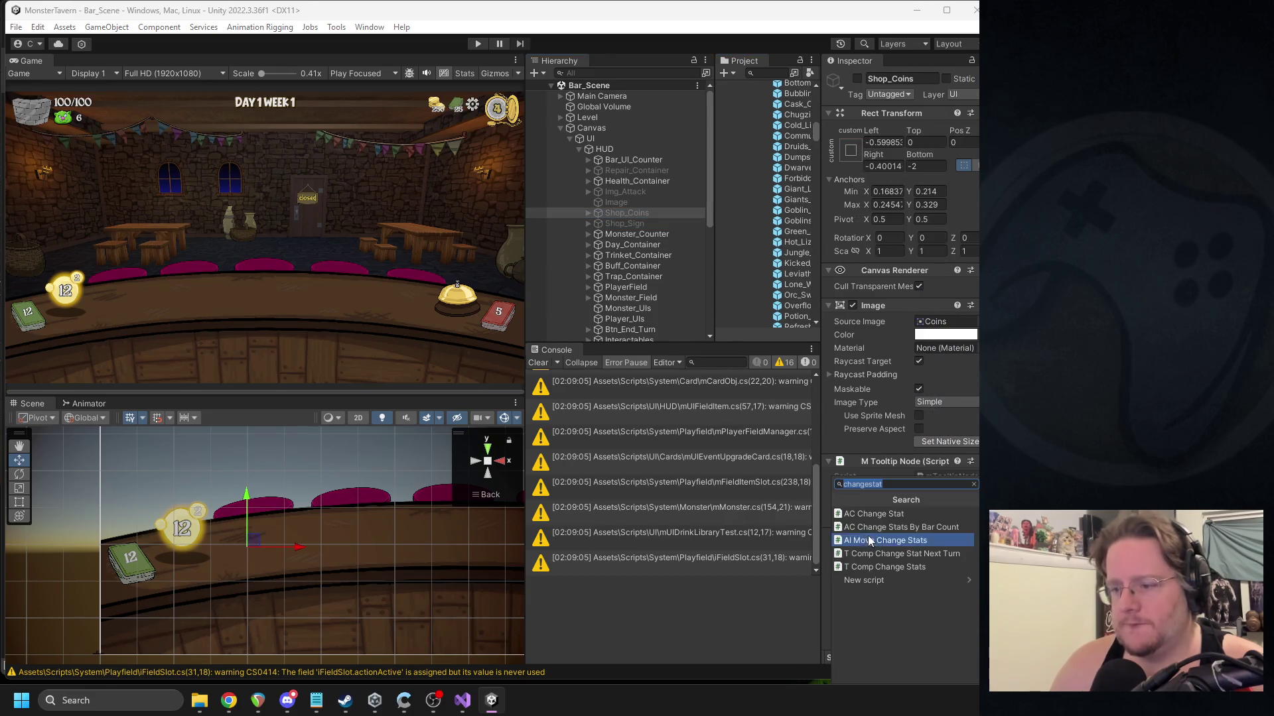
text(canvas)
click(863, 530)
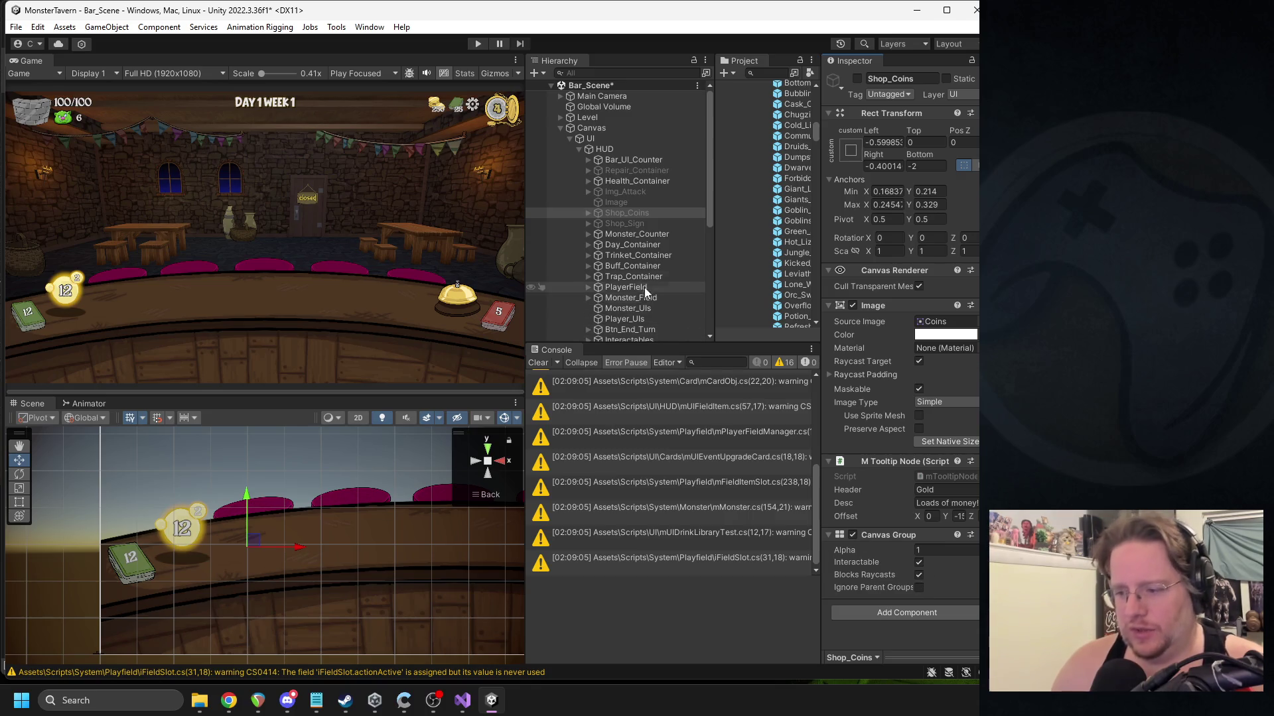
click(593, 138)
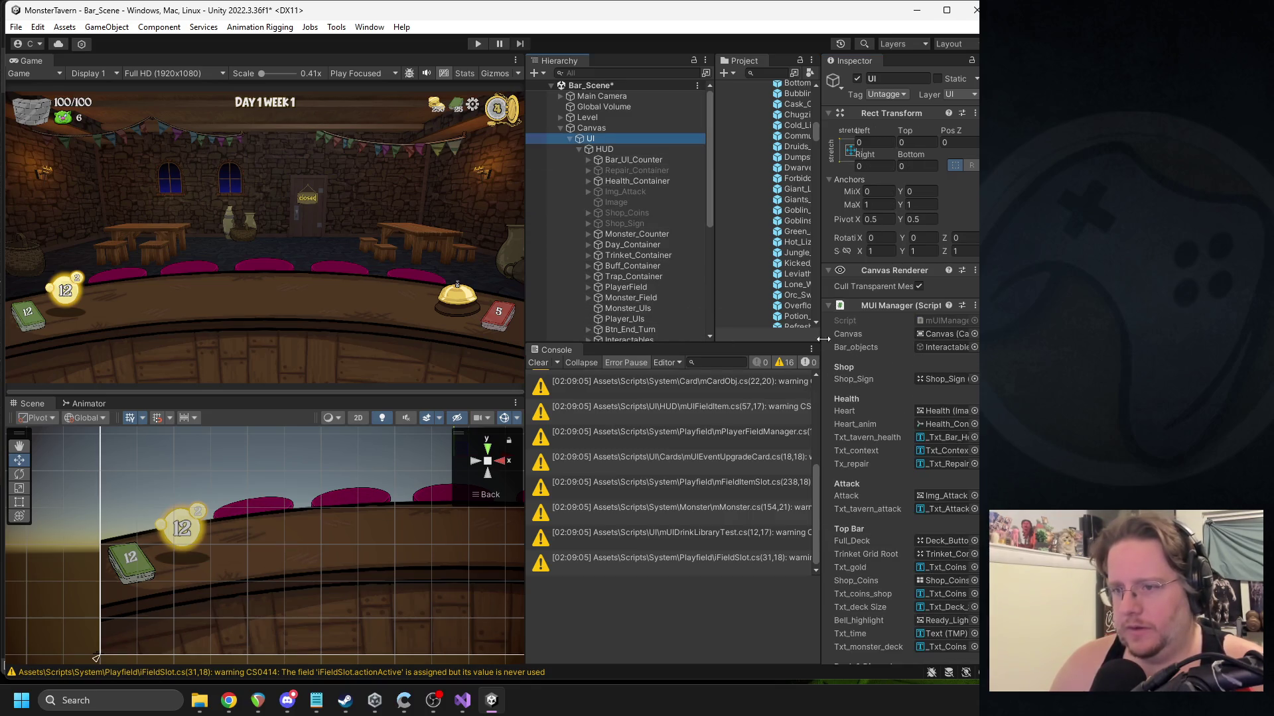
scroll(885, 416, down, 3)
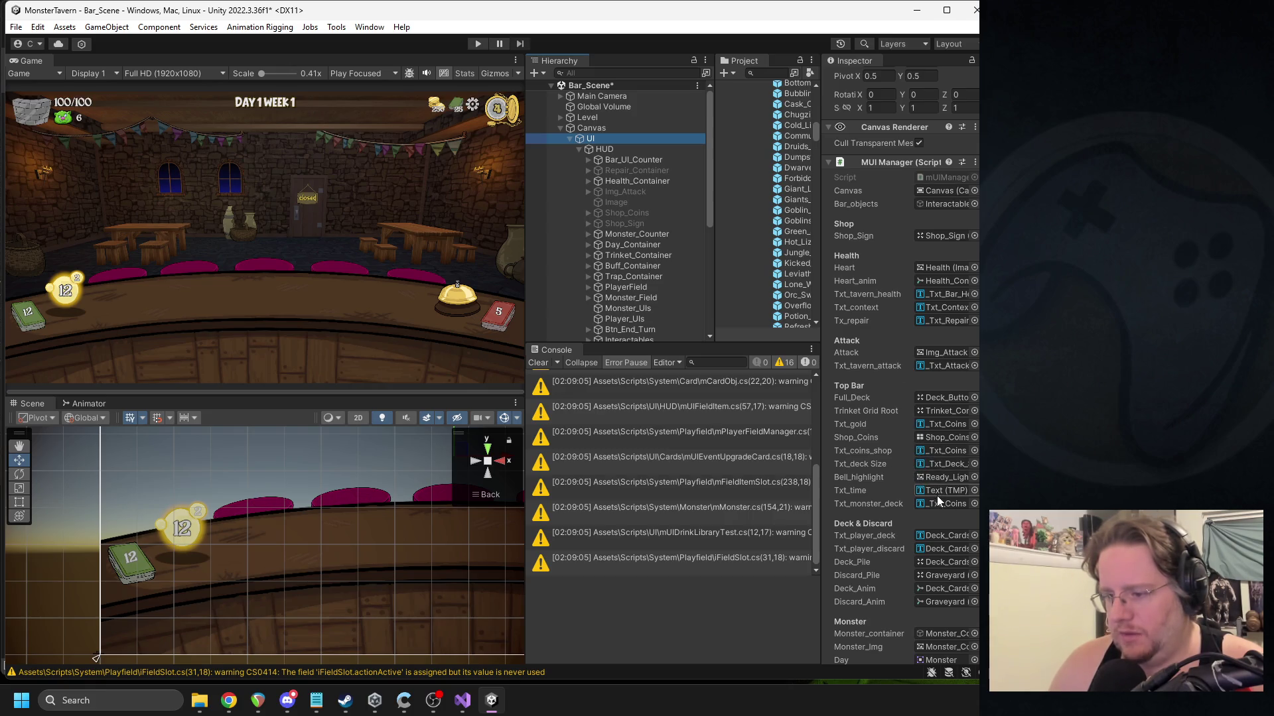
scroll(933, 491, down, 1)
scroll(932, 492, down, 2)
scroll(932, 491, up, 3)
key(ctrl+s)
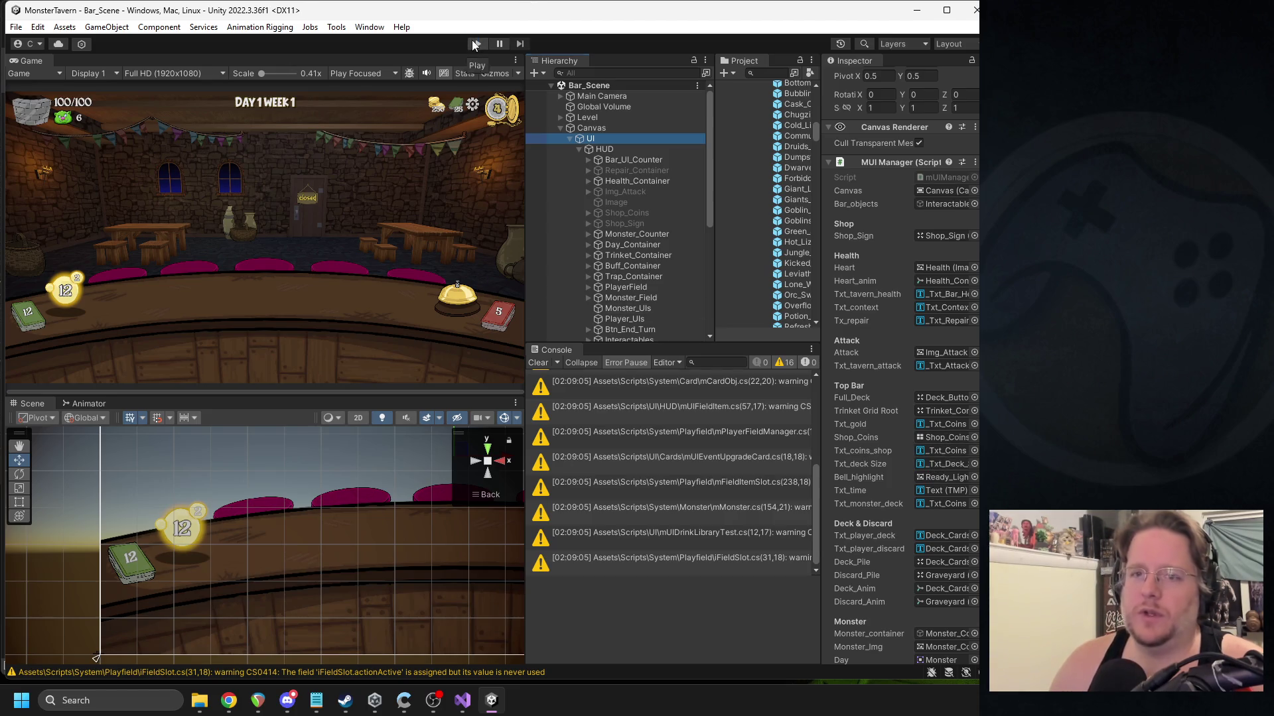
Run a maximized play-test of Bar_Scene to the SHOPPE screen, stop it, and switch to Visual Studio.
click(362, 73)
click(376, 102)
click(477, 44)
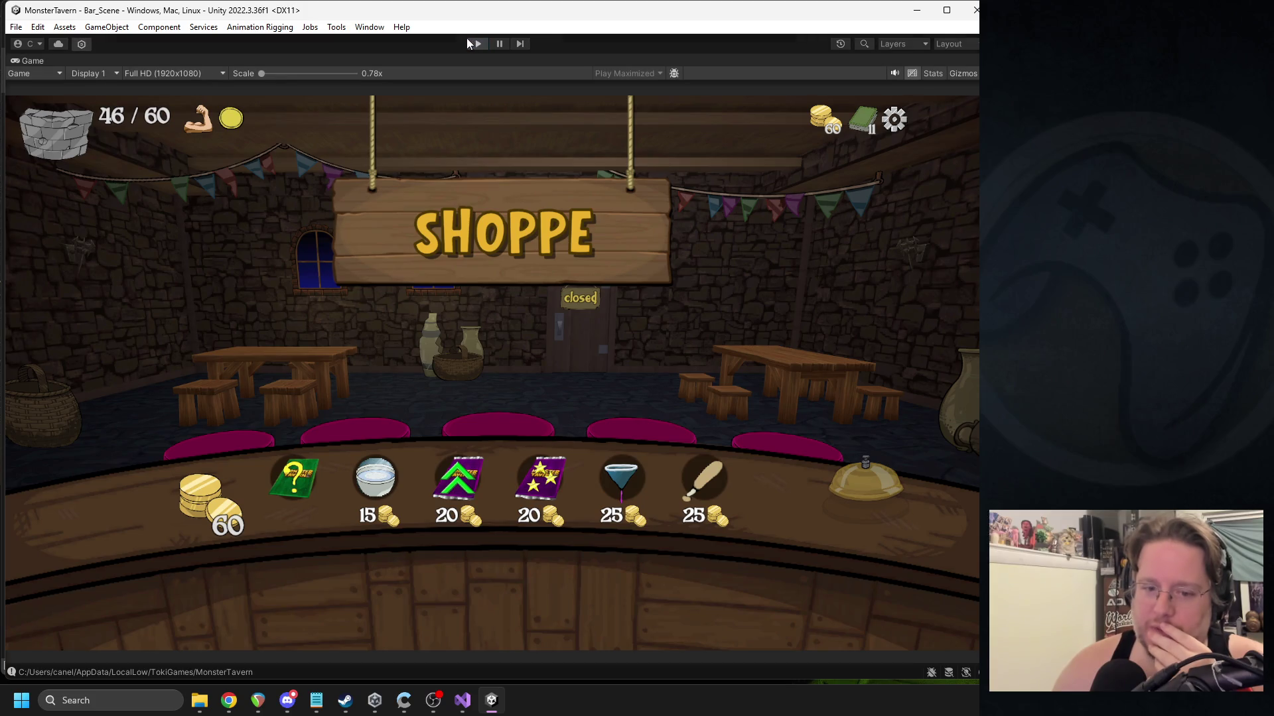
click(475, 44)
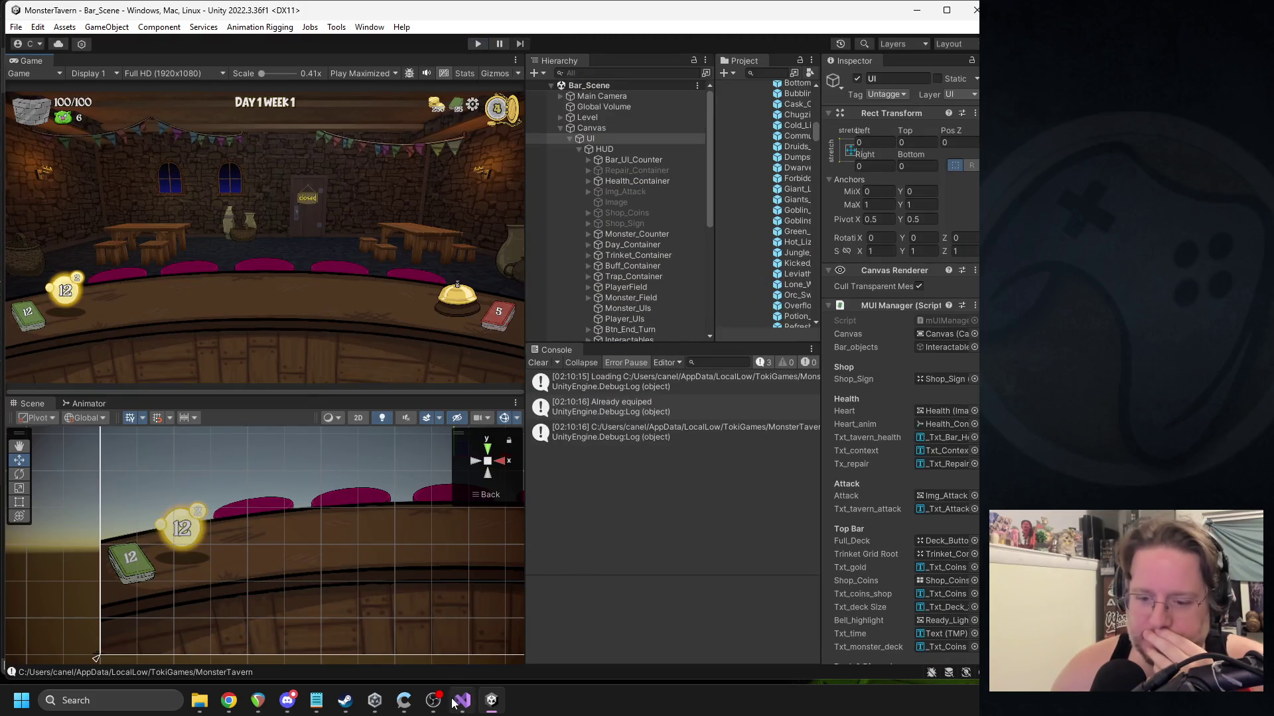
click(462, 698)
In OpenShopSign, add _Shop_Coins.alpha = 0 before the coins fade-in.
scroll(415, 176, up, 1)
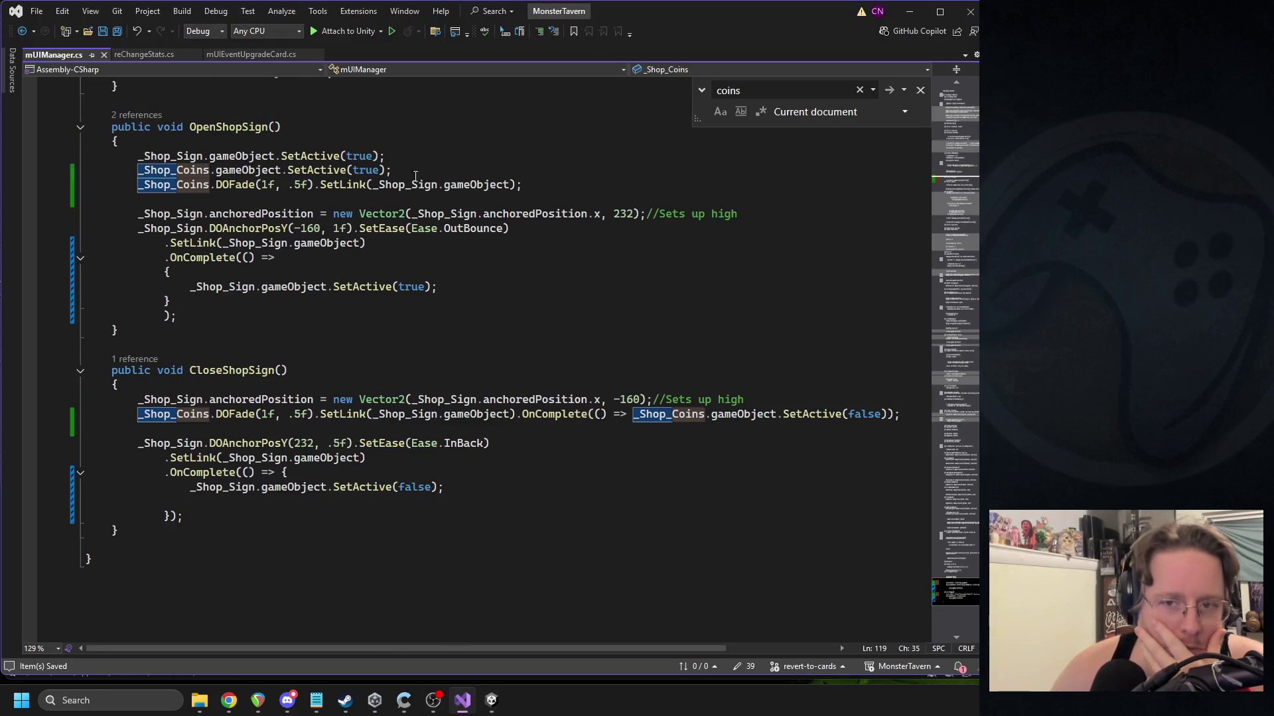
scroll(385, 163, up, 1)
click(209, 227)
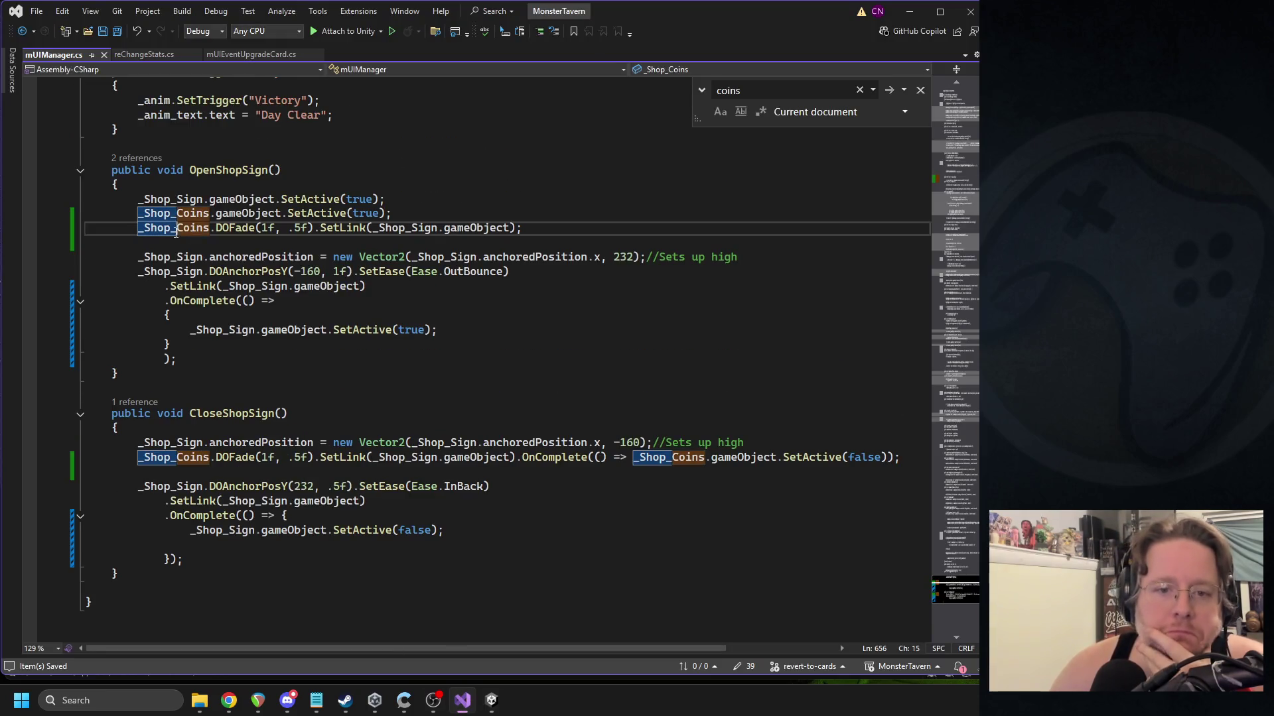
mouse_move(243, 228)
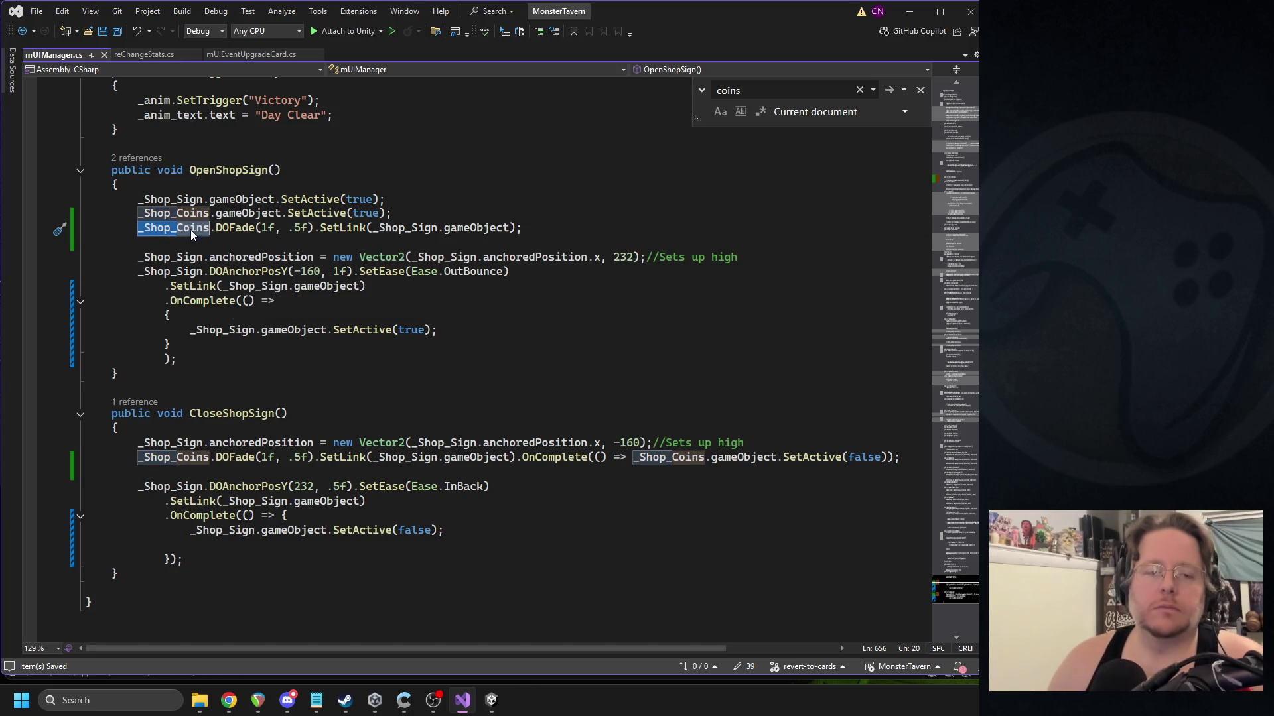
click(406, 213)
key(Return)
text(_Shop_Coins)
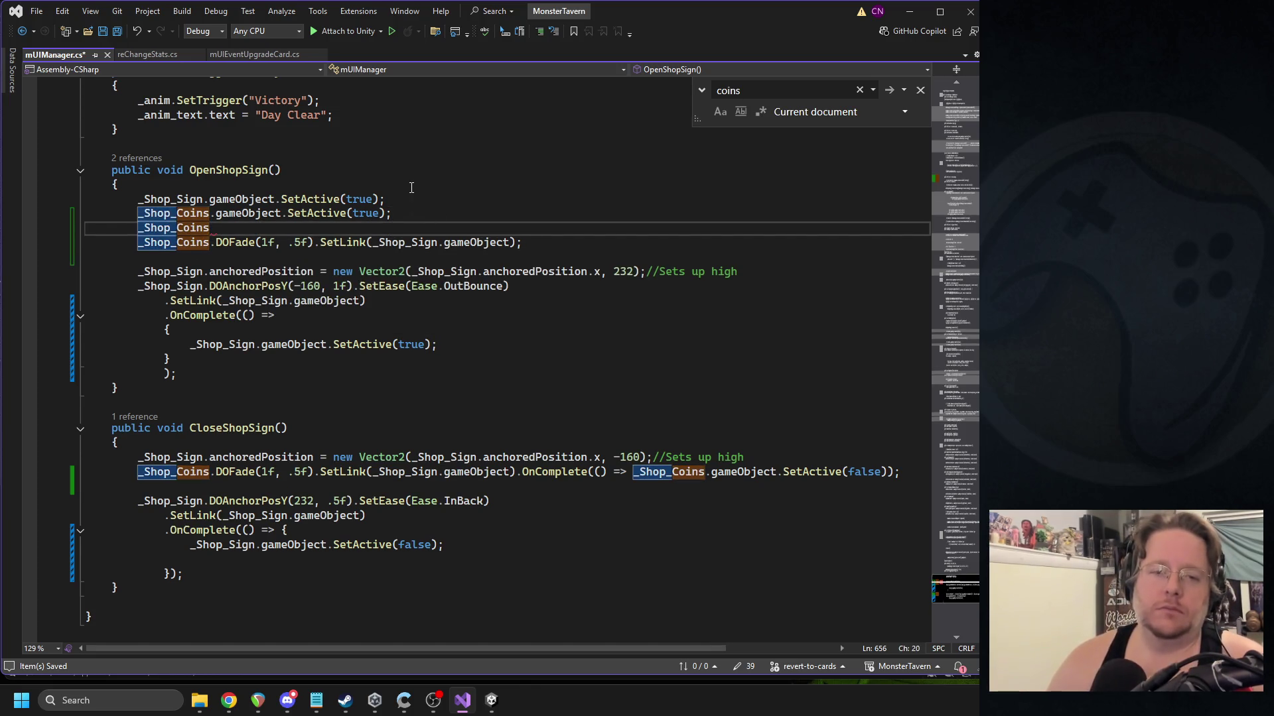
text(.alpha = 0;)
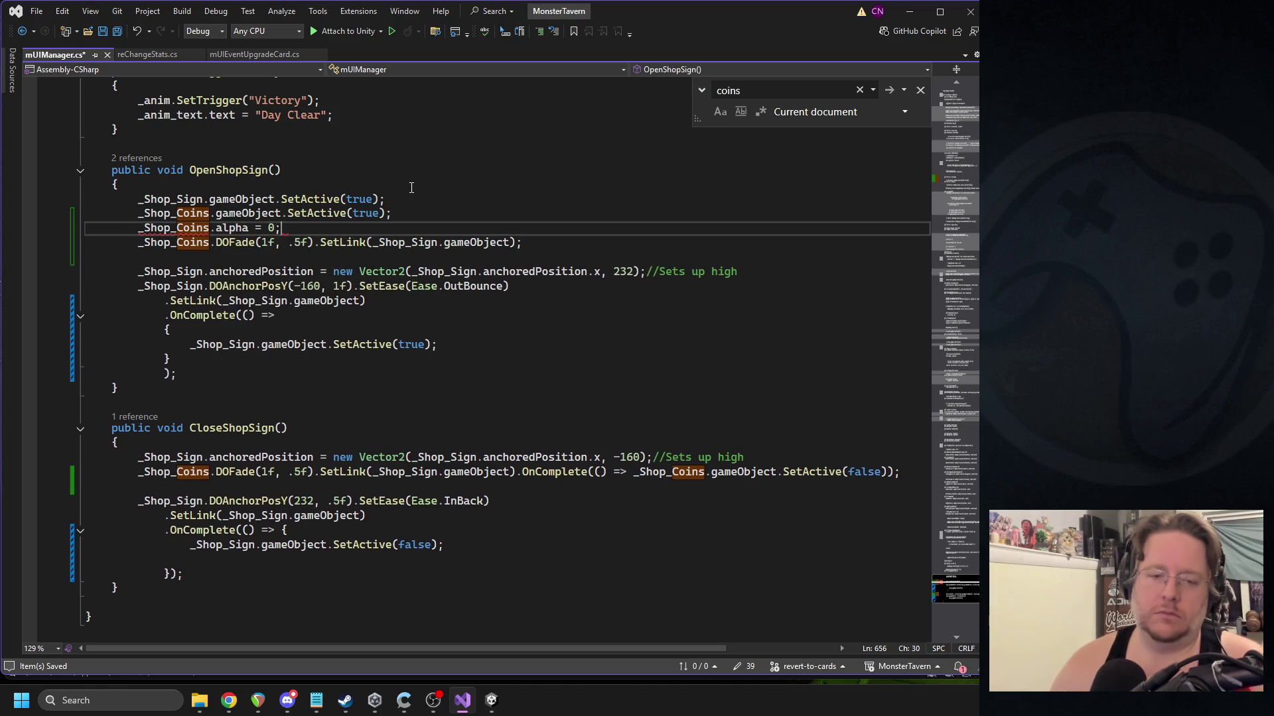
In CloseShopSign, set _Shop_Coins.alpha = 1f and change the coins fade target to 0f.
click(749, 457)
key(Return)
text(_Shop_Coins)
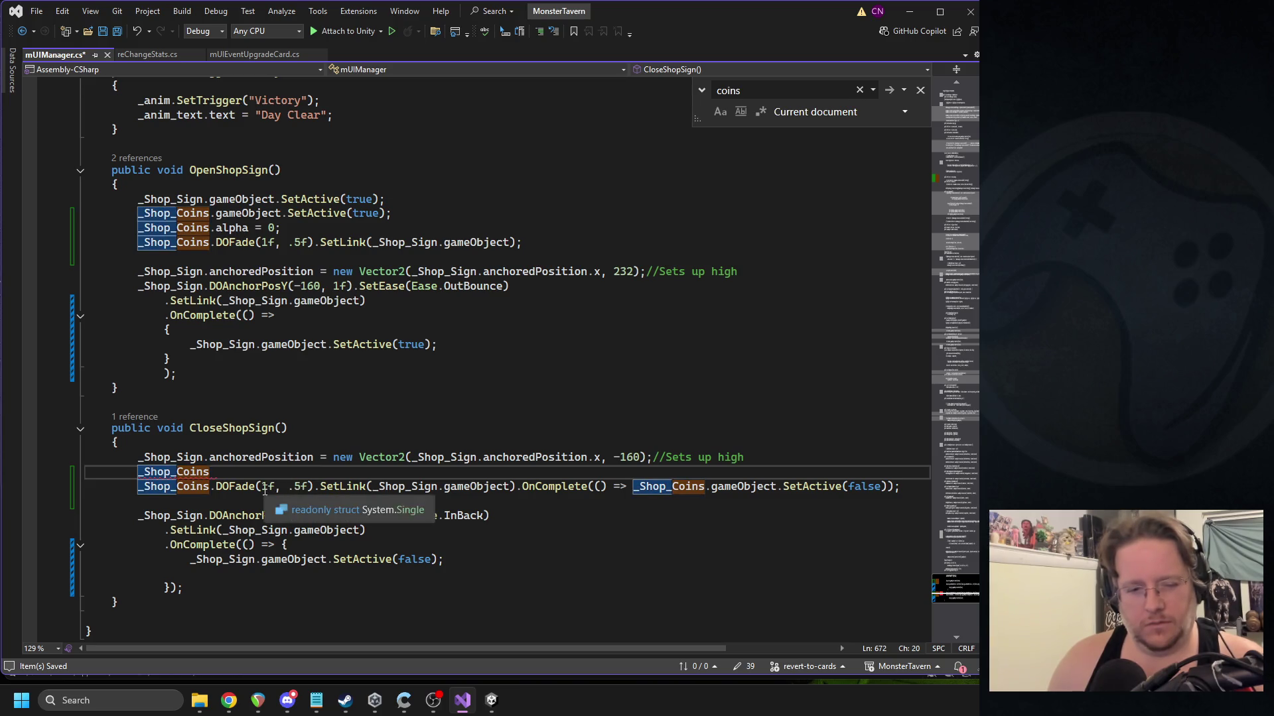
click(269, 486)
key(BackSpace)
text(0)
click(244, 469)
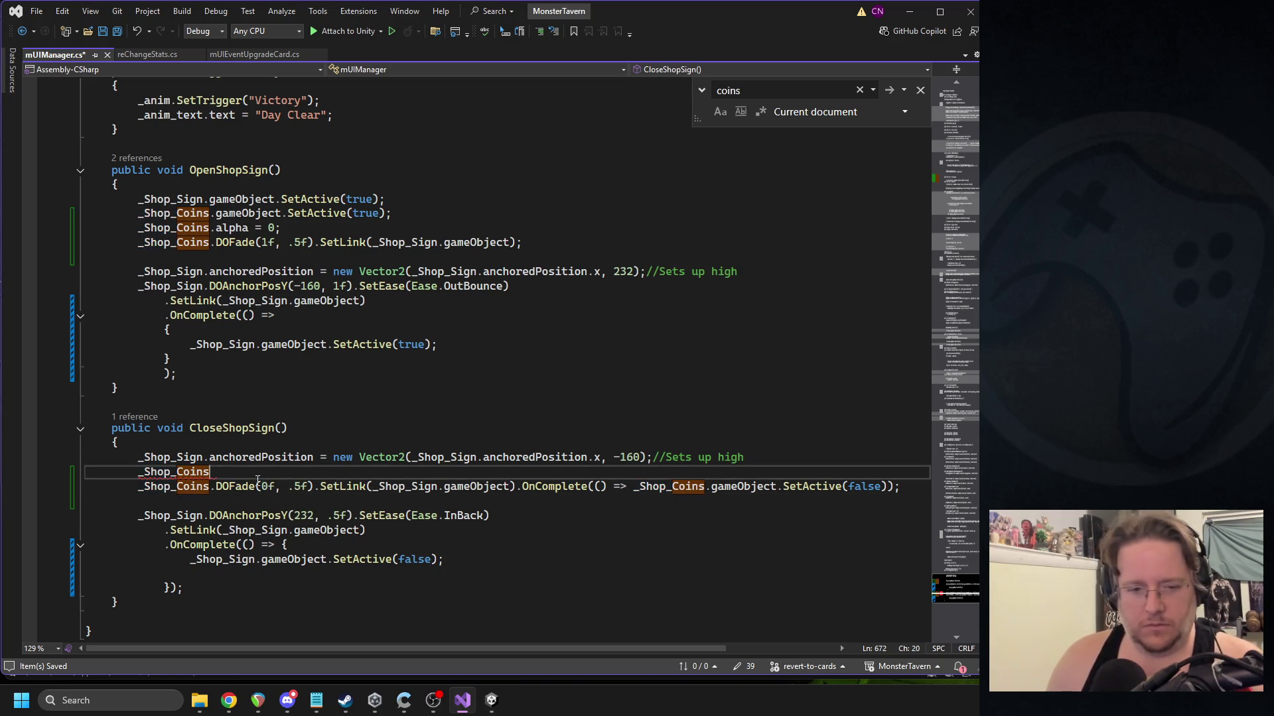
text(.a)
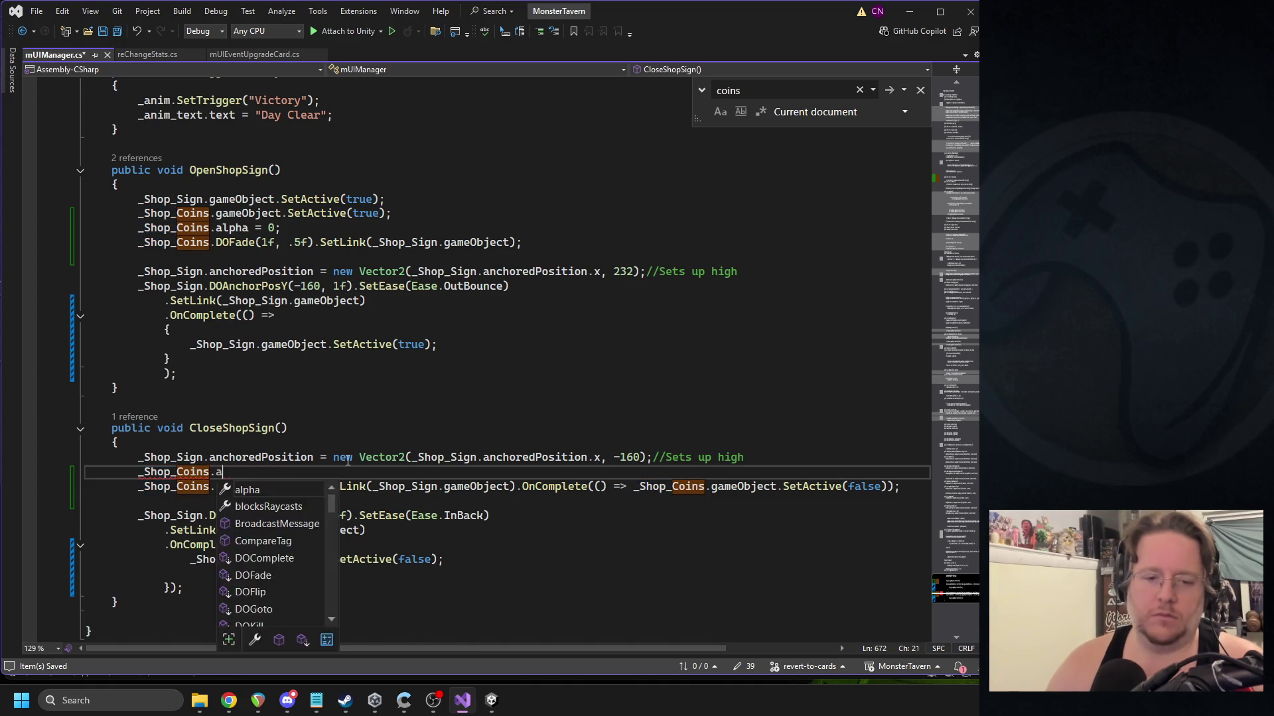
text(lpha = 1f;)
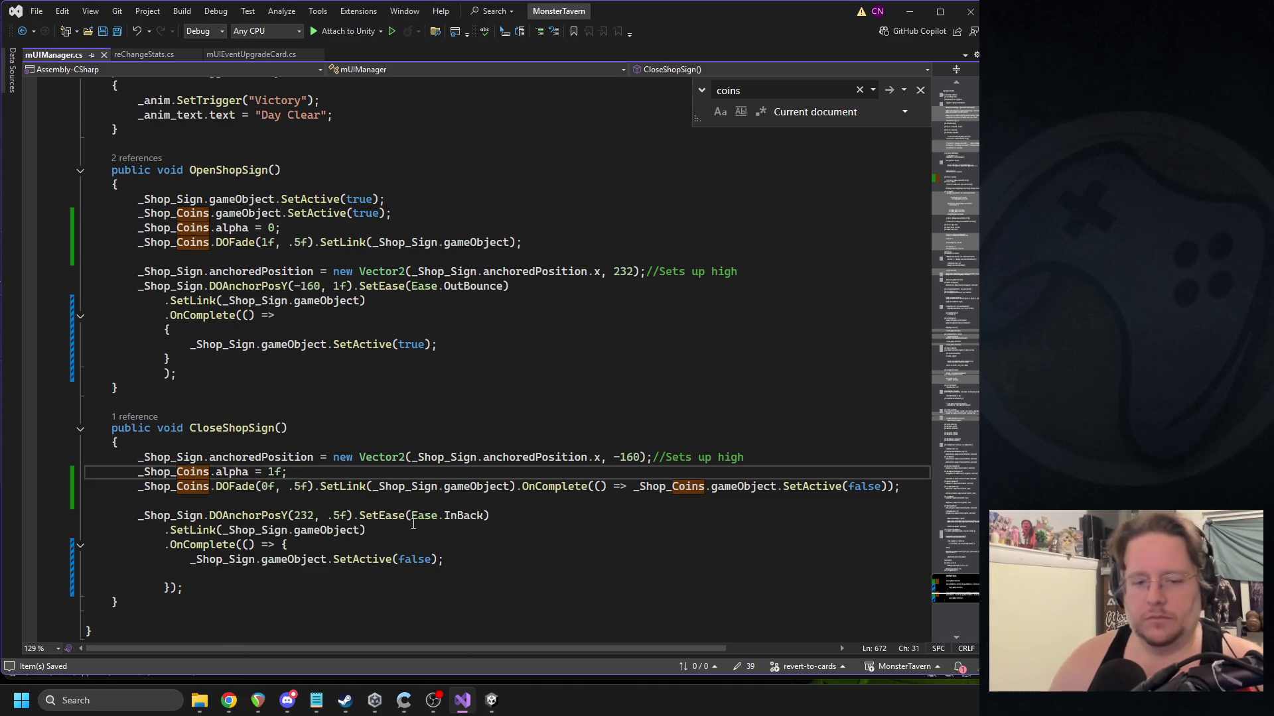
click(458, 637)
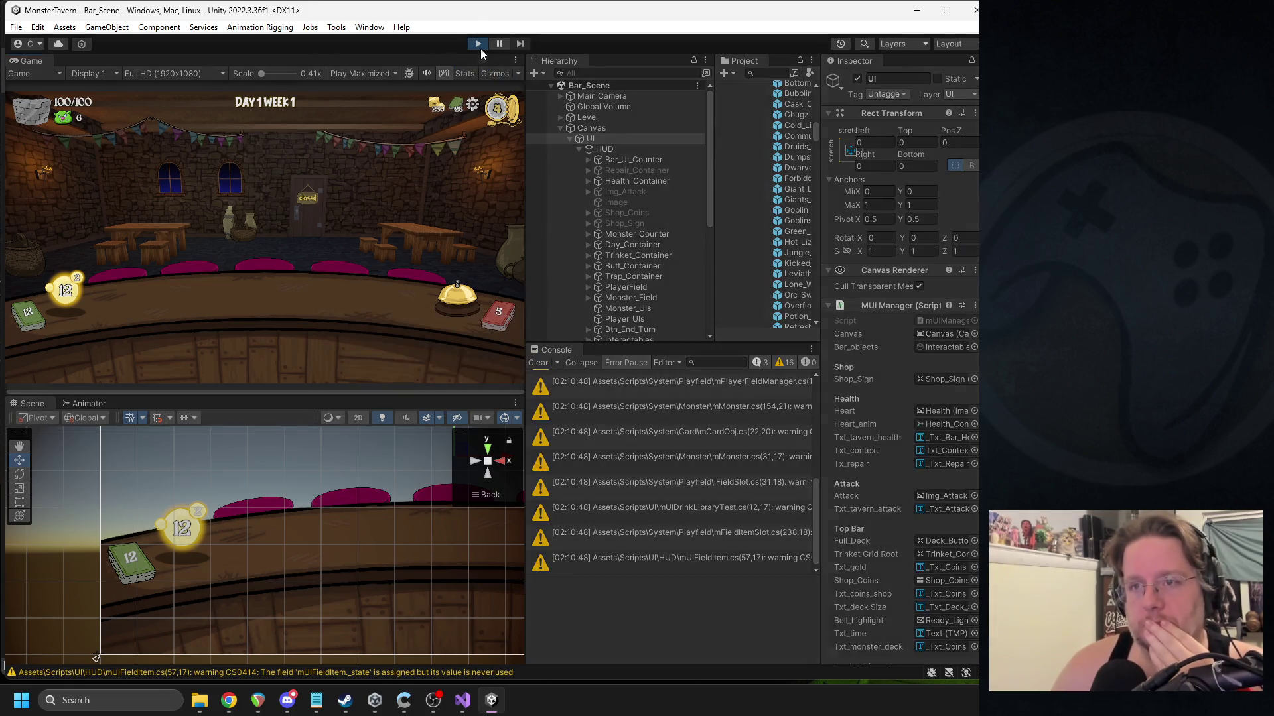
Play the game, buy the green mystery card, pick Bottom Shelf Buzz, then pause.
click(478, 45)
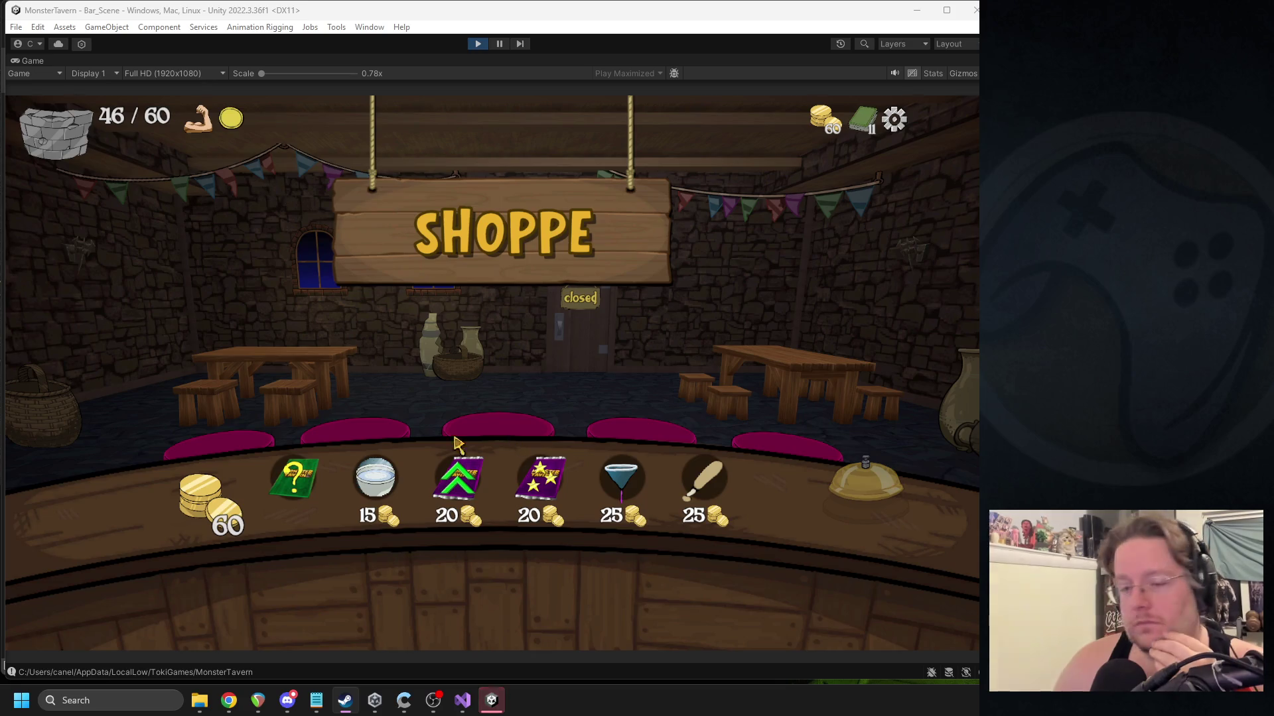
click(483, 43)
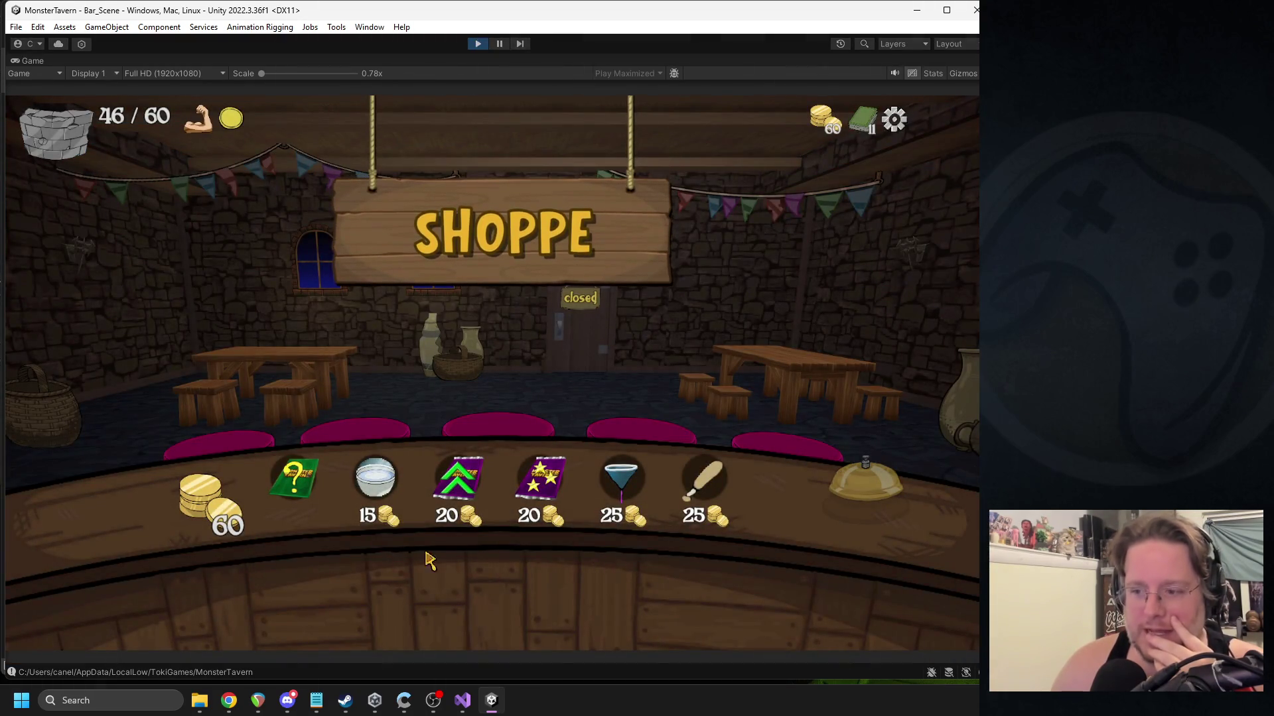
click(294, 477)
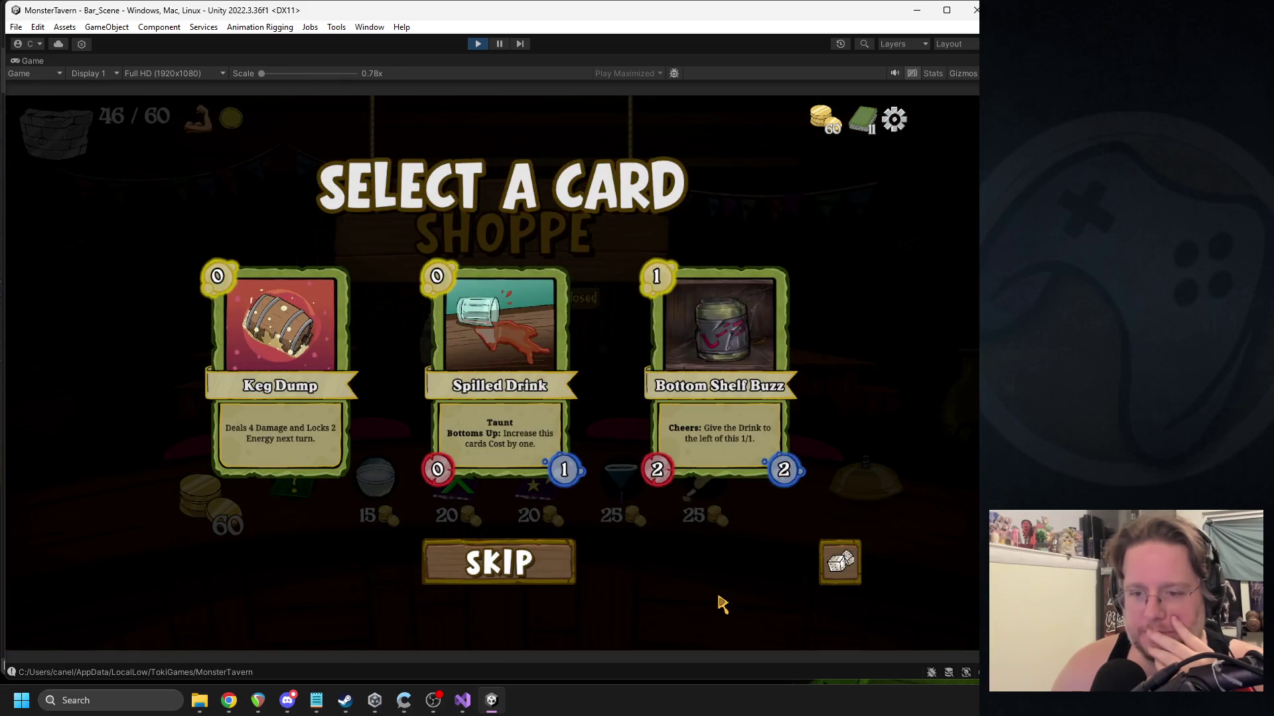
click(740, 409)
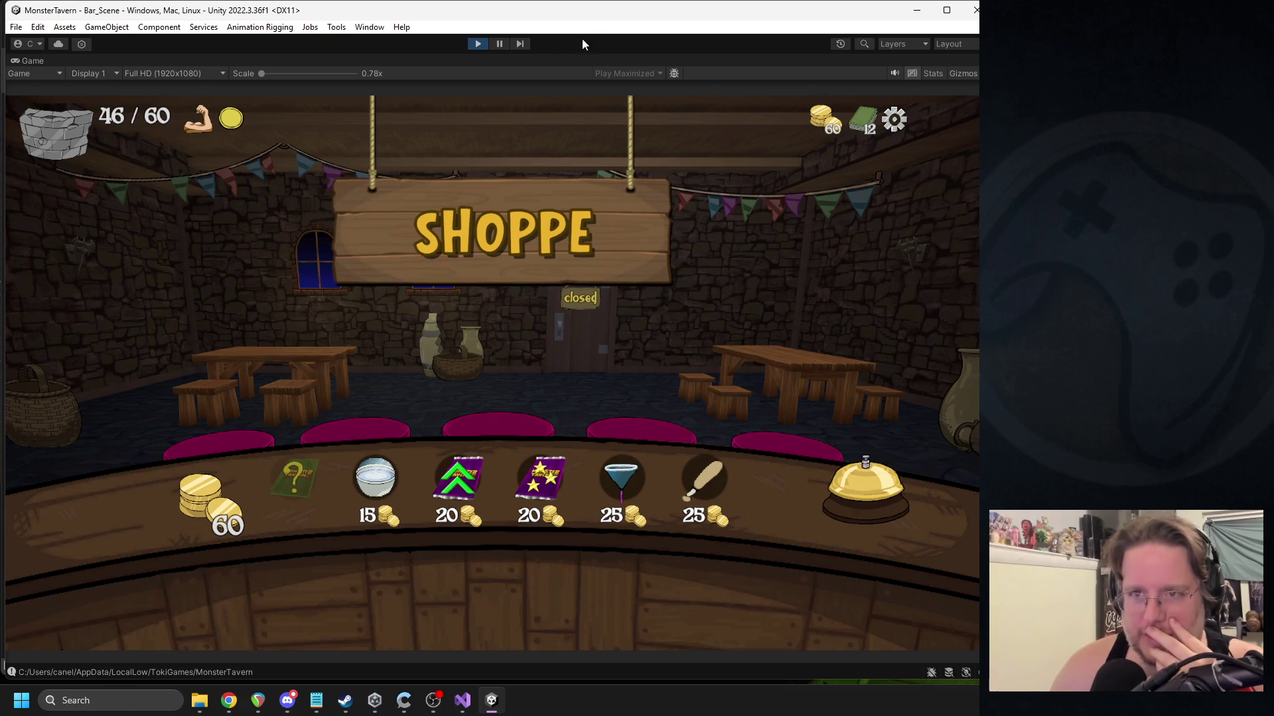
click(500, 45)
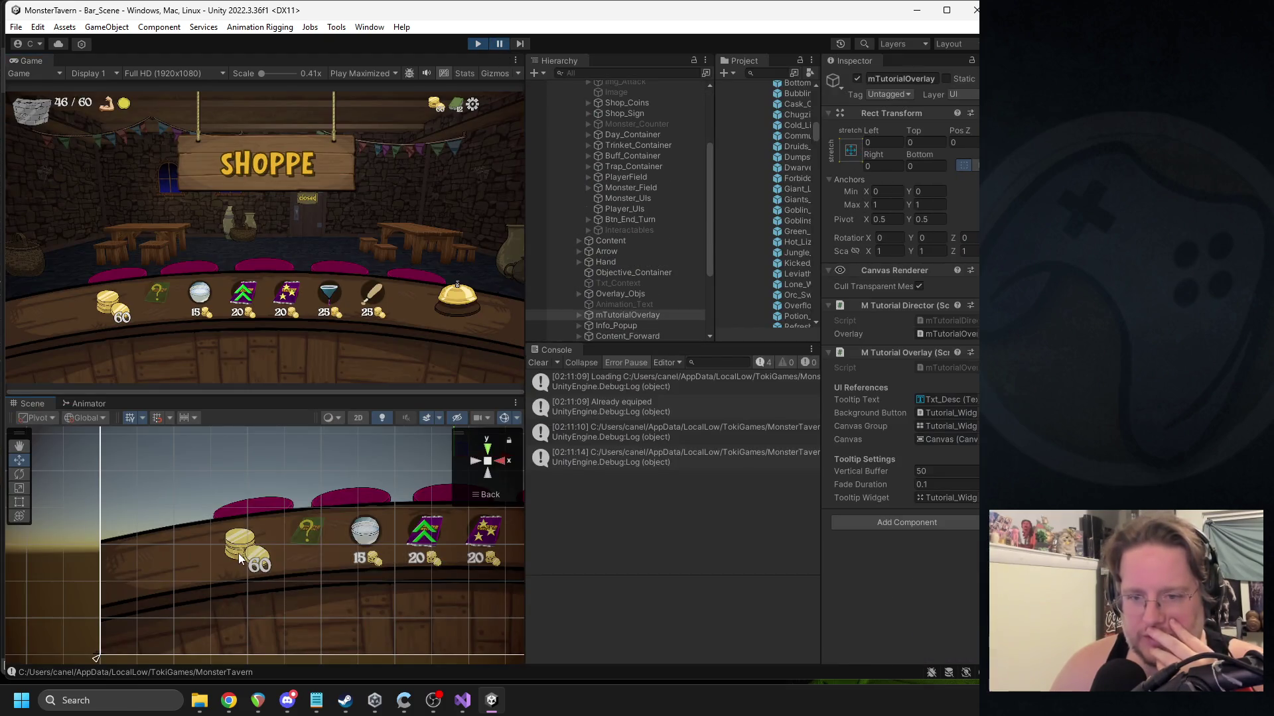
Select the Shop_Coins object from the overlapping objects under the coin pile.
click(238, 553)
click(238, 553)
click(237, 553)
click(238, 553)
click(237, 553)
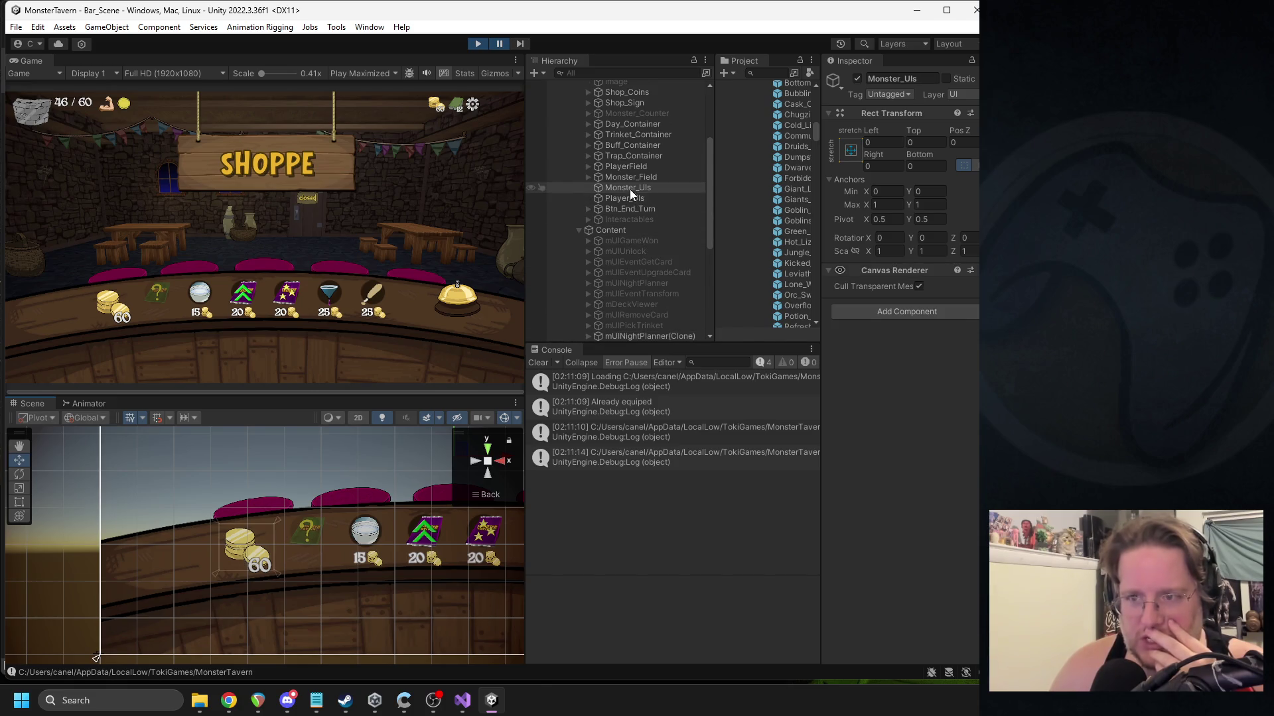
scroll(635, 203, up, 5)
click(621, 212)
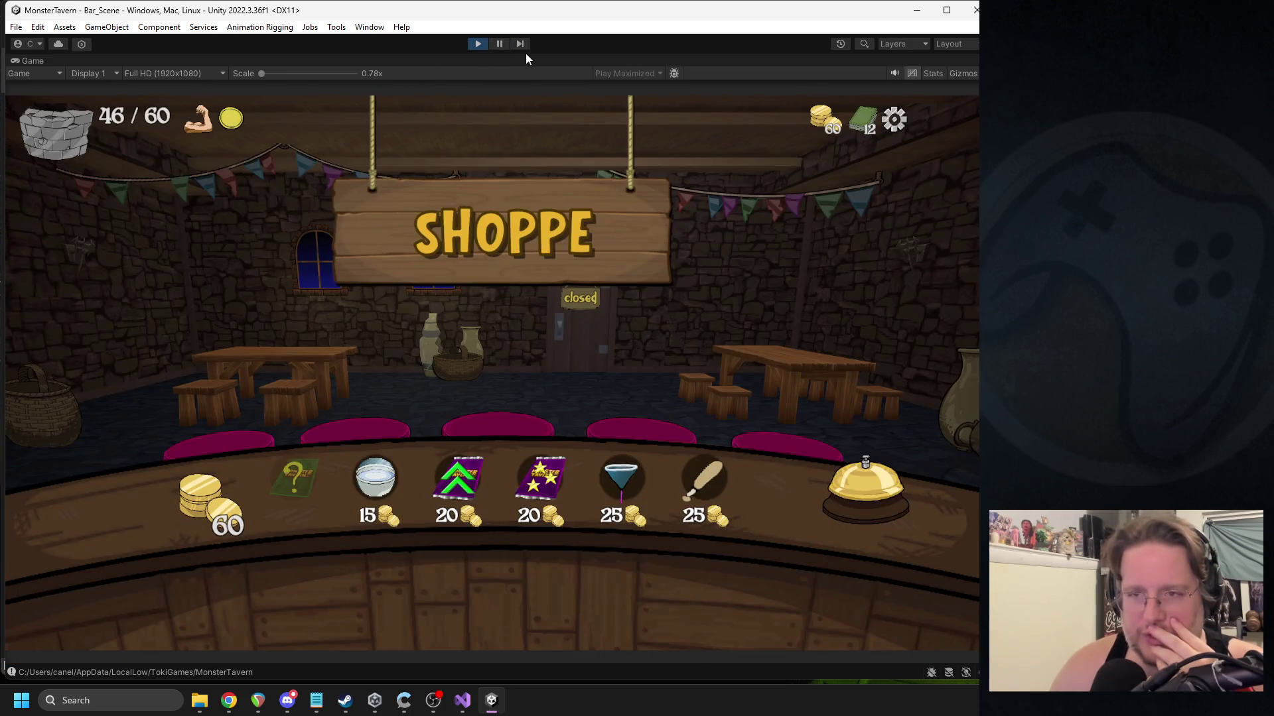
Pause the game and drag the coin pile next to the bell.
click(504, 44)
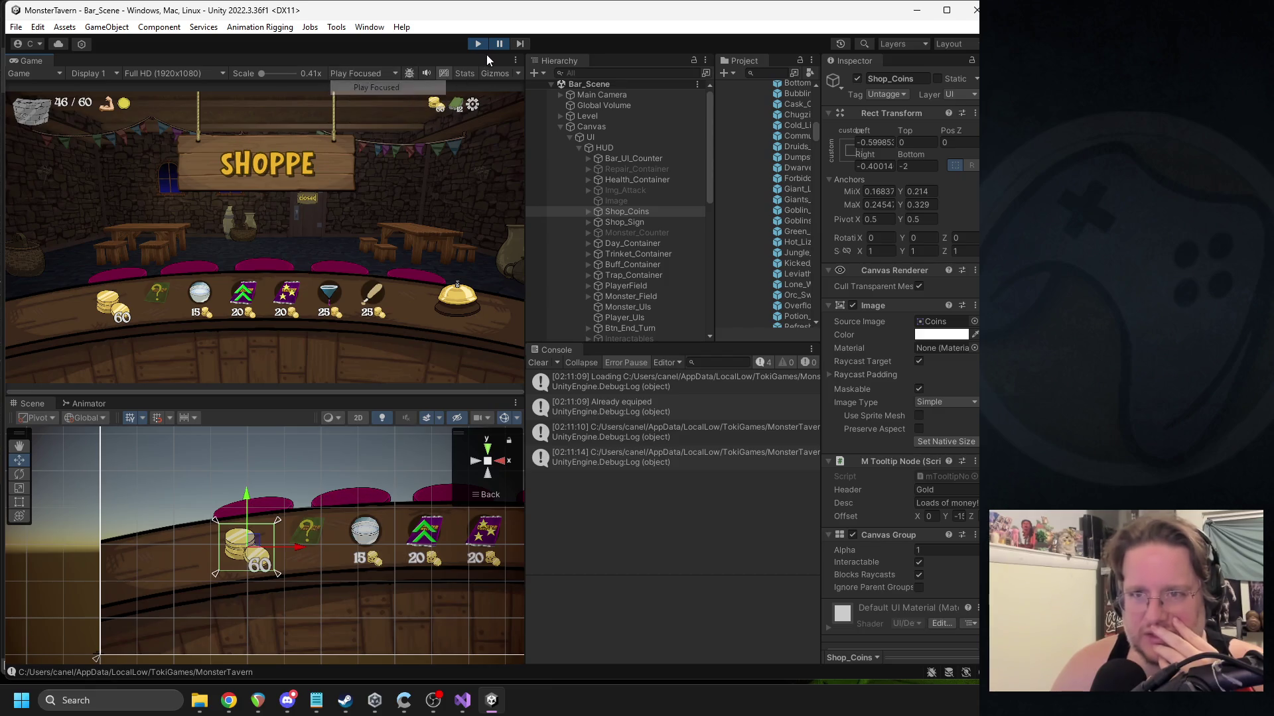
scroll(384, 565, down, 2)
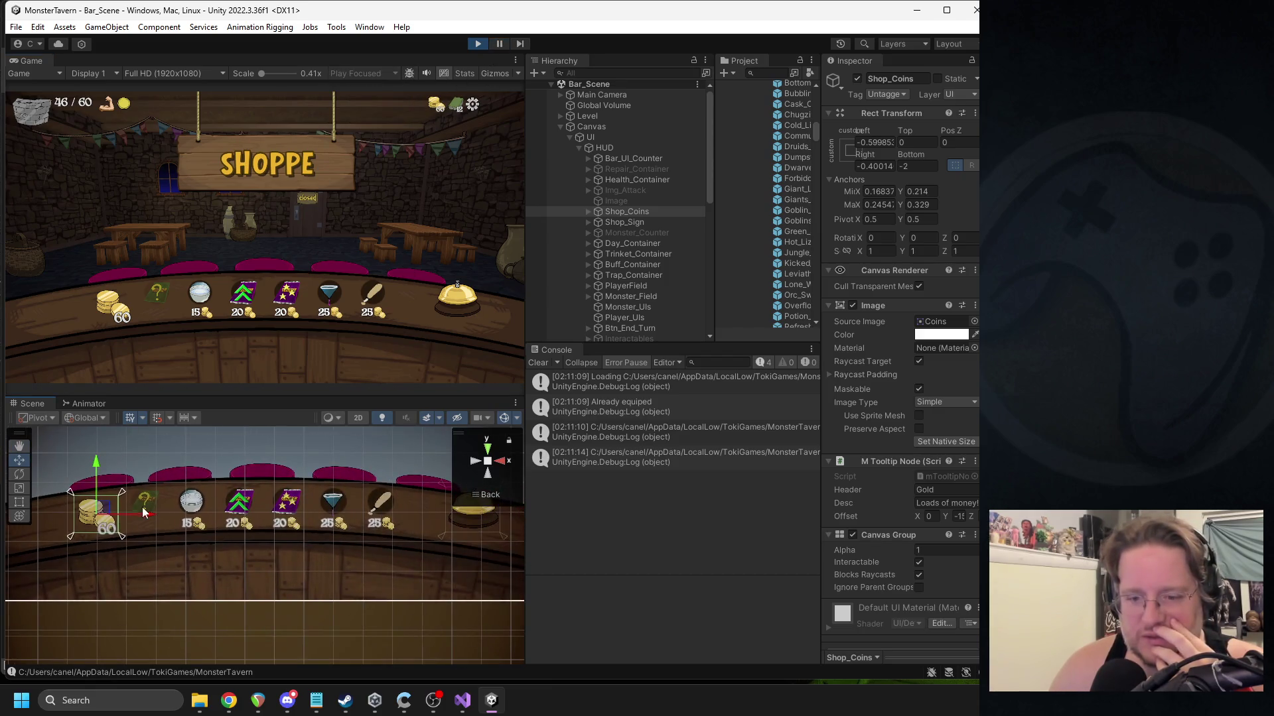
mouse_move(110, 513)
mouse_down()
mouse_move(359, 545)
mouse_move(428, 570)
mouse_move(284, 567)
mouse_up()
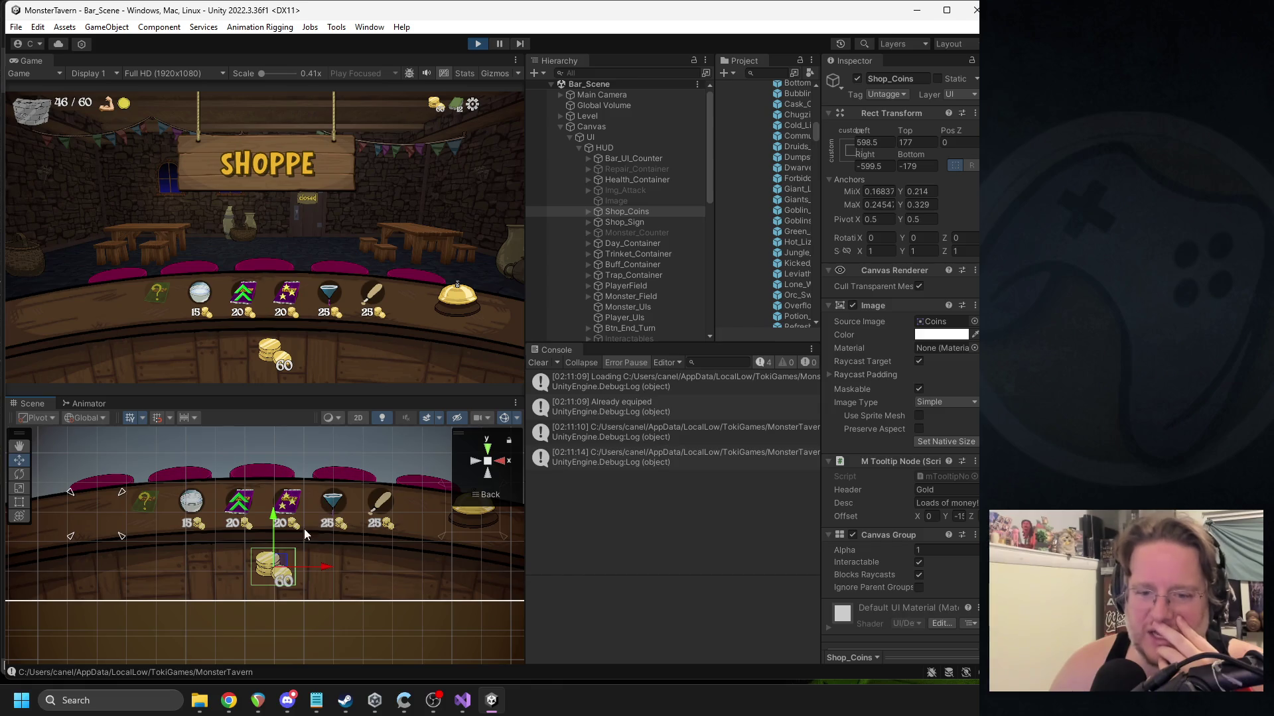
mouse_move(280, 560)
mouse_down()
mouse_move(421, 500)
mouse_move(520, 534)
mouse_move(436, 515)
mouse_up()
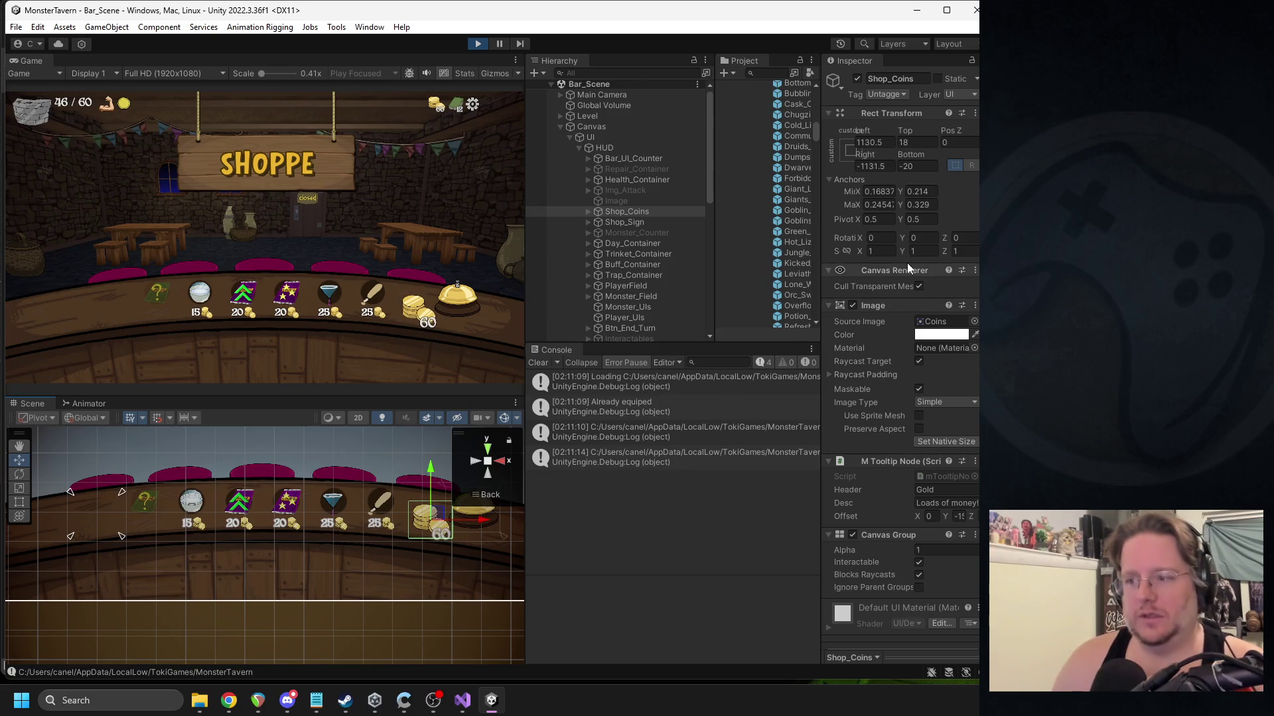
Scale the coins to 0.8 on X and Y and switch the Game view to Play Maximized.
text(.8)
key(Tab)
text(.8)
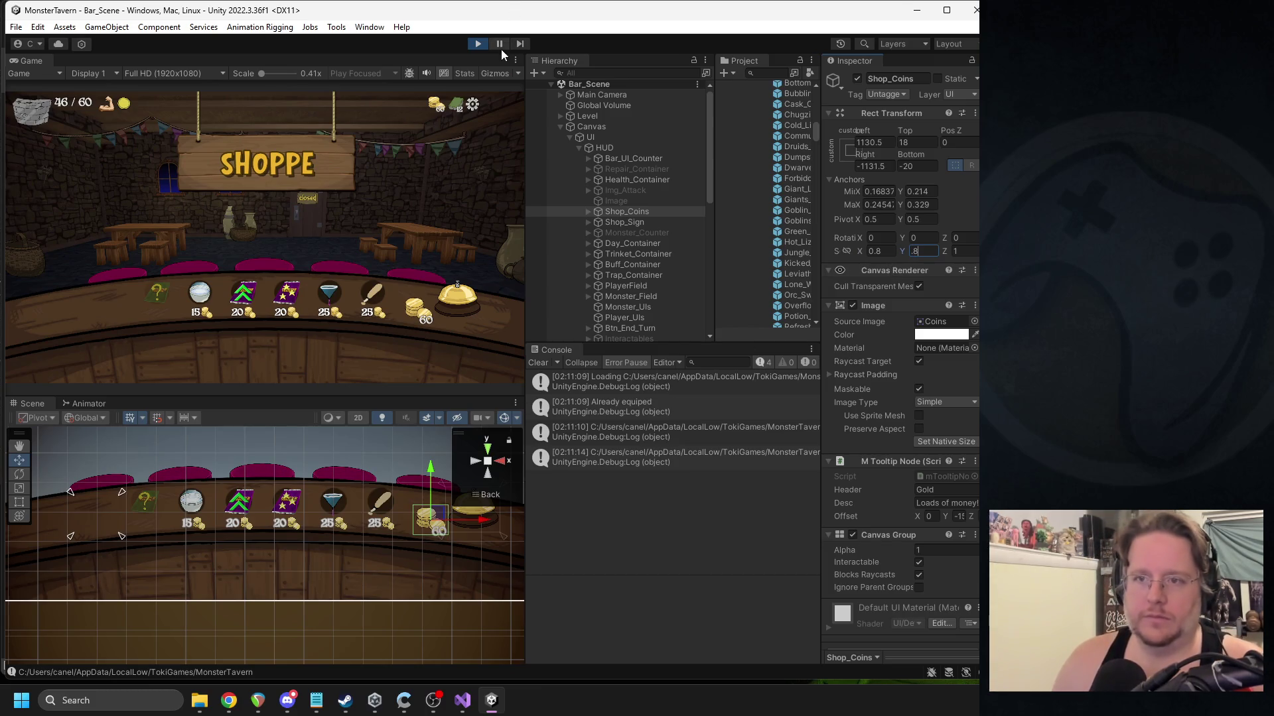
click(364, 73)
click(372, 99)
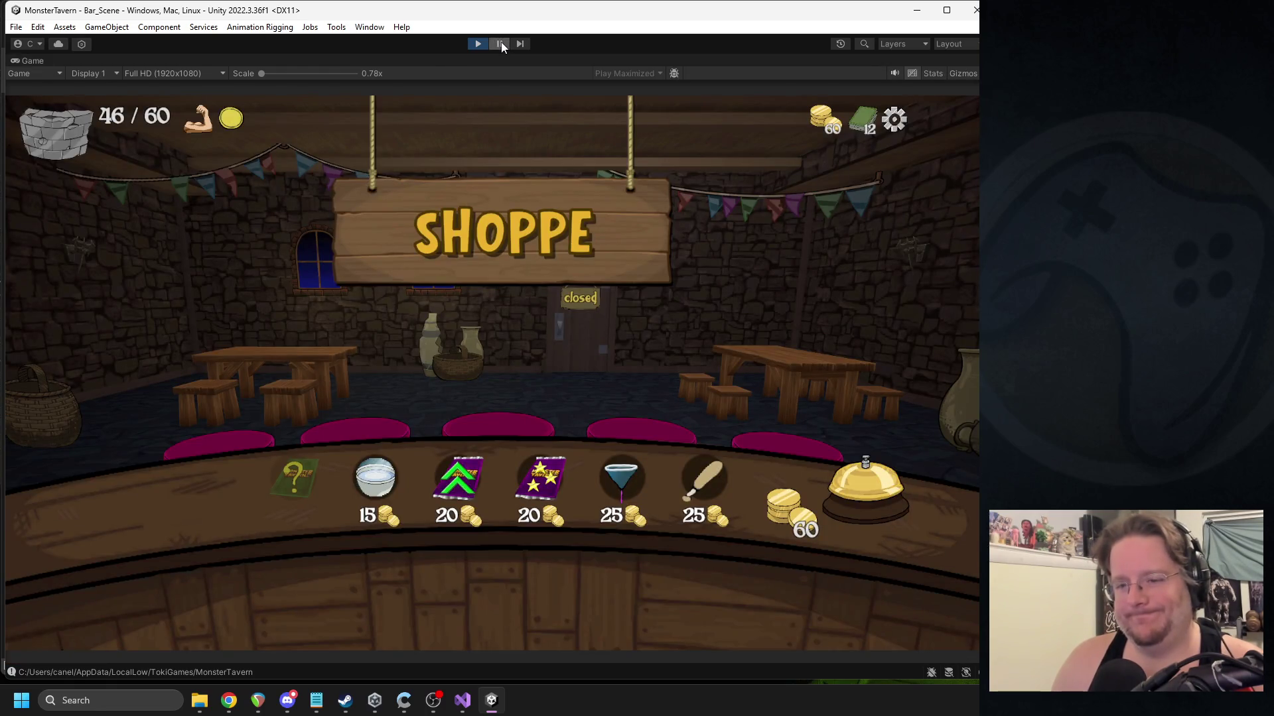
Move the coin pile beside the SHOPPE sign and preview it in the running game.
click(500, 41)
mouse_move(368, 562)
mouse_down()
mouse_move(309, 478)
mouse_move(319, 488)
mouse_up()
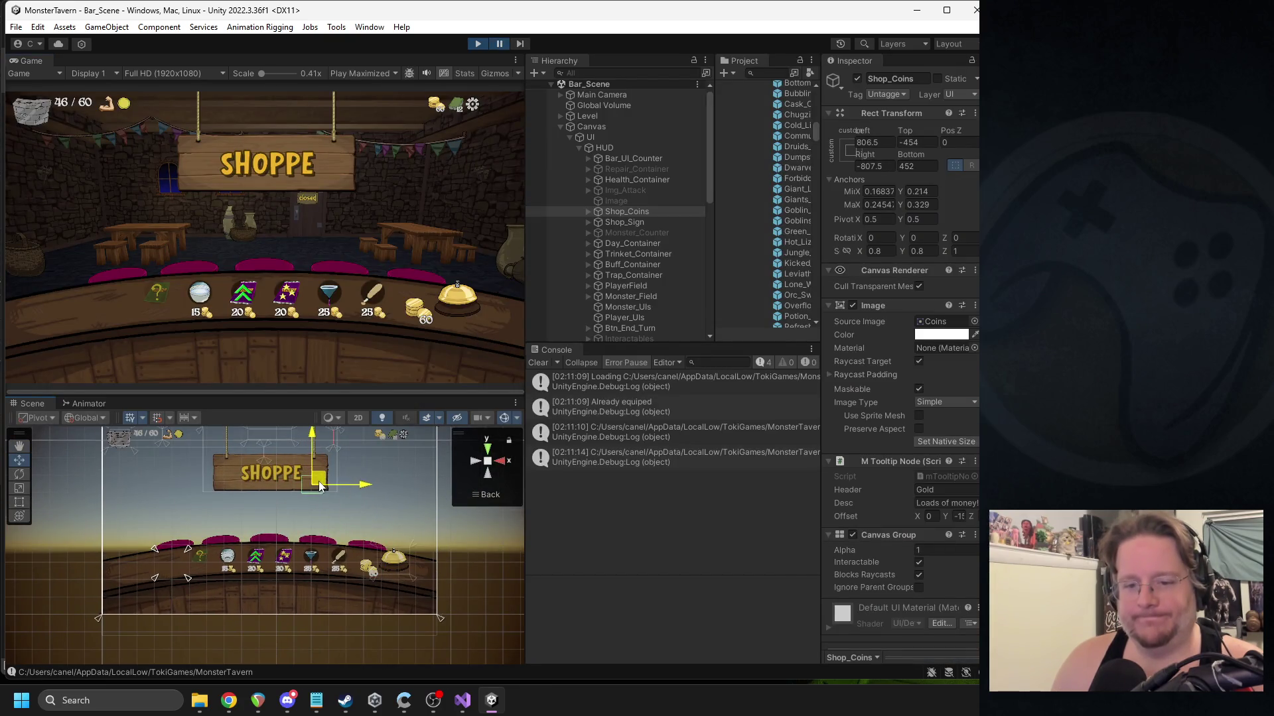
click(499, 44)
click(499, 43)
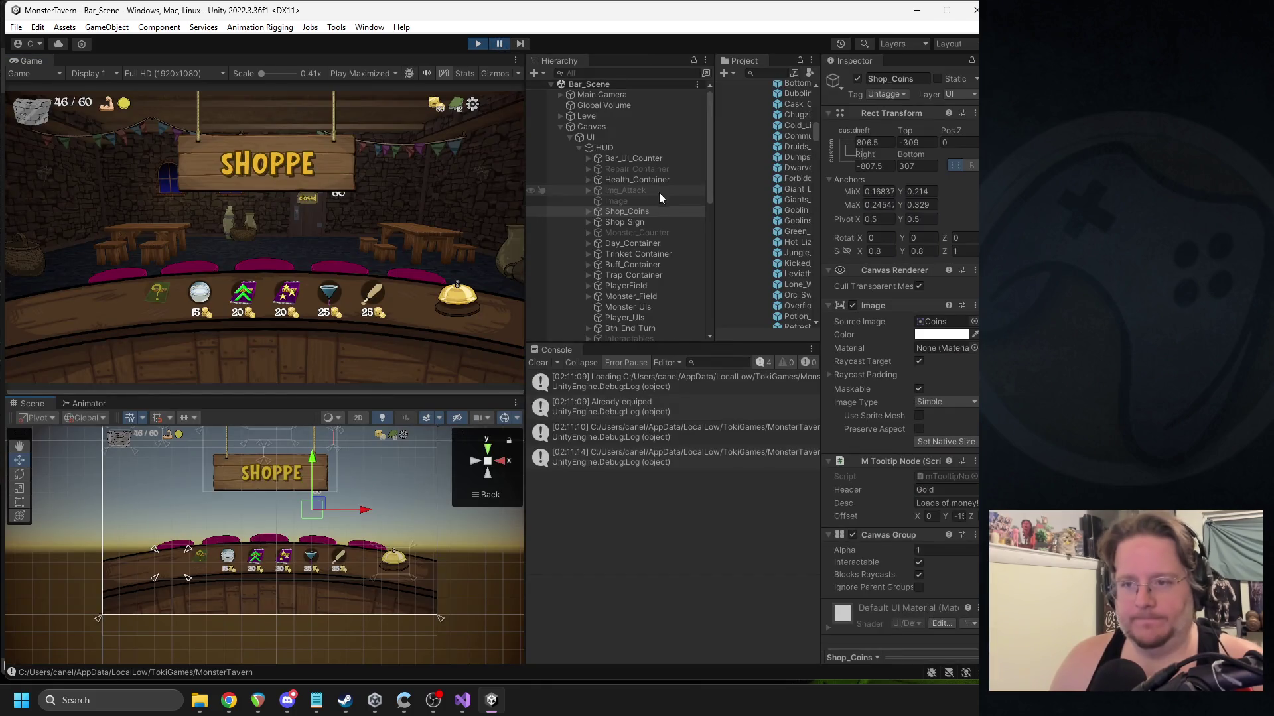
click(500, 44)
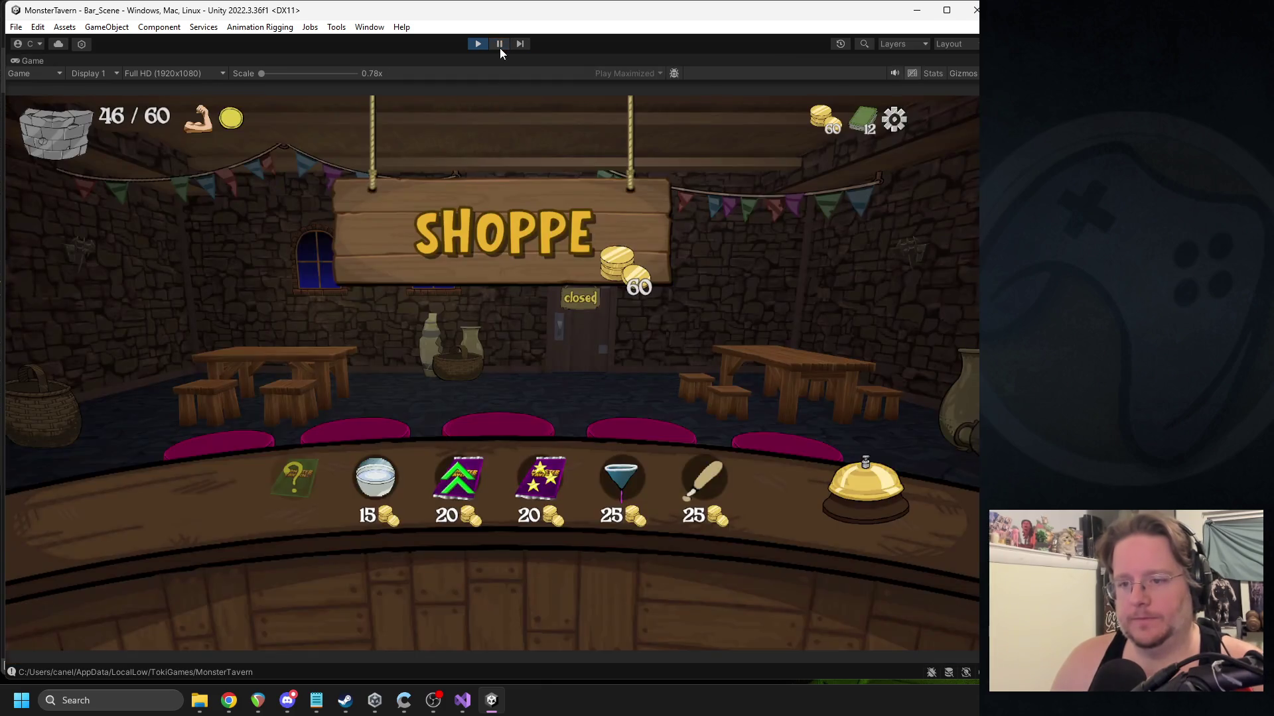
Nudge the coins left and down, then try them on the bell, previewing each.
click(499, 45)
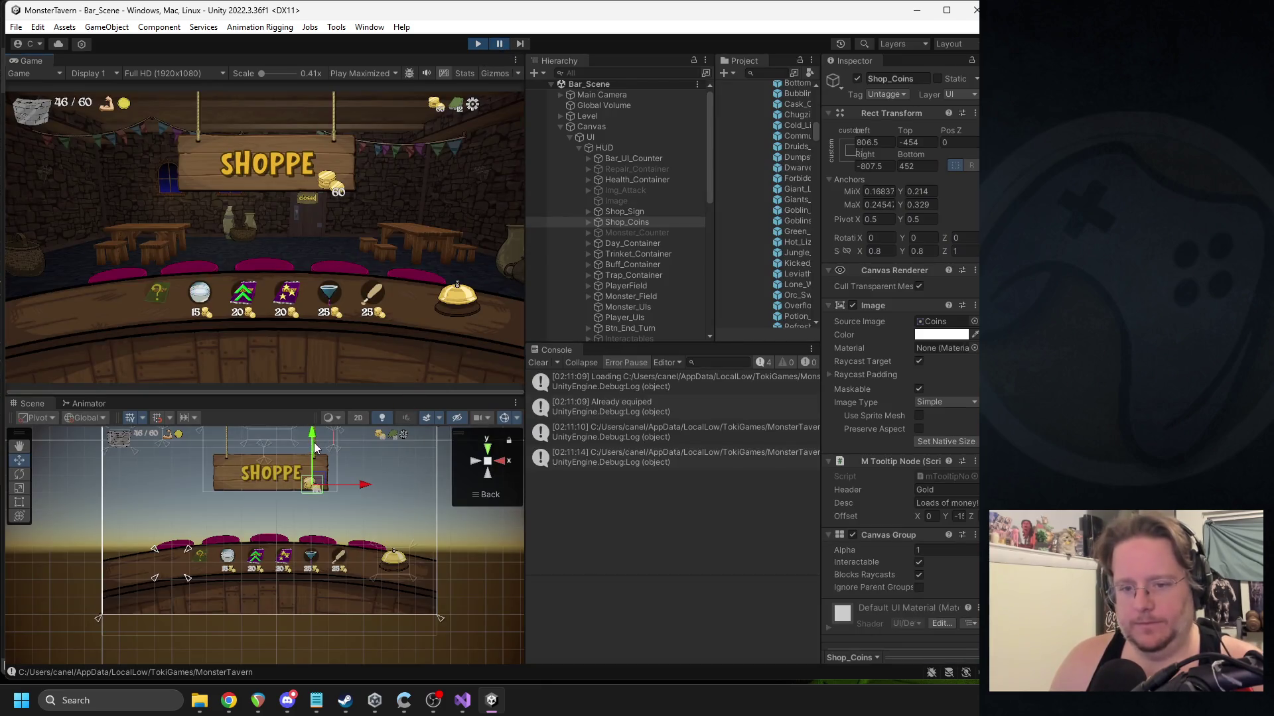
drag(317, 481, 280, 494)
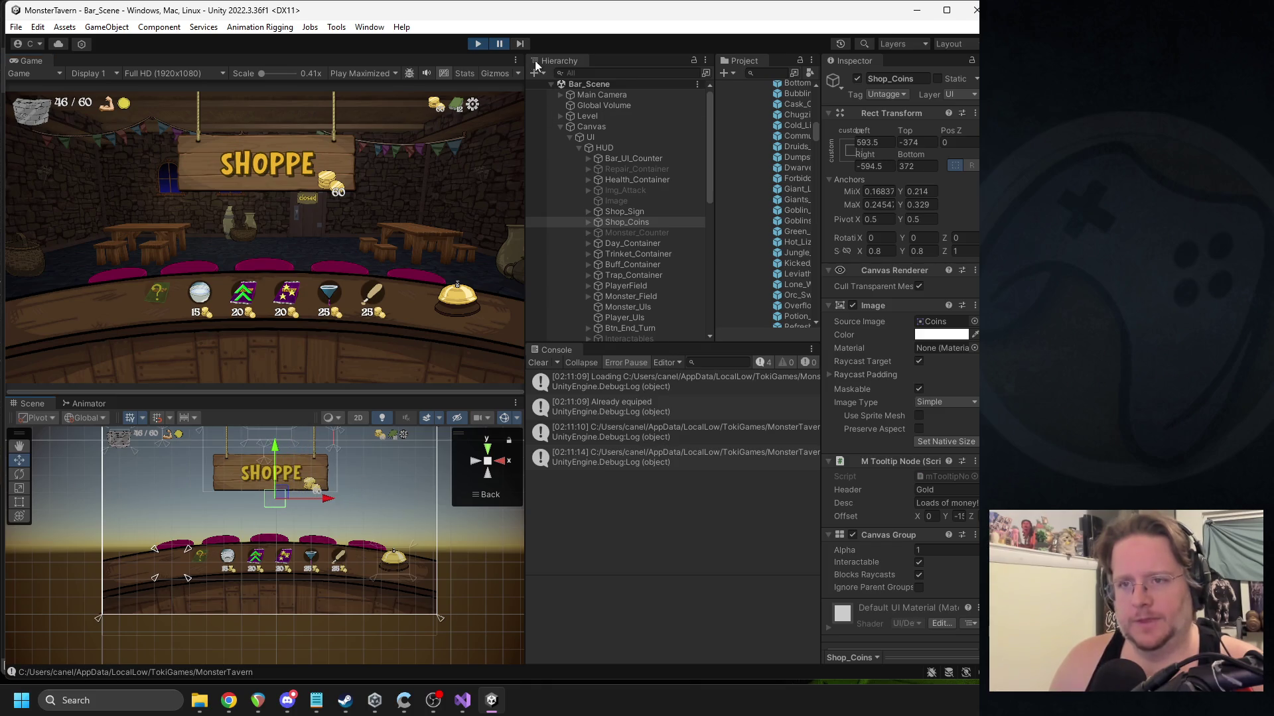
click(504, 44)
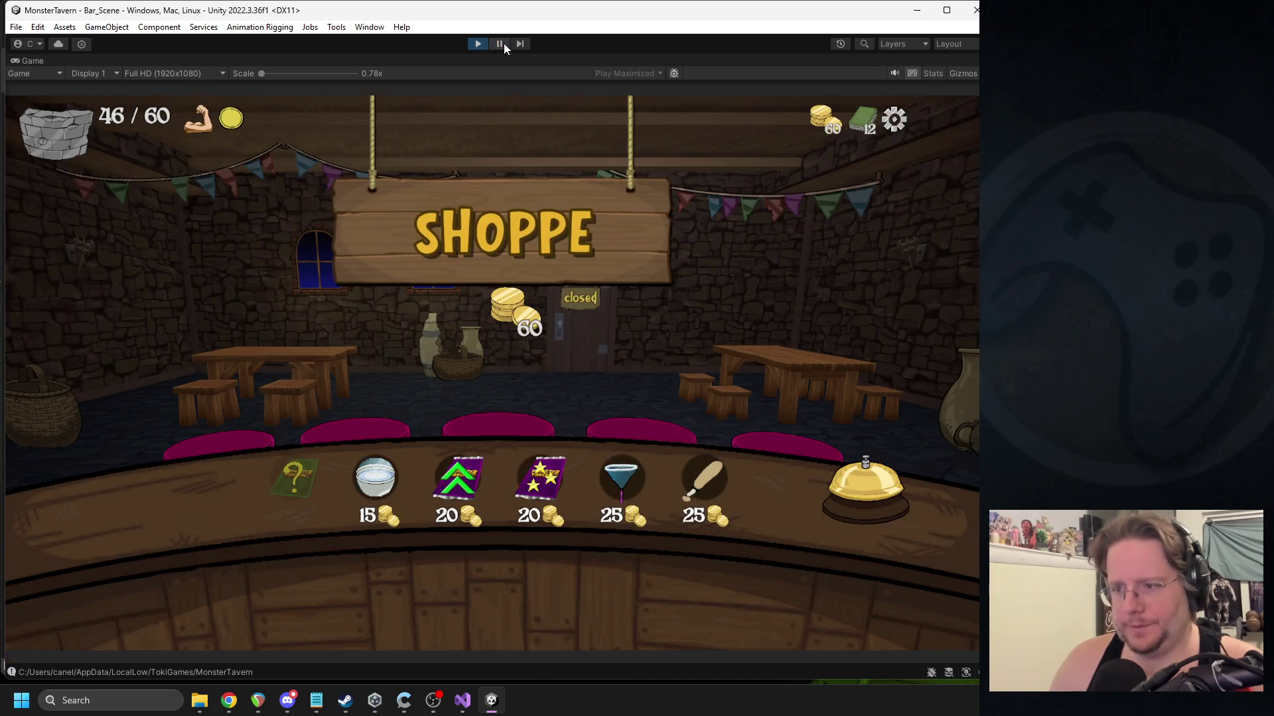
click(503, 44)
mouse_move(259, 476)
mouse_down()
mouse_move(345, 494)
mouse_move(348, 507)
mouse_up()
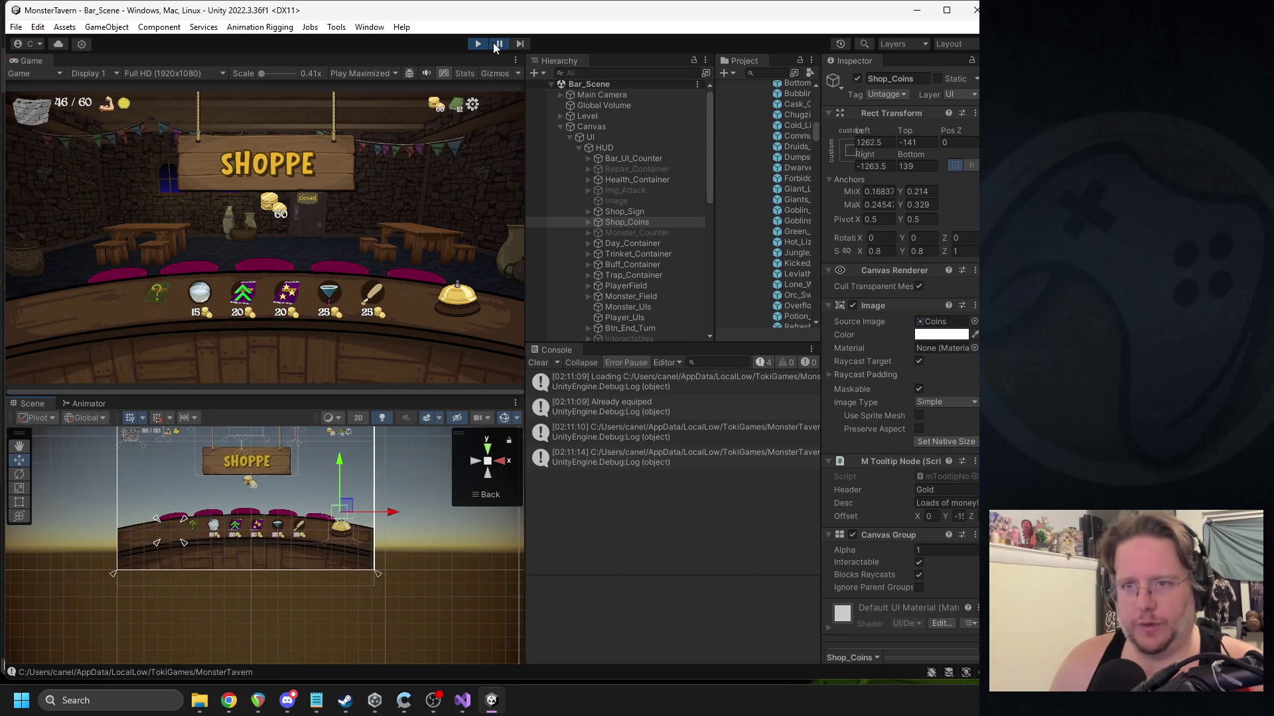
click(499, 43)
click(499, 43)
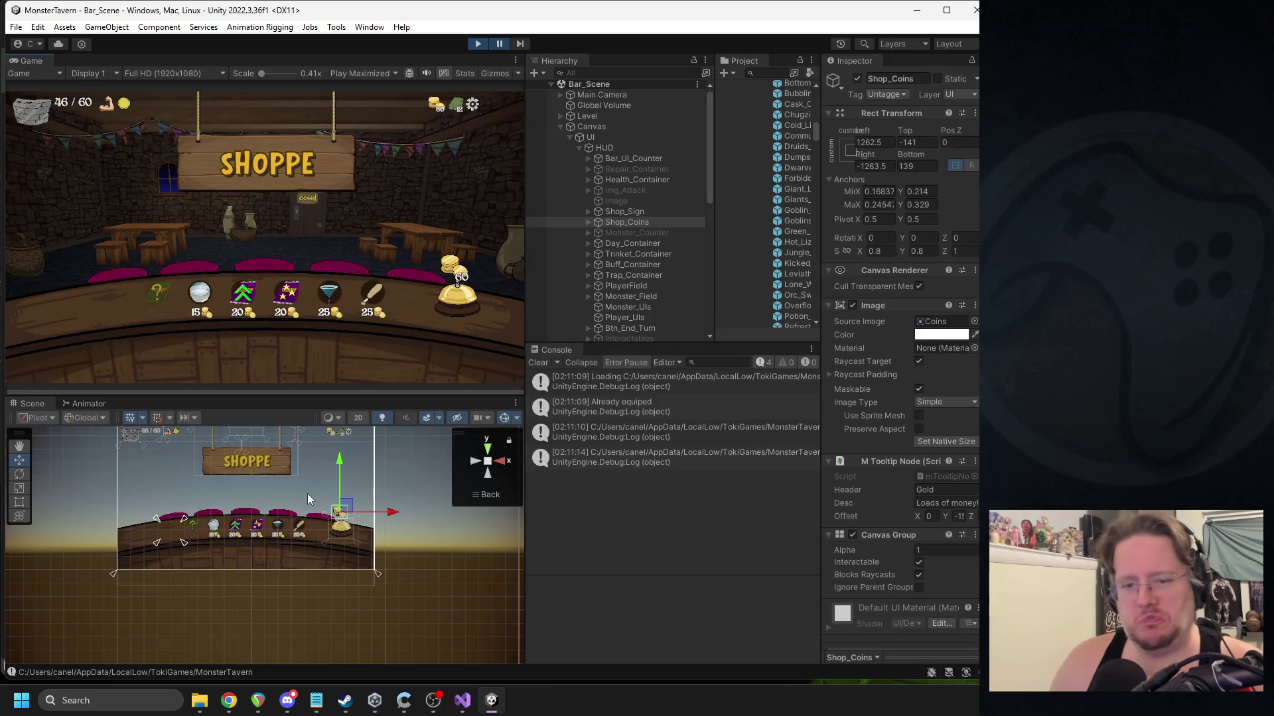
Move the coin pile to the counter's lower left and fine-tune its position there.
drag(343, 510, 170, 538)
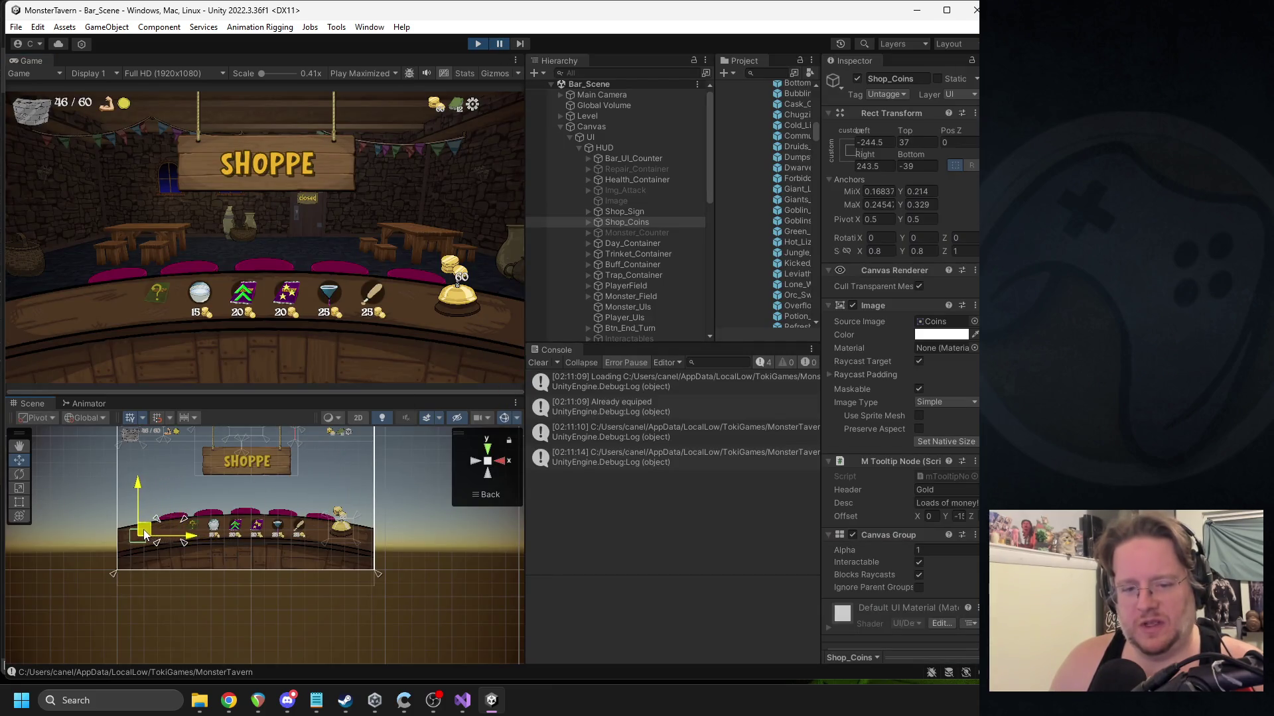
click(500, 44)
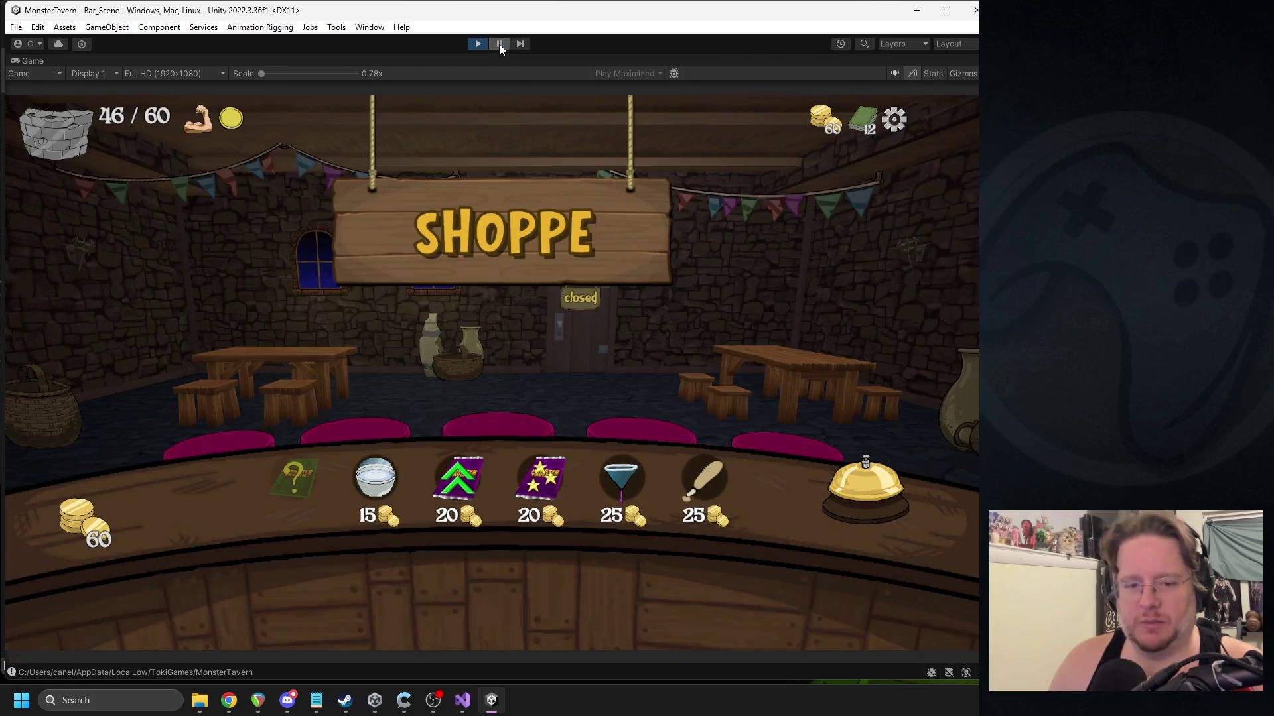
click(499, 44)
drag(153, 538, 172, 536)
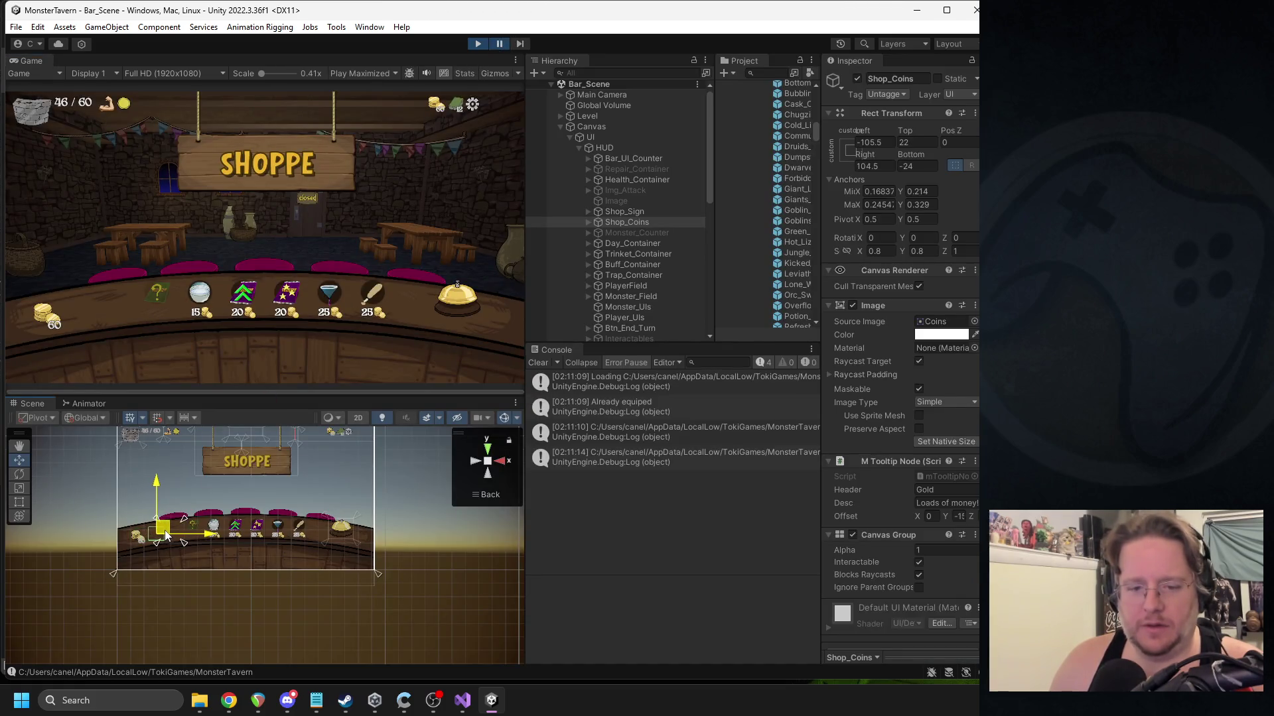
click(499, 44)
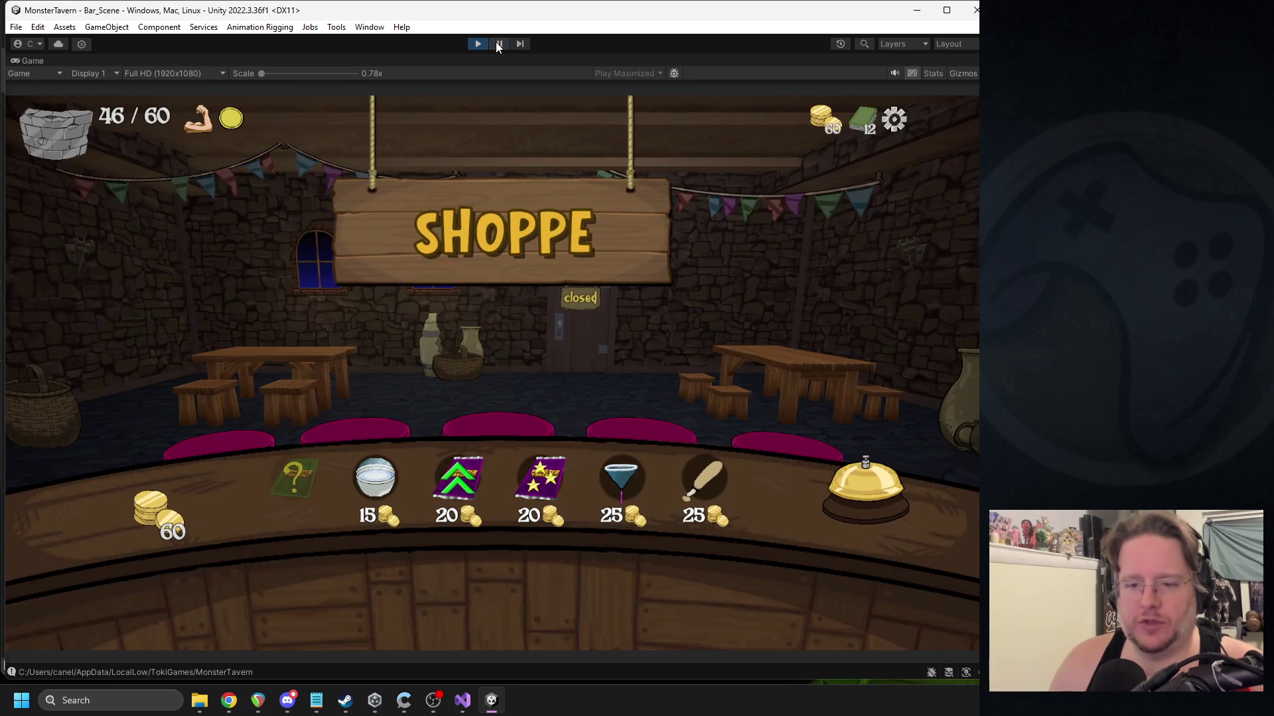
click(499, 44)
drag(182, 534, 169, 528)
click(500, 44)
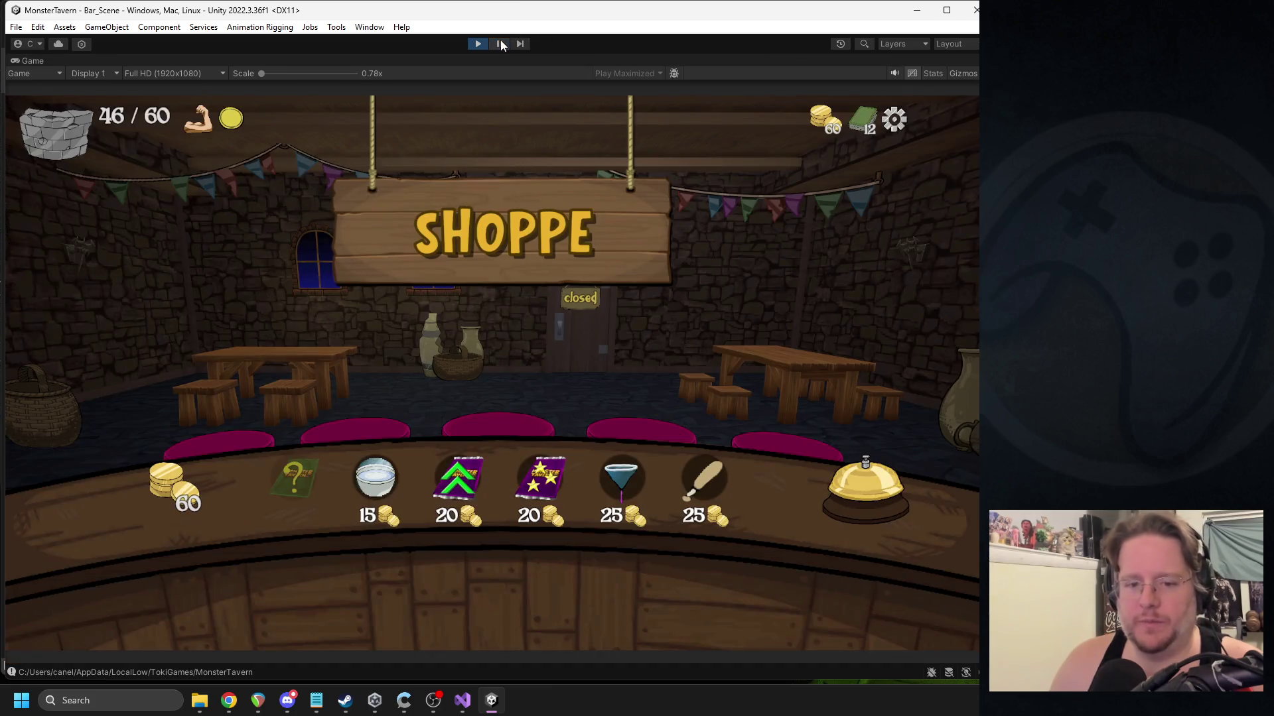
Make a final small shift of the coins beside the items and preview the result.
click(500, 44)
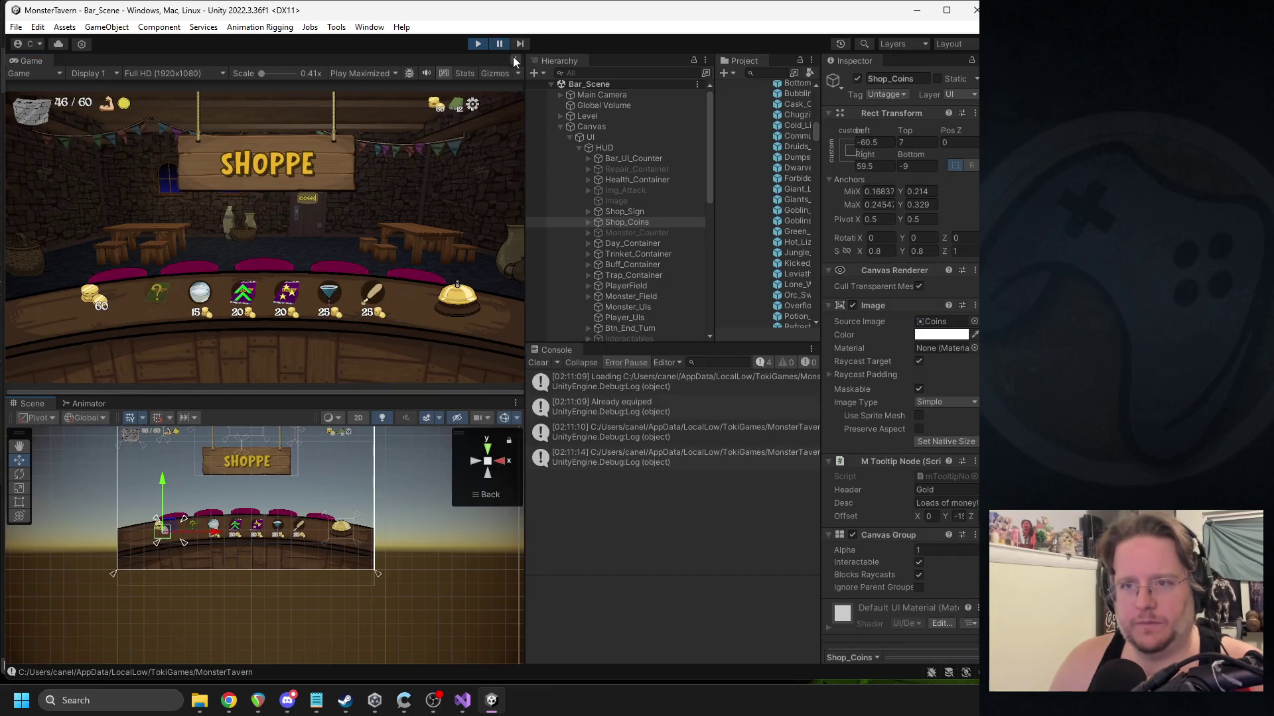
click(500, 44)
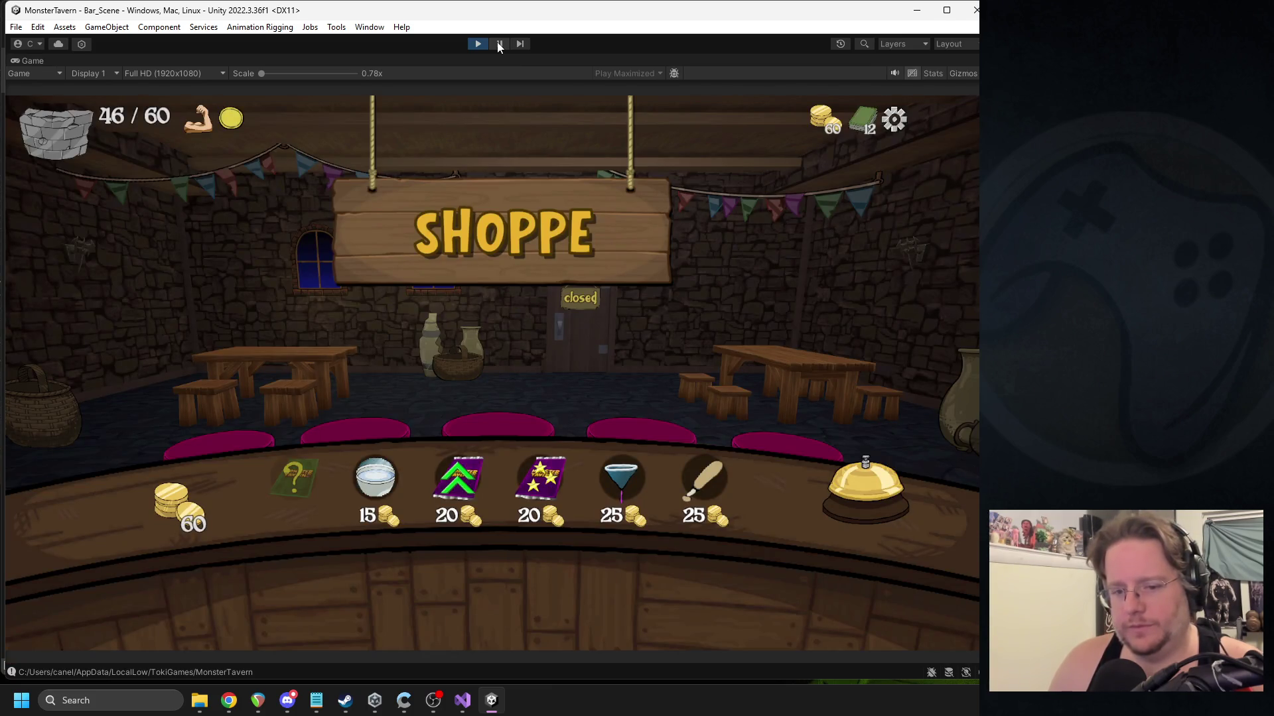
click(500, 44)
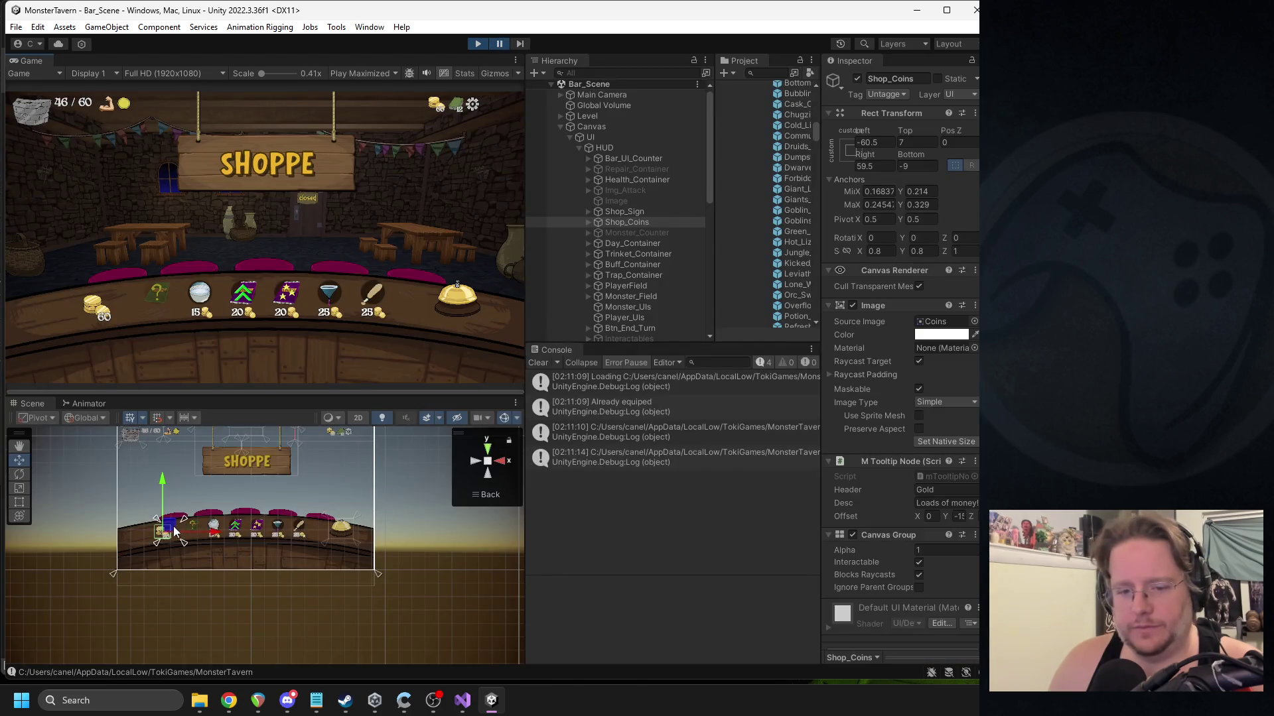
click(499, 44)
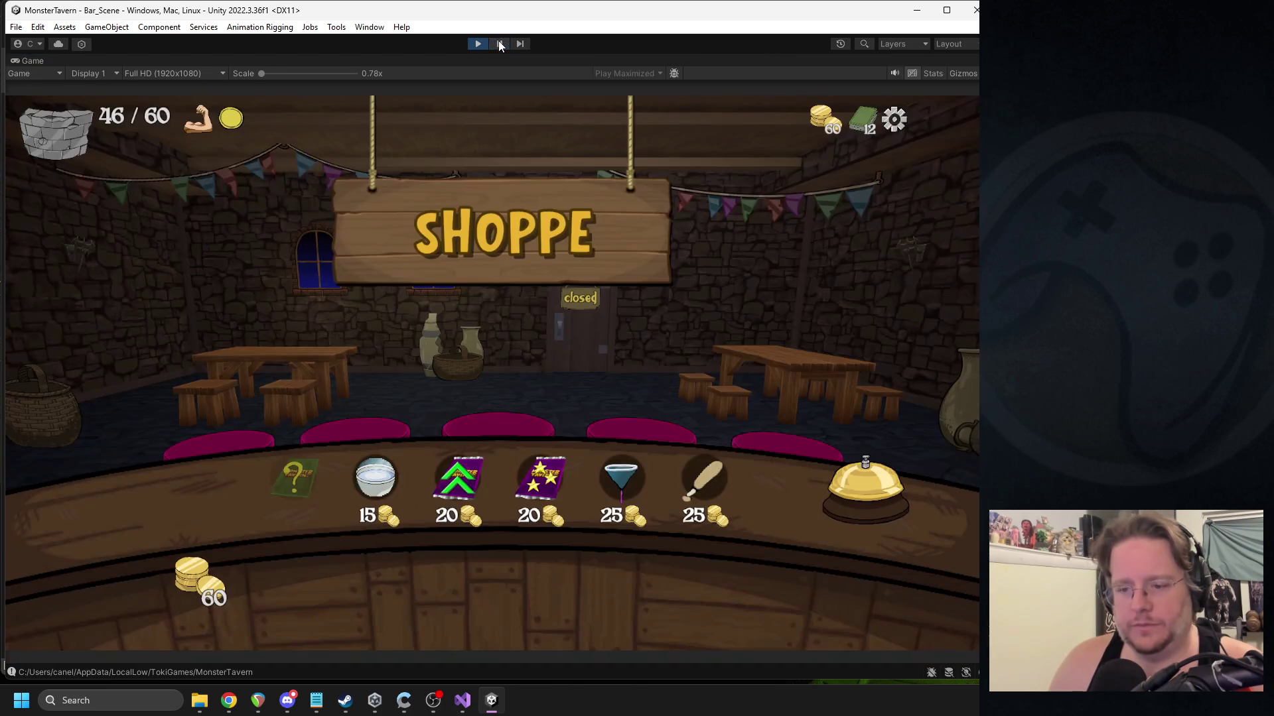
click(500, 44)
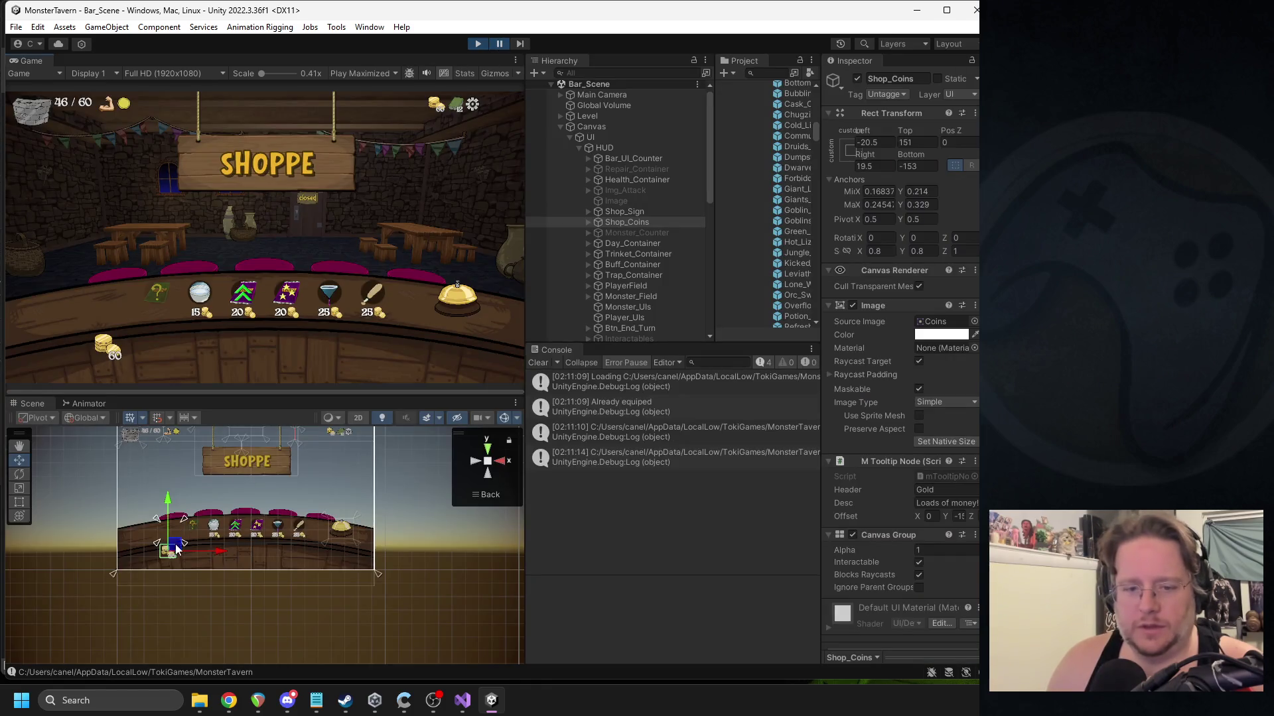
drag(174, 528, 179, 530)
click(501, 44)
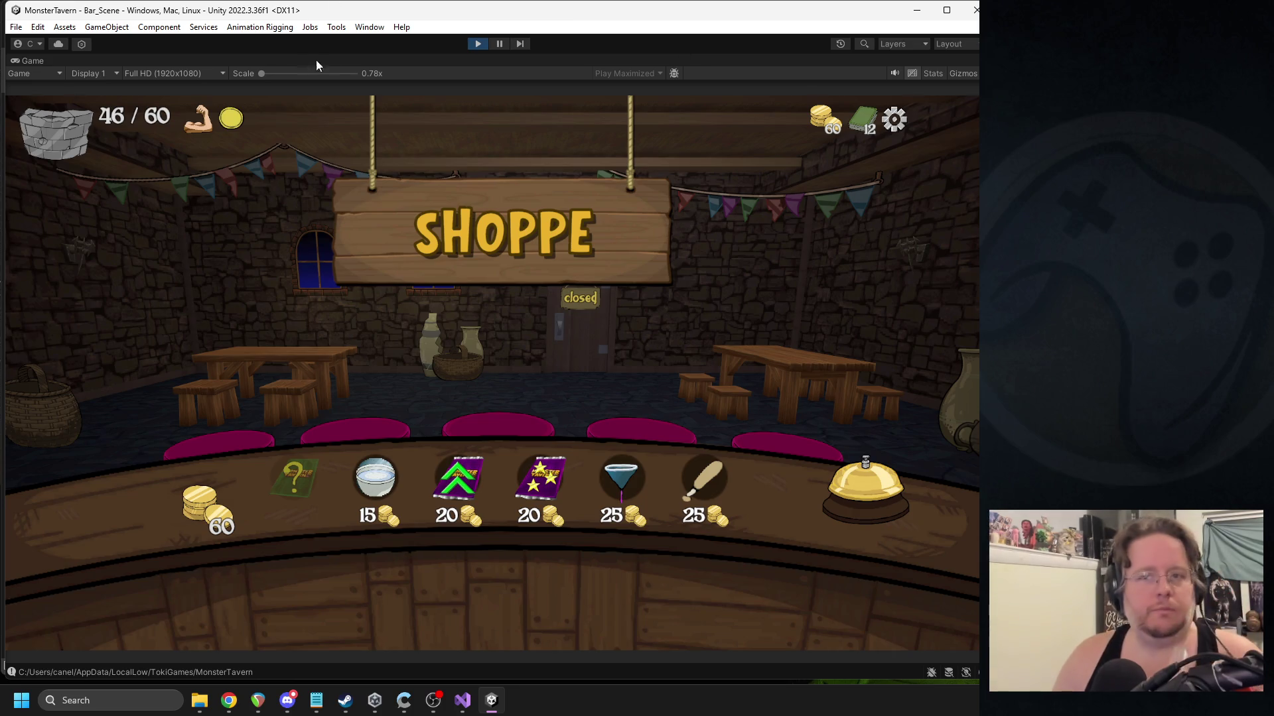
Raise the Shop_Coins display slightly, preview it, then exit Play mode.
click(499, 44)
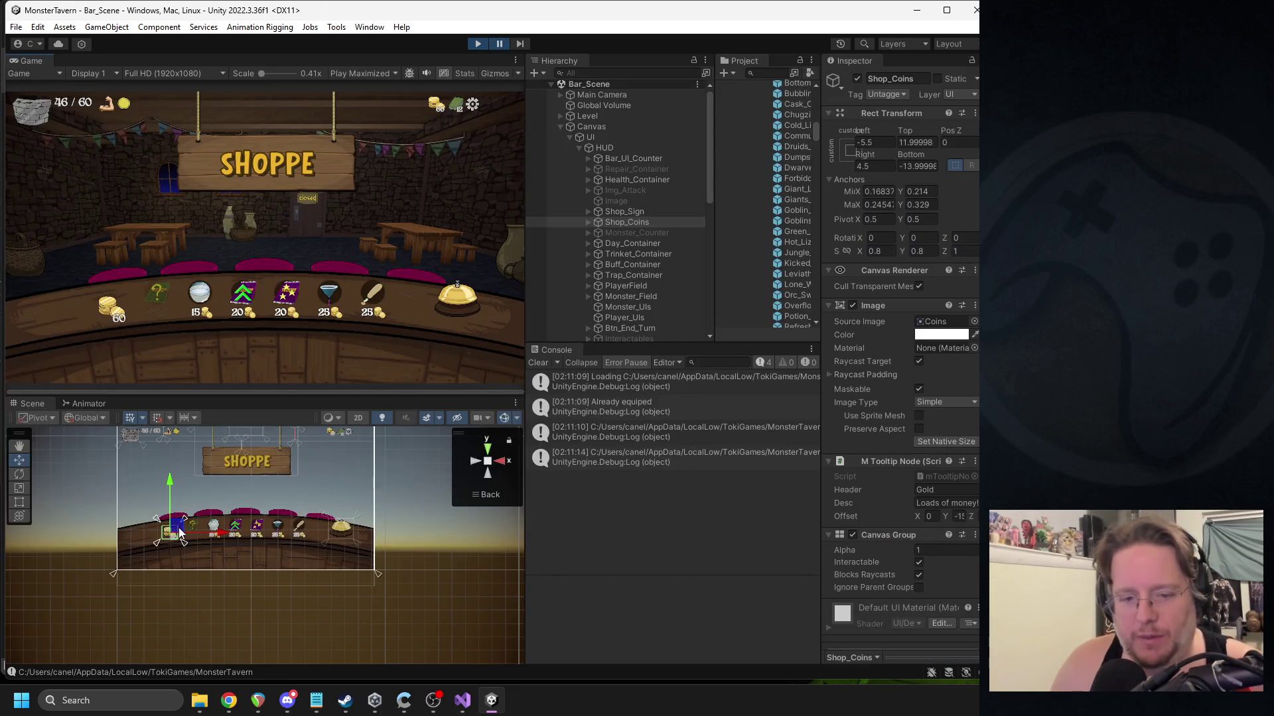
drag(257, 562, 258, 556)
click(501, 44)
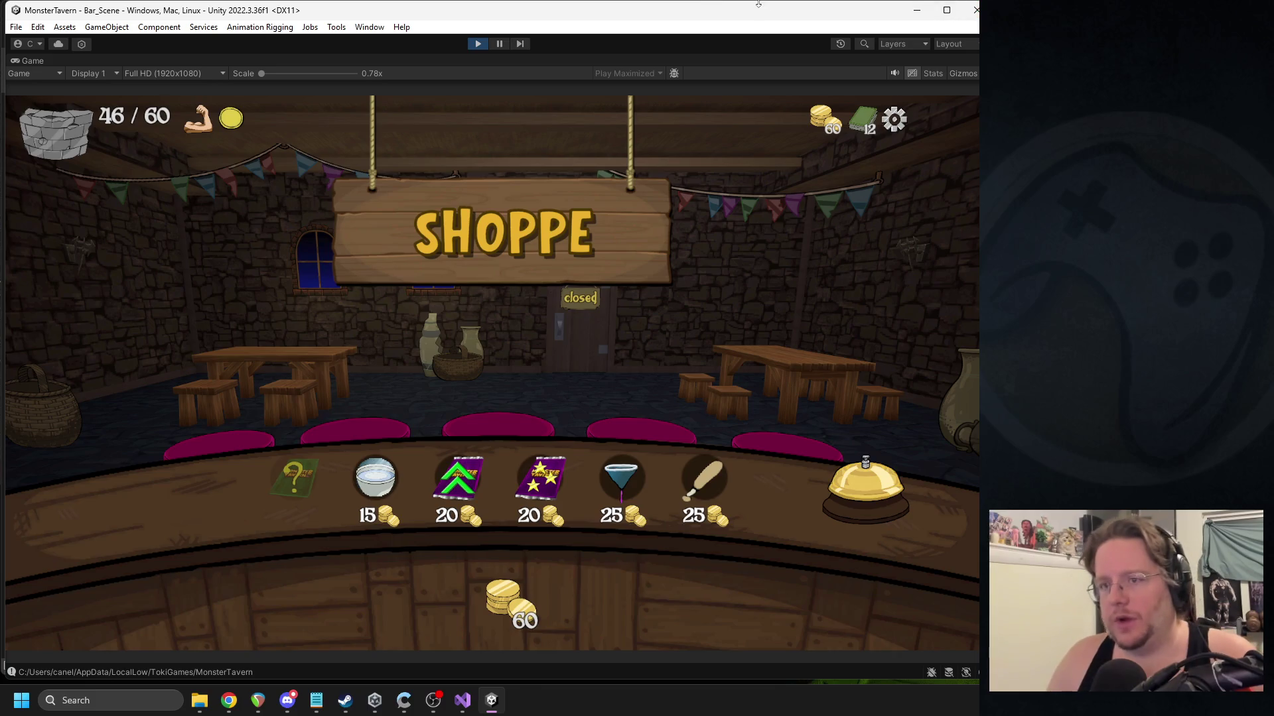
click(476, 46)
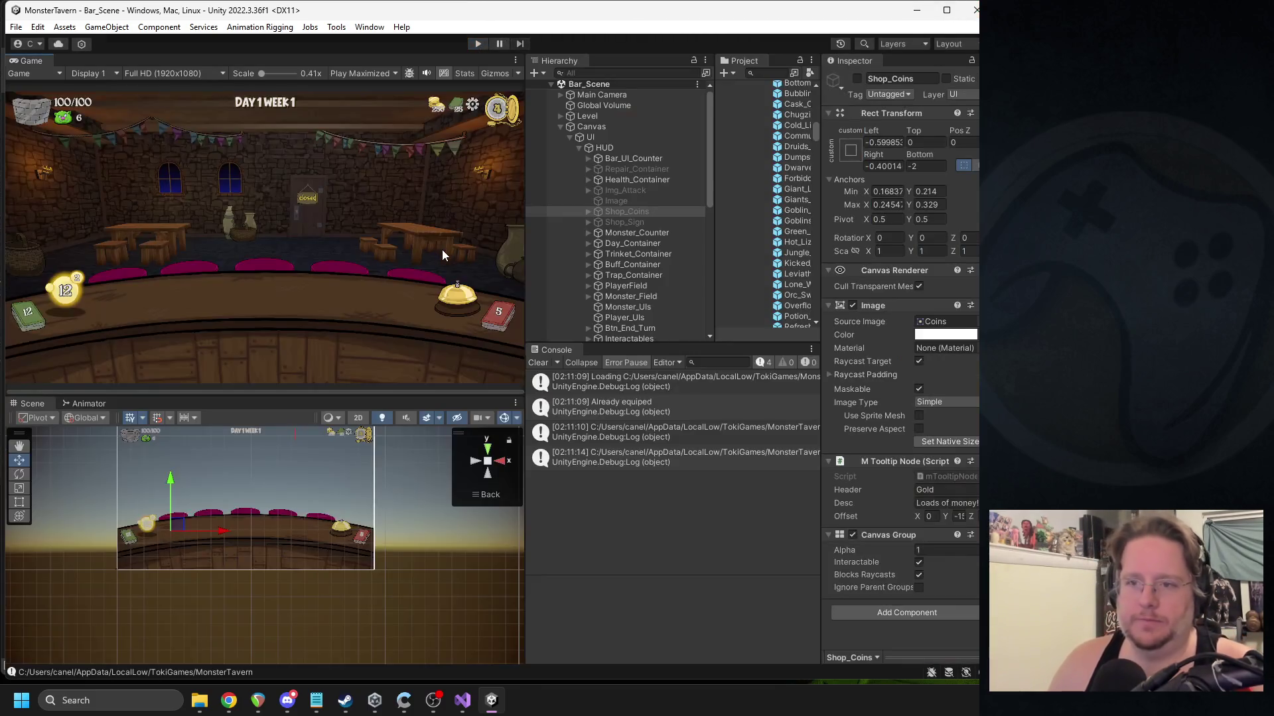
Activate Shop_Coins, move it to the bottom centre, and duplicate it as its own child.
click(856, 79)
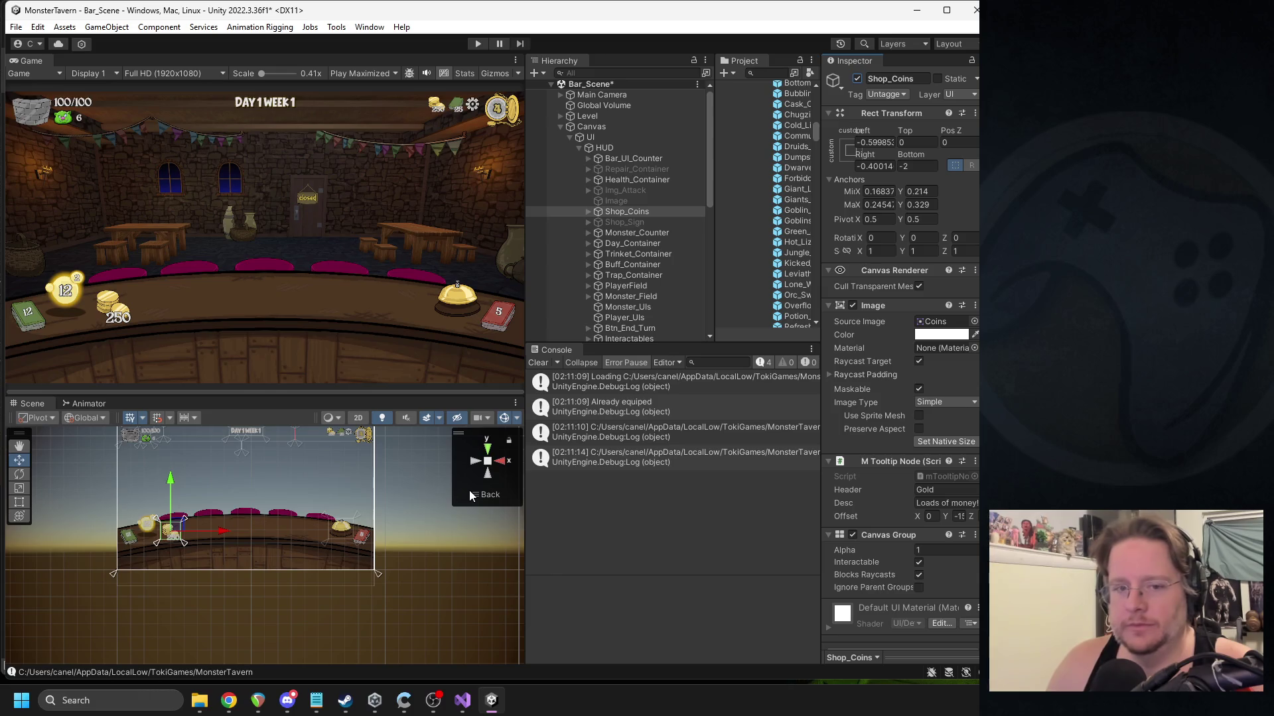
mouse_move(146, 504)
mouse_down()
mouse_move(236, 530)
mouse_move(211, 531)
mouse_up()
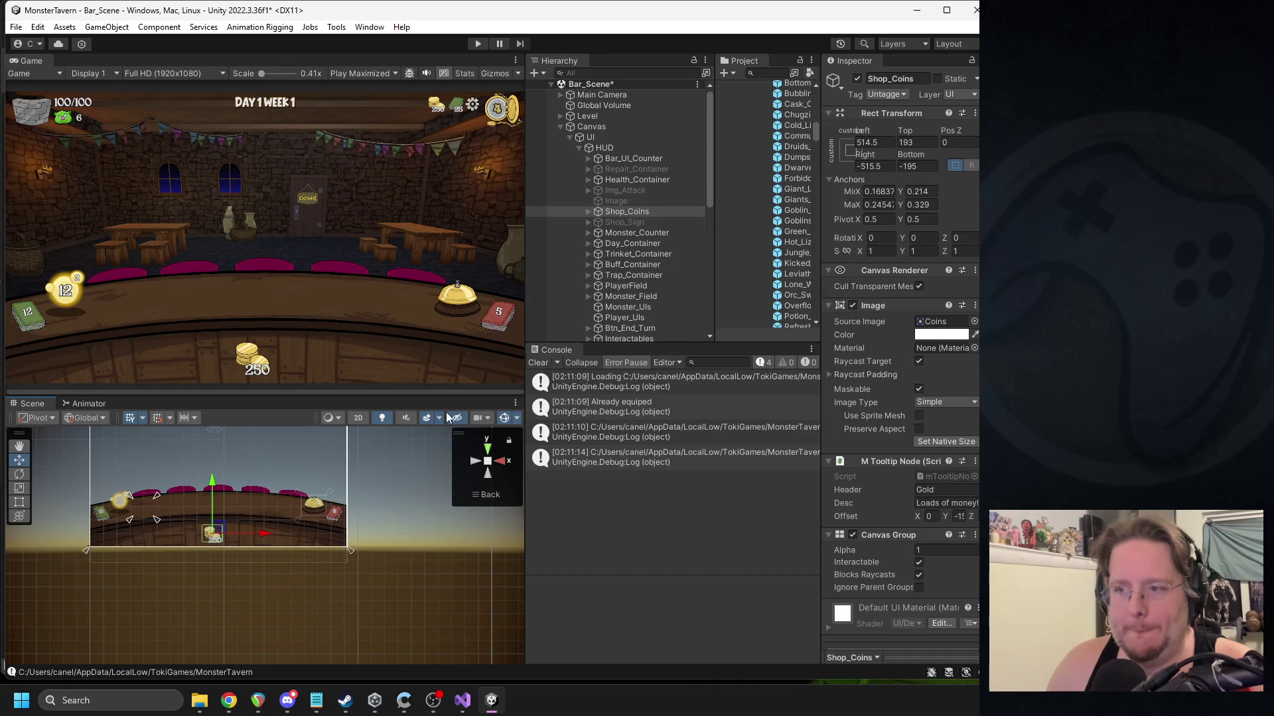
click(588, 213)
click(617, 213)
key(ctrl+d)
drag(632, 233, 600, 220)
Rename the duplicated child object to 'Coins_img'.
click(633, 232)
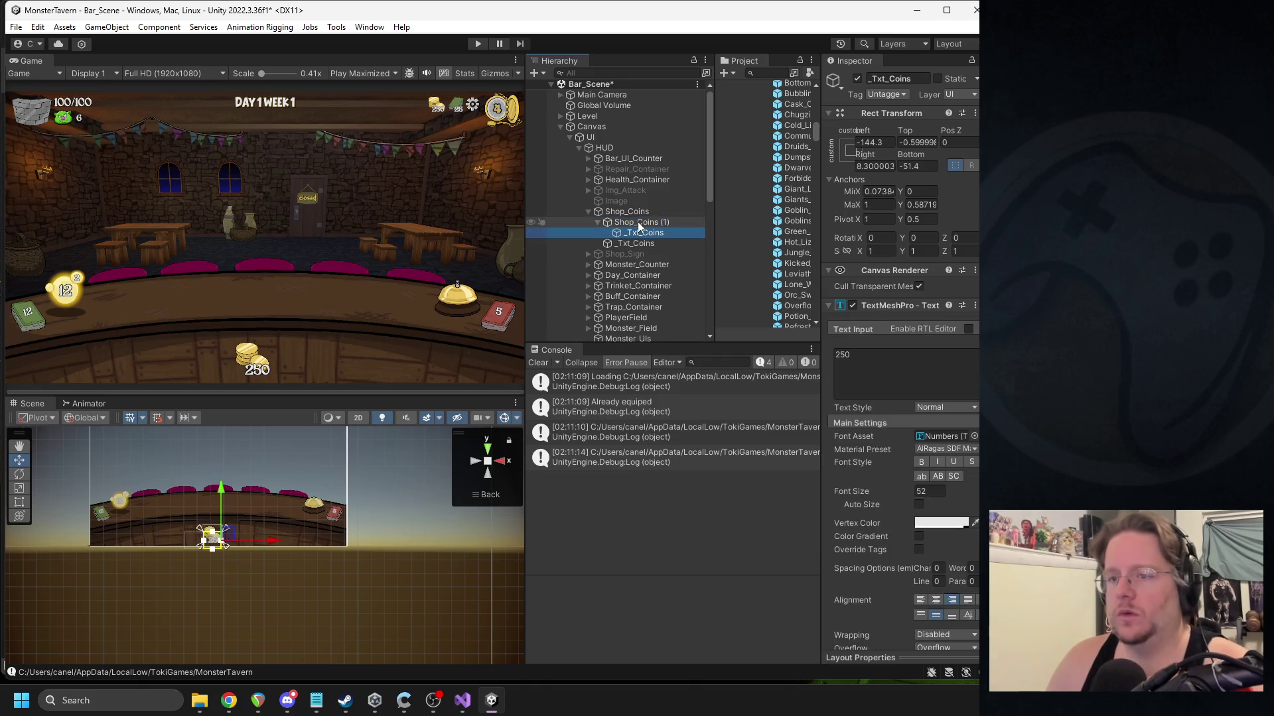
click(639, 222)
click(889, 79)
text(Coins_img)
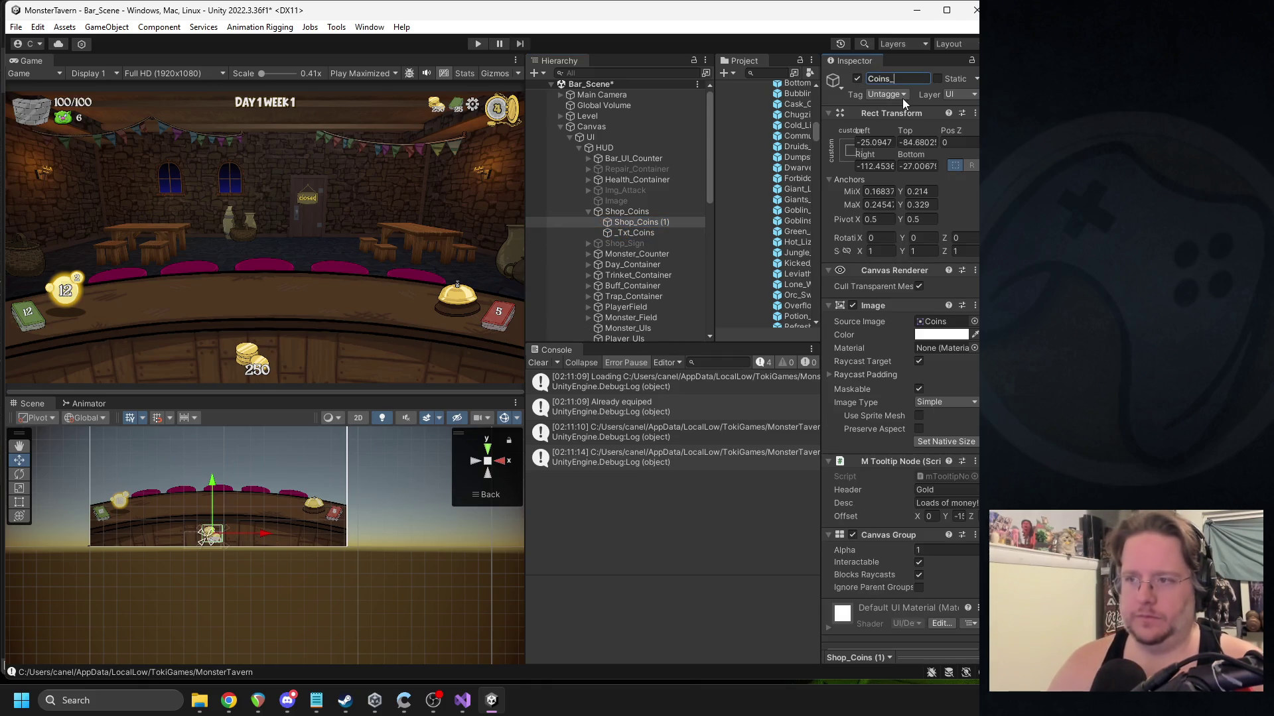
key(Return)
Remove the Canvas Group and M Tooltip Node components from Coins_img.
click(621, 211)
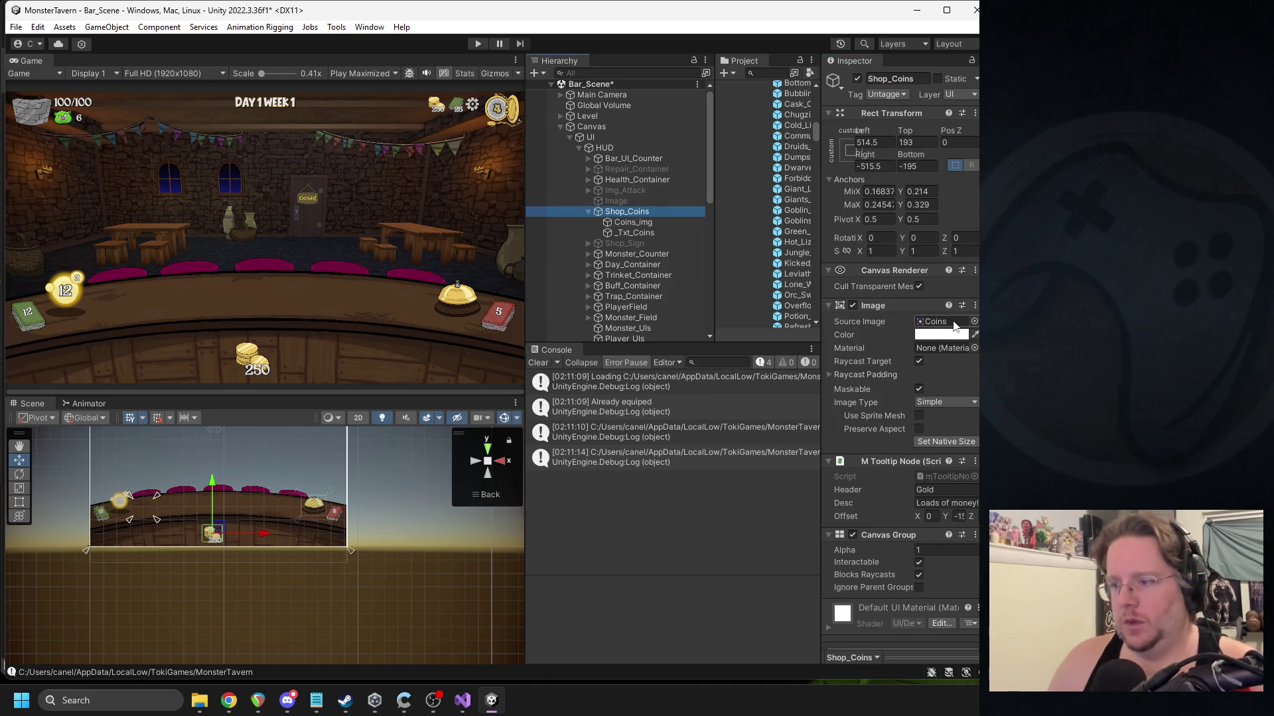
scroll(929, 516, down, 2)
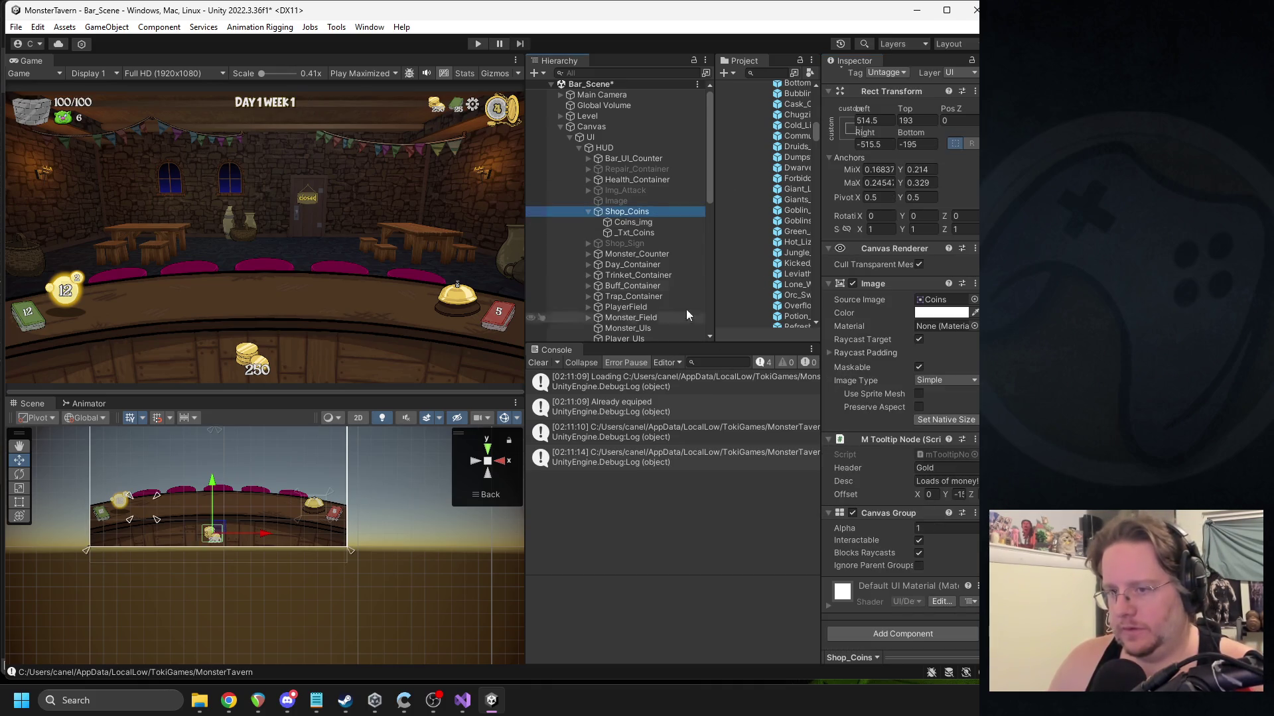
click(620, 222)
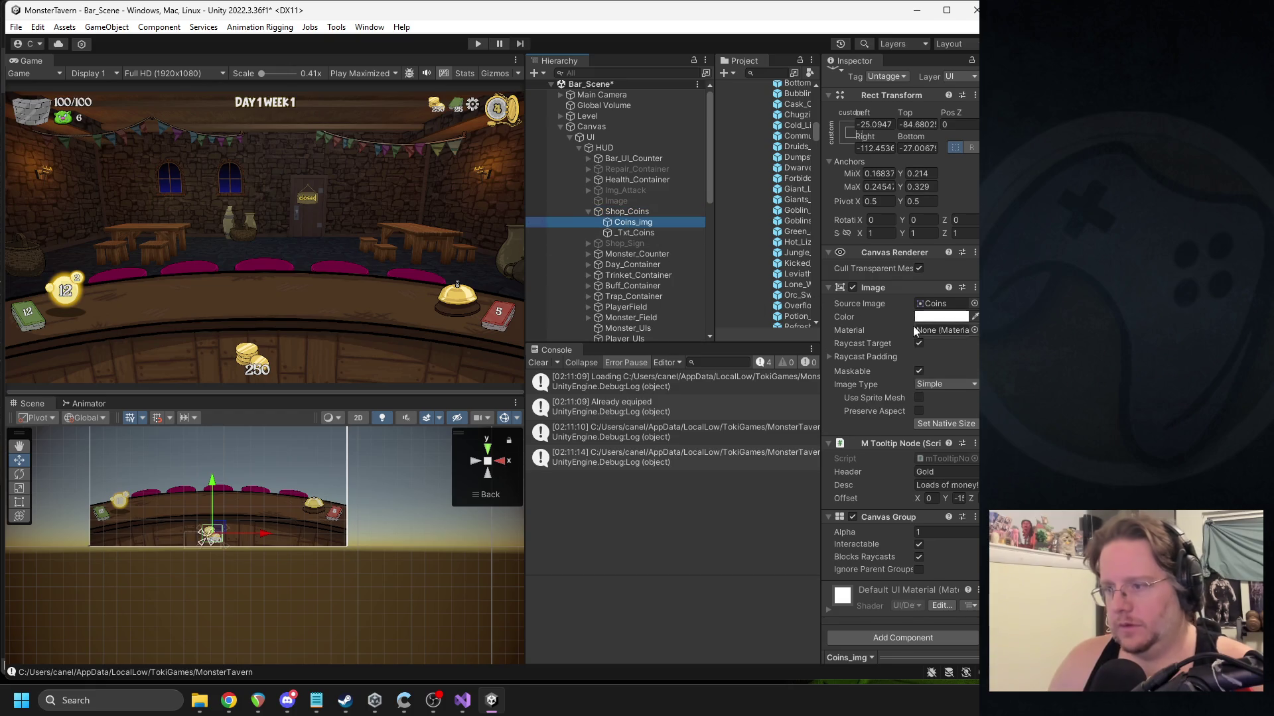
scroll(901, 524, down, 1)
right_click(893, 511)
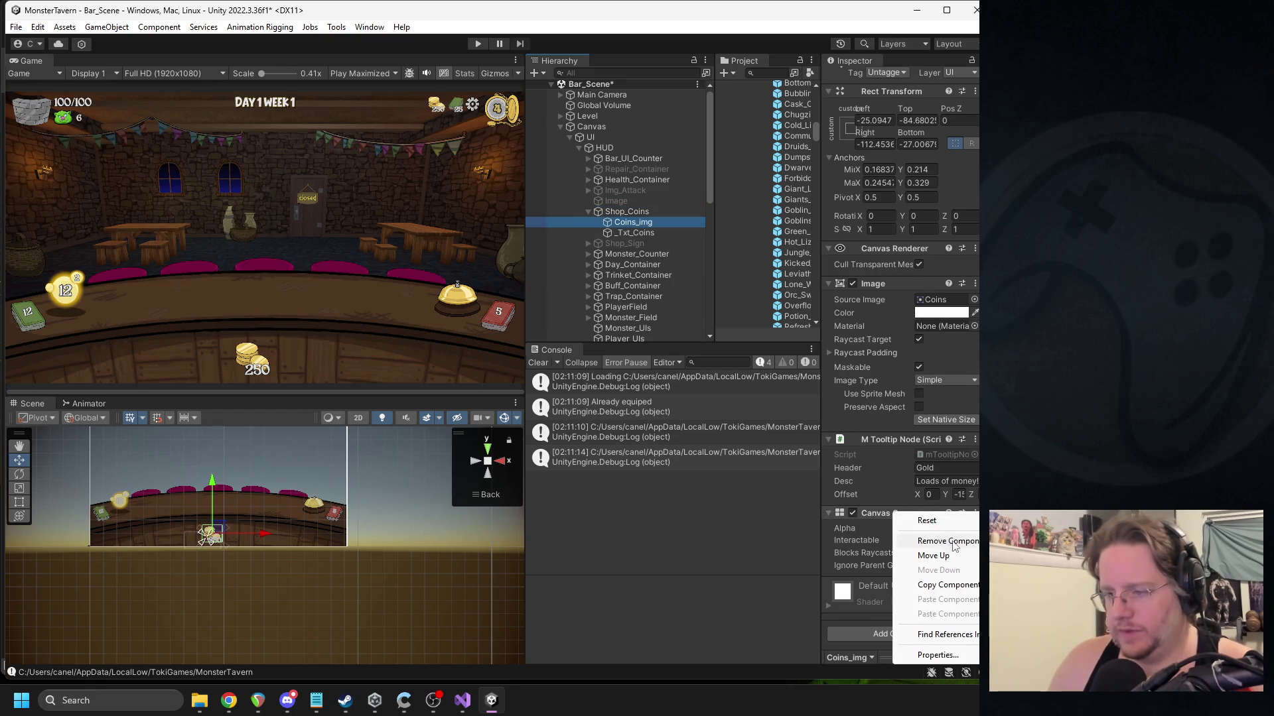
click(949, 544)
right_click(901, 464)
click(948, 494)
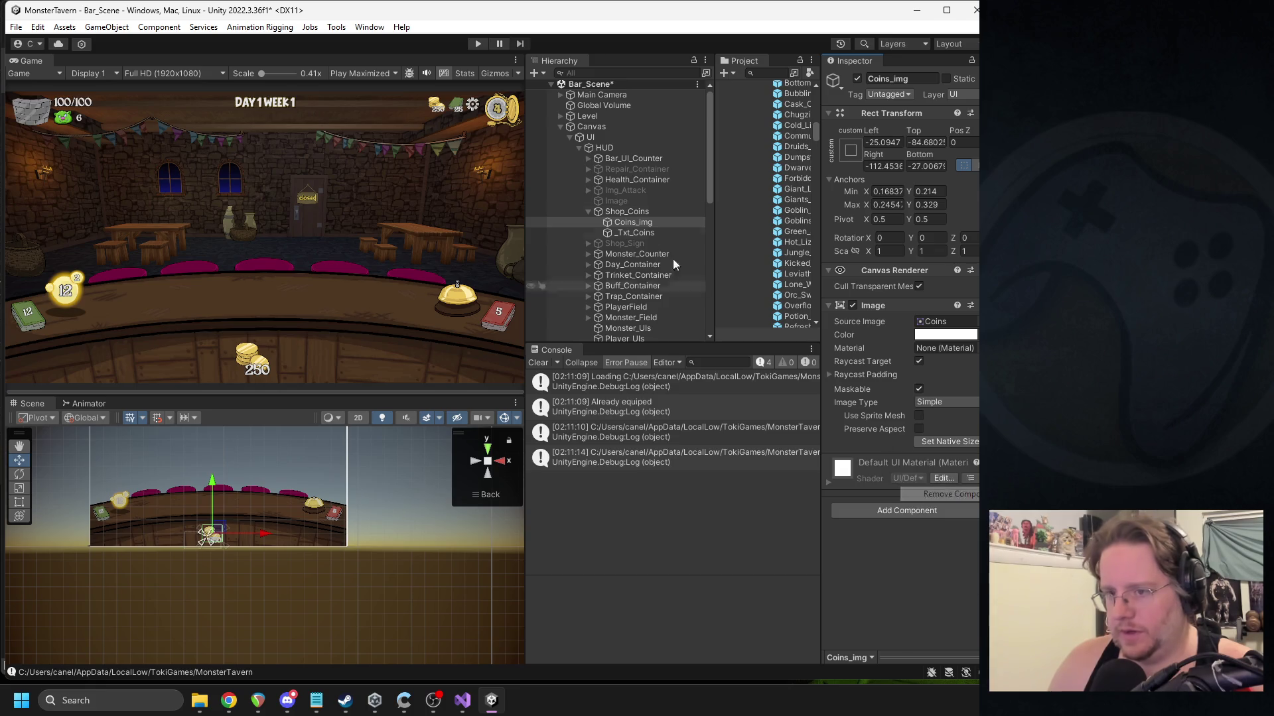
click(628, 212)
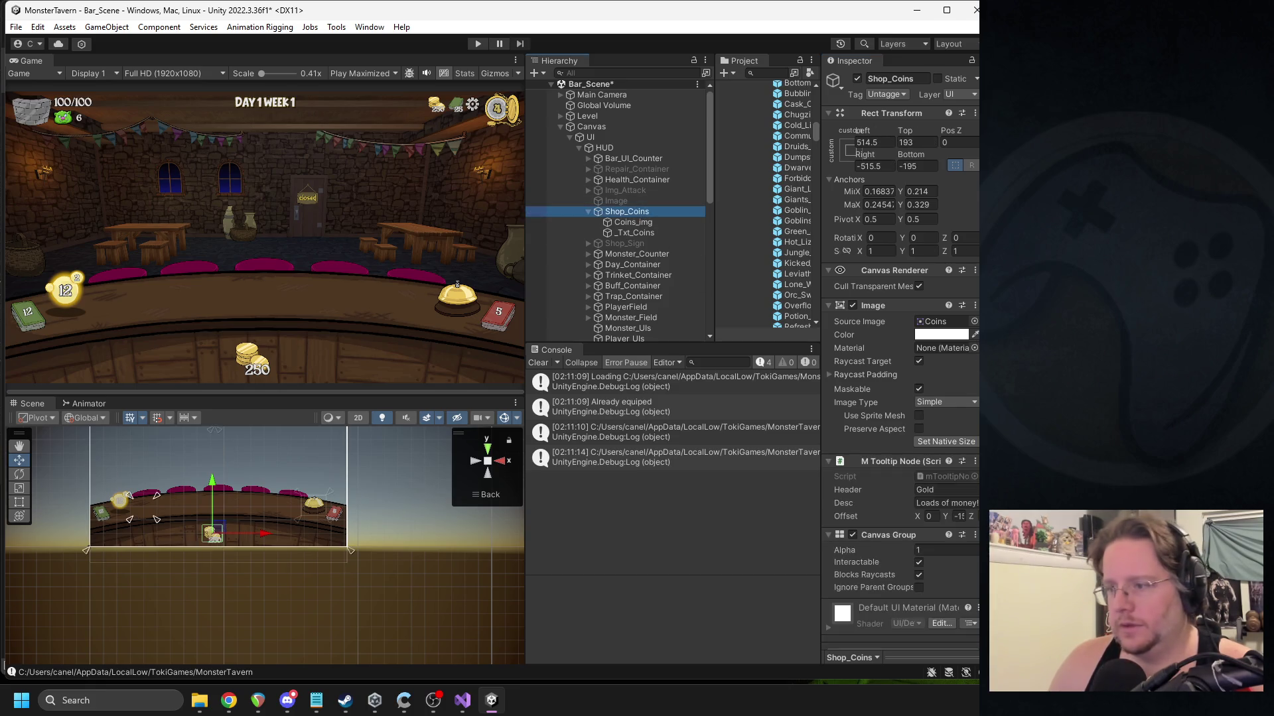
Browse the Shop_Coins sprite list without changing it and frame the object in the Scene view.
click(974, 321)
scroll(774, 478, down, 20)
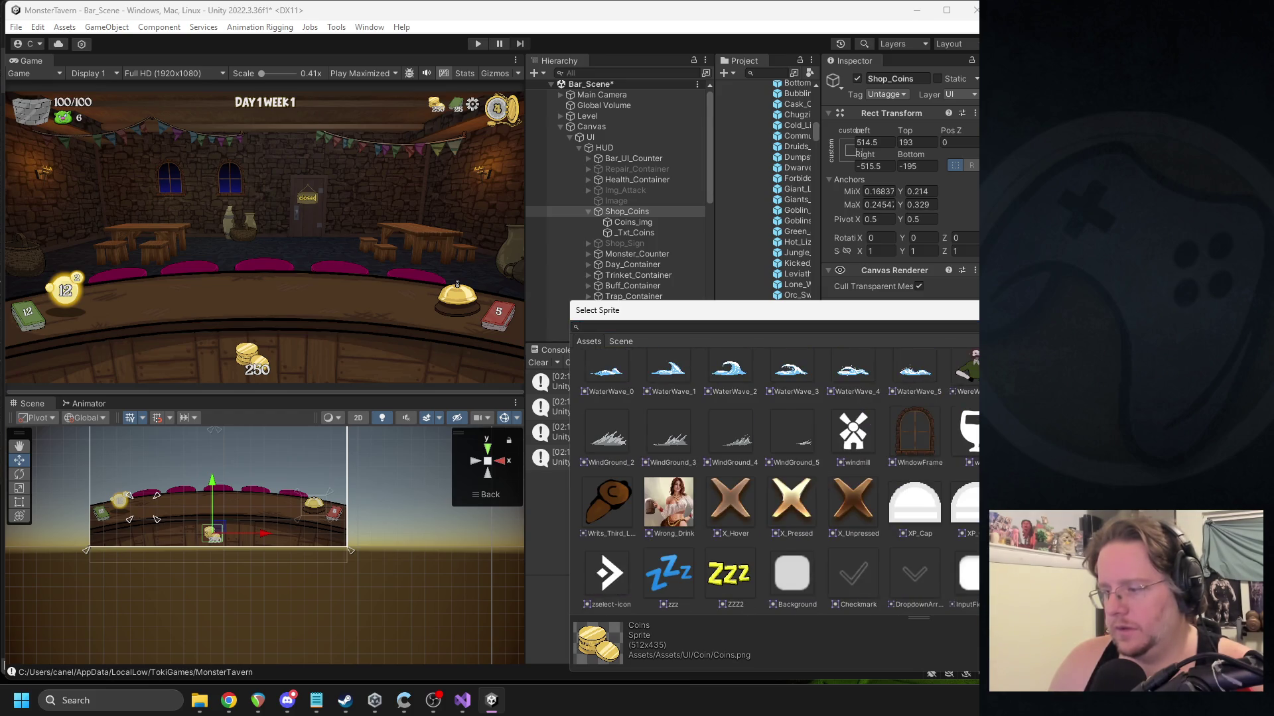
key(Escape)
key(f)
scroll(334, 517, down, 5)
Pin the counter's Min and Max anchors to one point, centred horizontally at 0.5.
drag(185, 533, 278, 554)
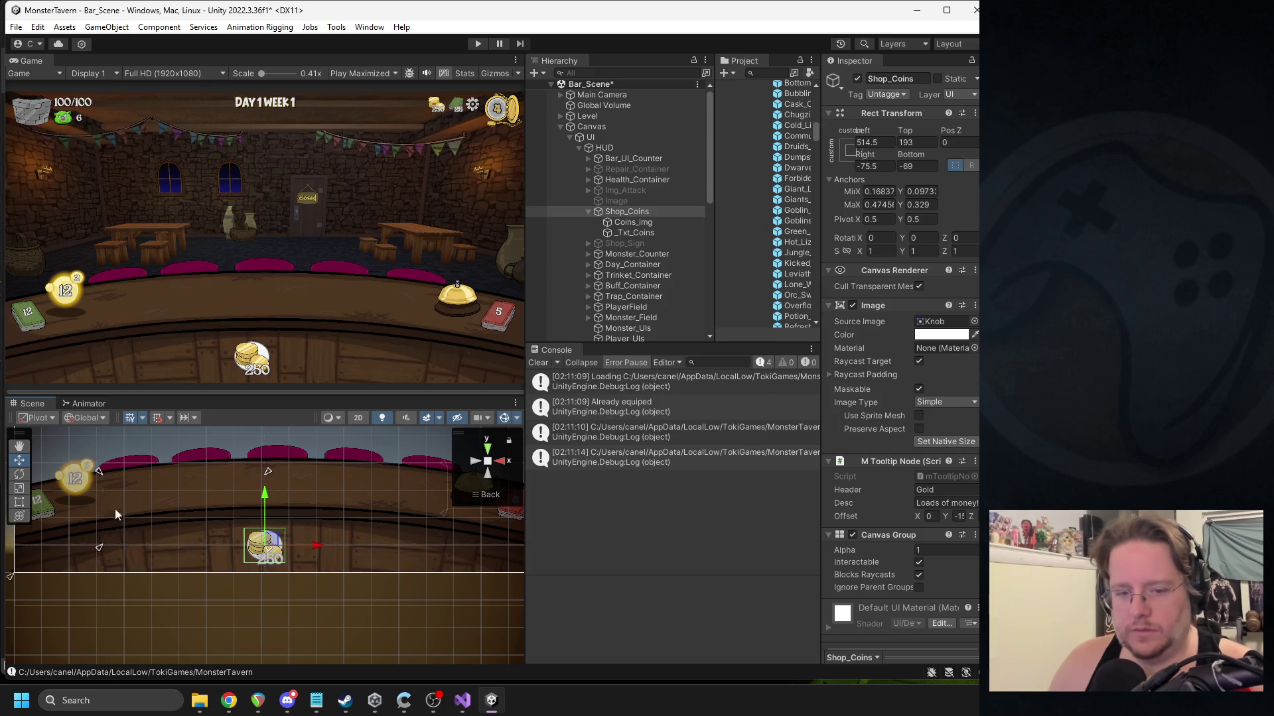
mouse_move(98, 472)
mouse_down()
mouse_move(292, 544)
mouse_move(287, 558)
mouse_up()
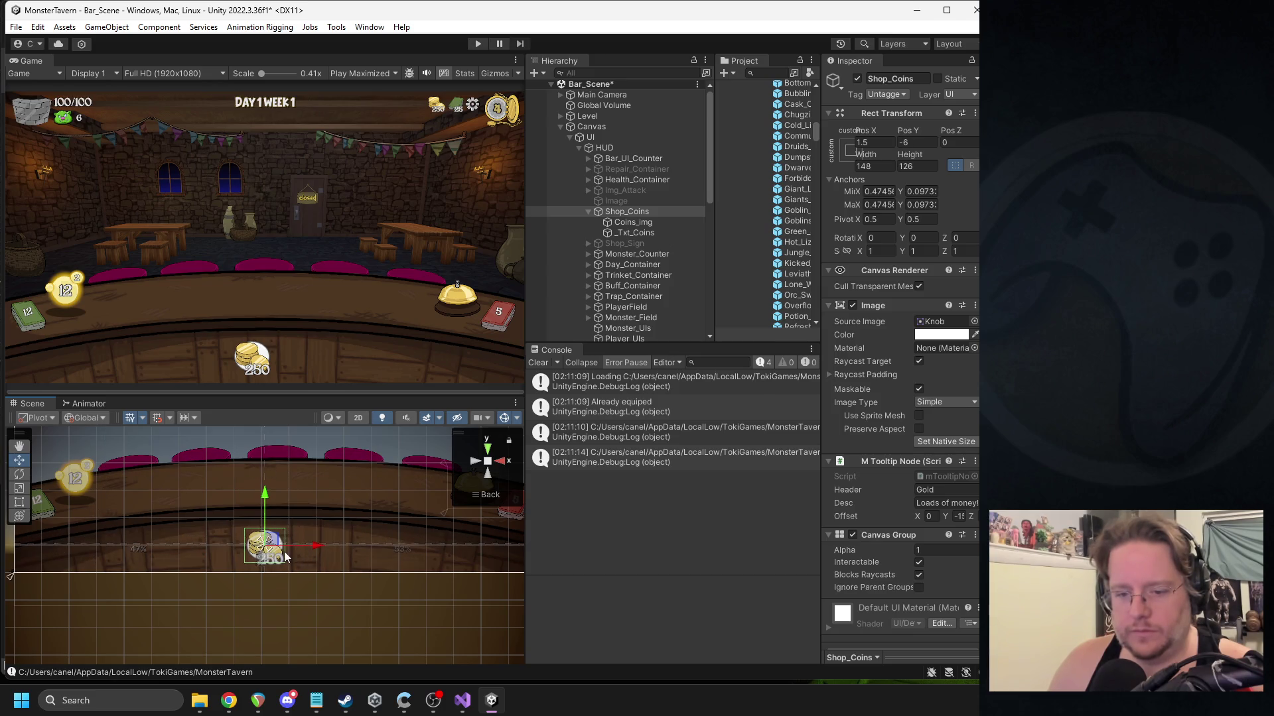
scroll(287, 557, up, 6)
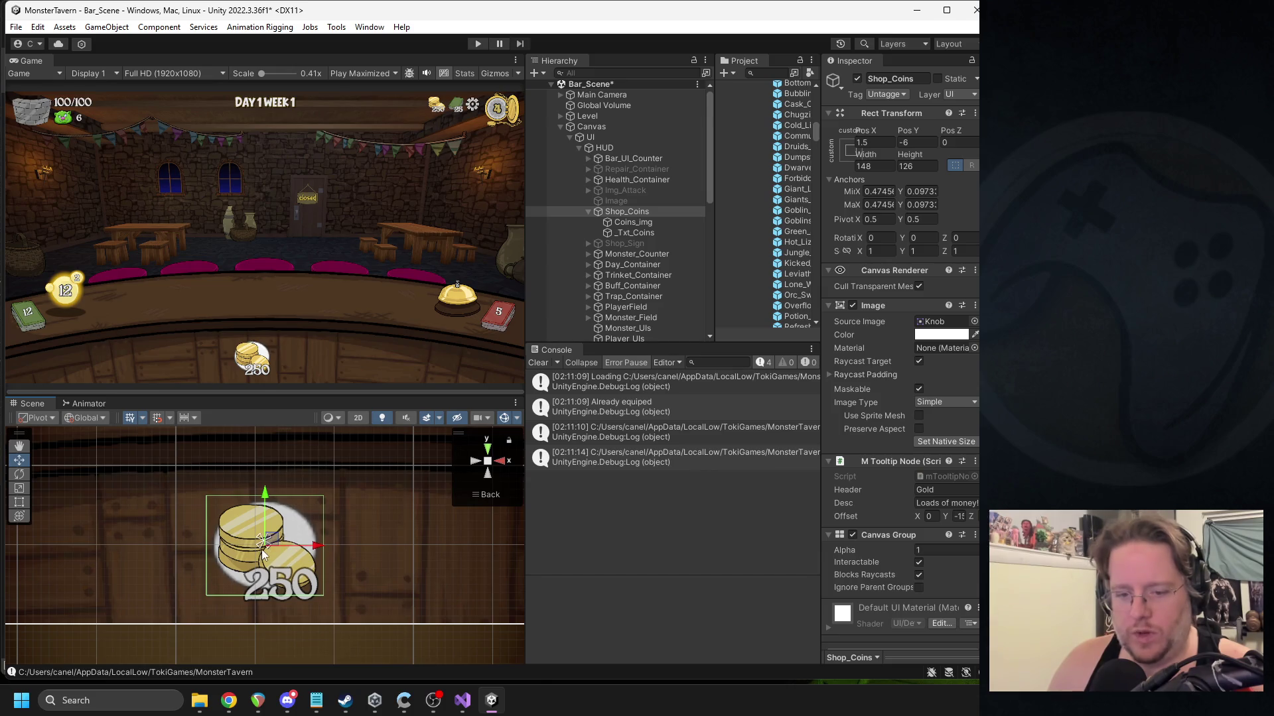
drag(269, 548, 424, 561)
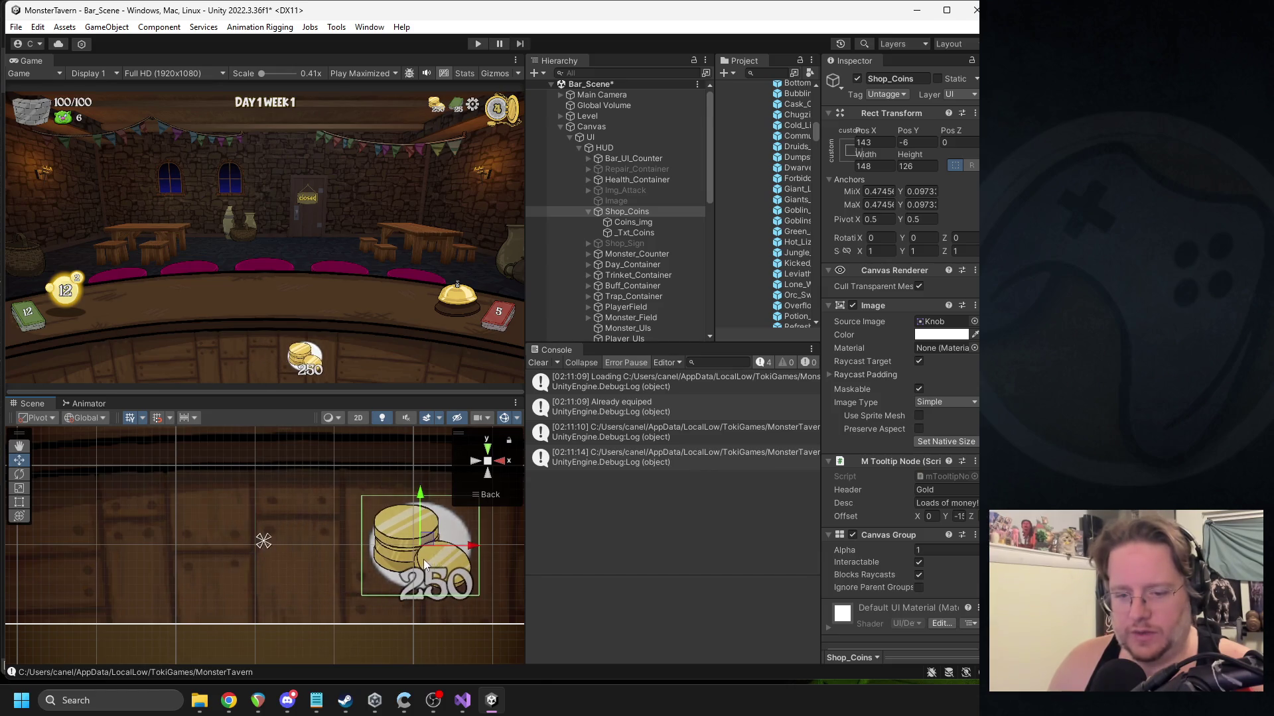
mouse_move(266, 546)
mouse_down()
mouse_move(306, 548)
mouse_move(284, 545)
mouse_up()
scroll(303, 542, down, 1)
scroll(301, 545, down, 2)
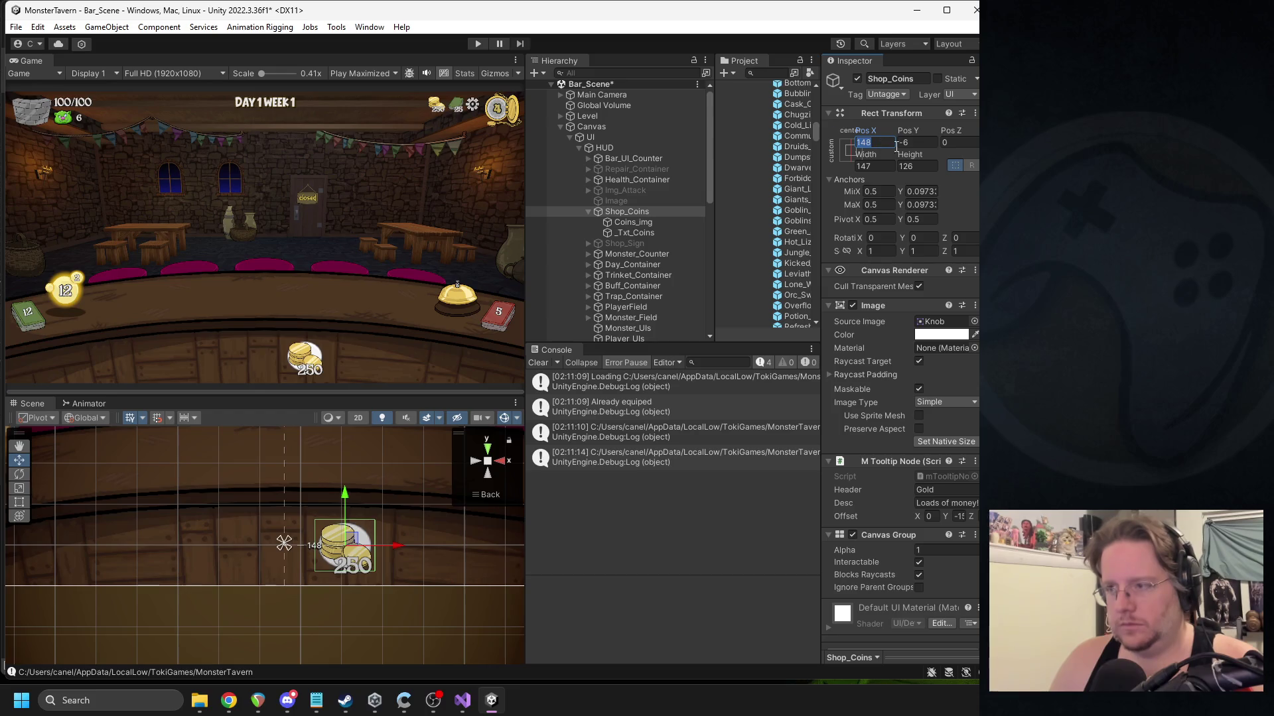
Set the counter's Pos X and Y to 0, Width 250 and Height 140.
text(0)
key(Tab)
text(0)
key(Tab)
click(880, 164)
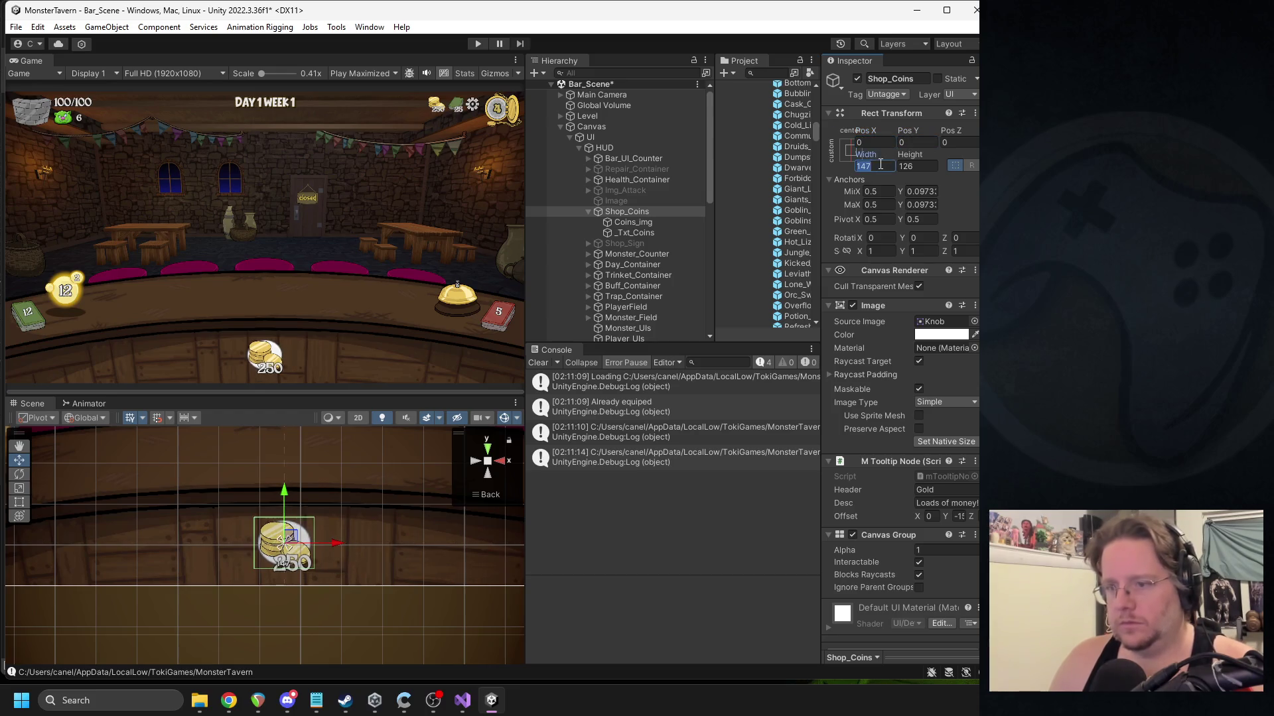
key(BackSpace)
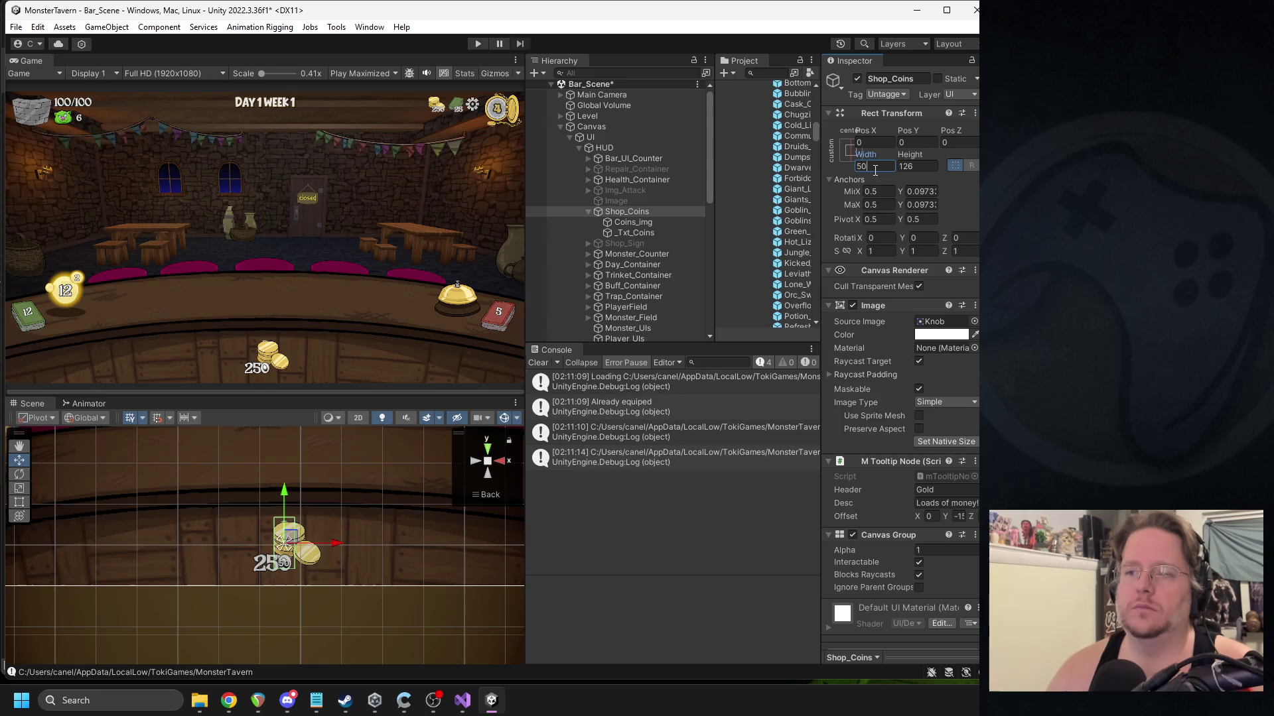
text(250)
key(Tab)
text(150)
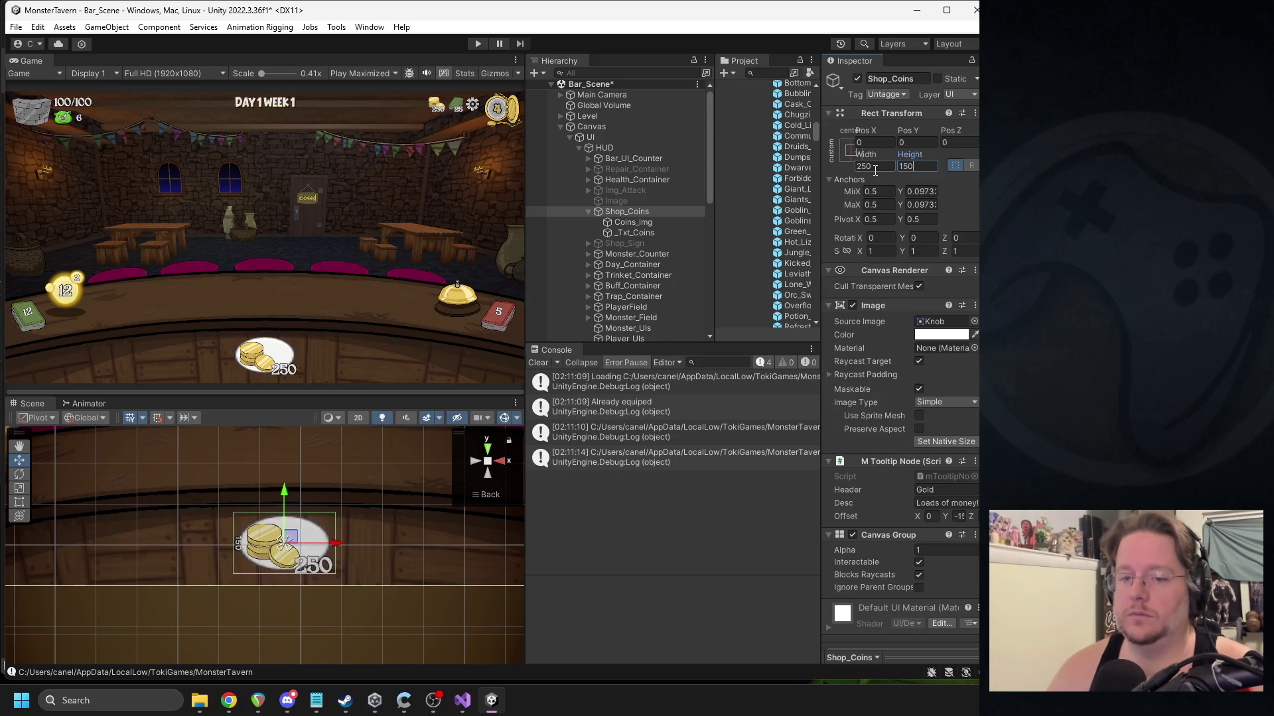
key(BackSpace)
key(BackSpace)
text(40)
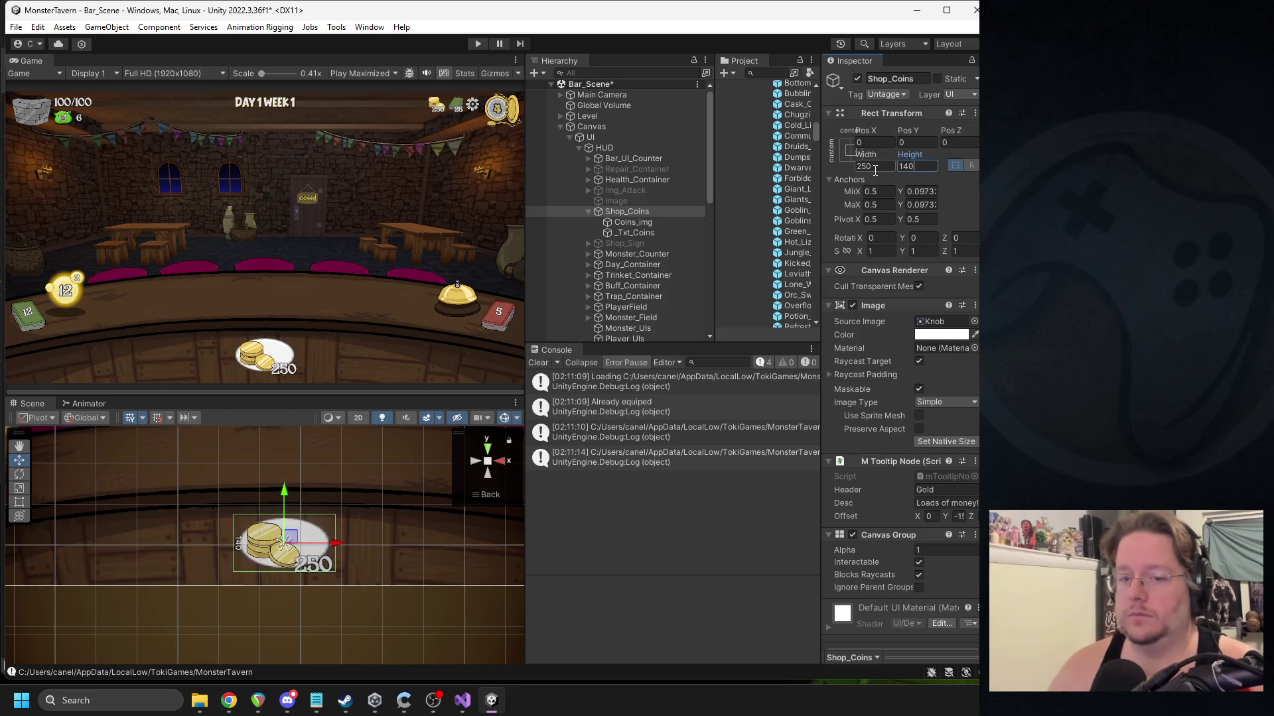
Make the counter image Sliced with the wooden BoardPanel sprite as its source.
click(932, 403)
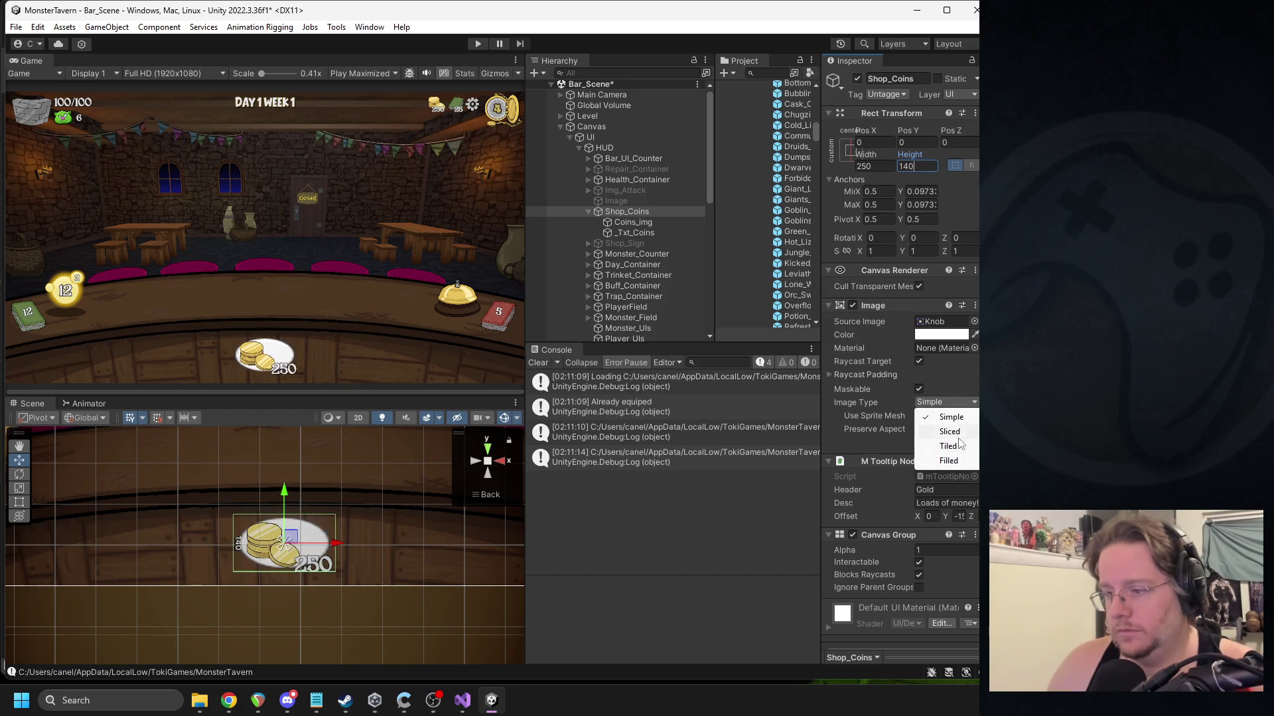
click(932, 431)
click(973, 322)
double_click(968, 561)
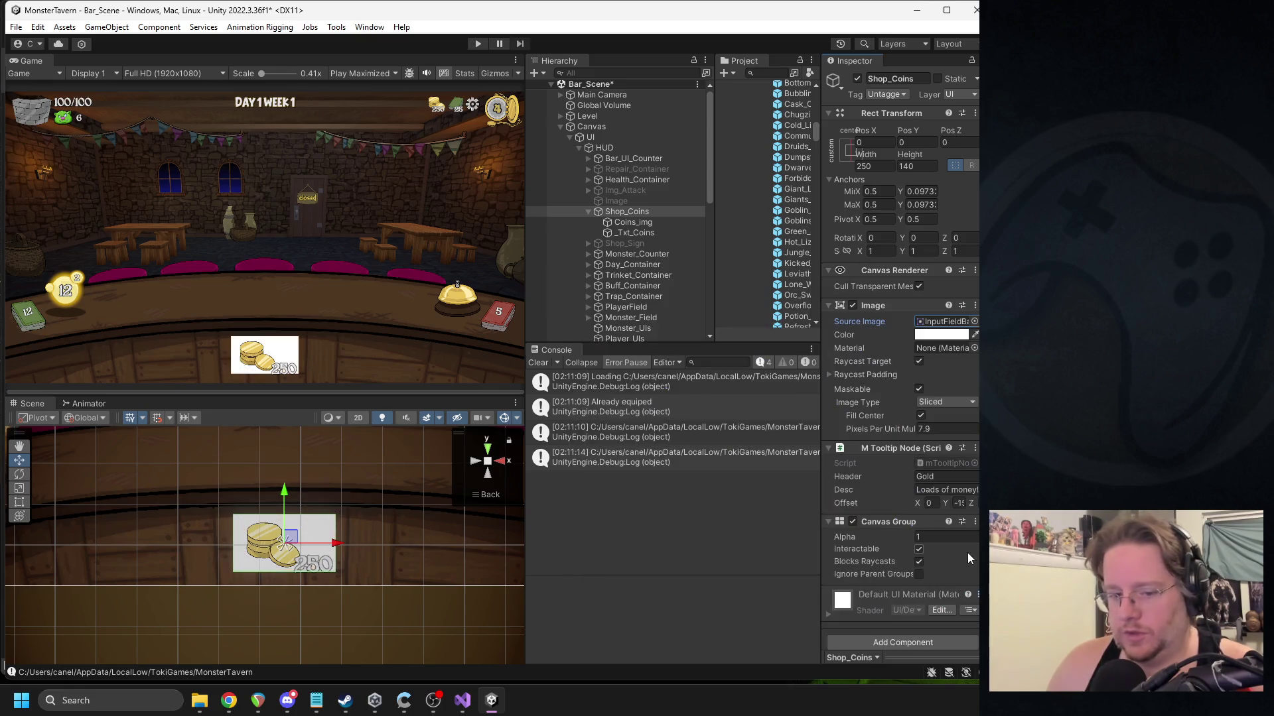
click(938, 400)
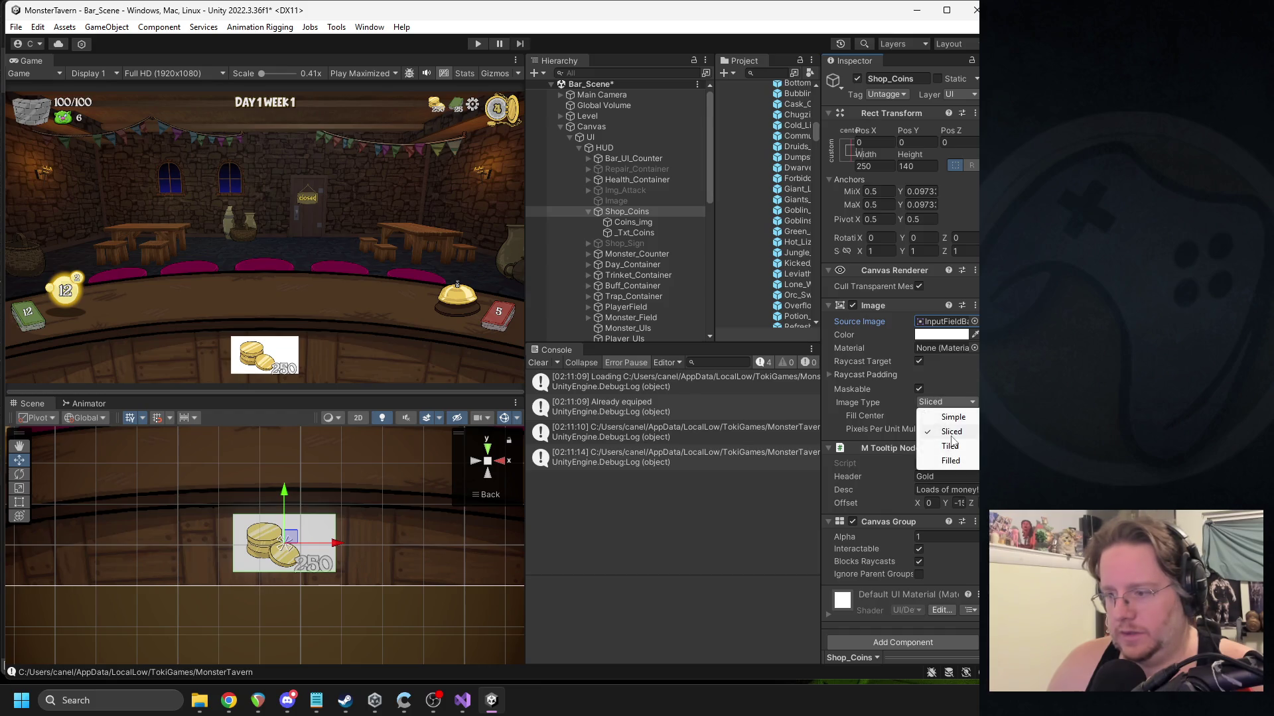
click(951, 432)
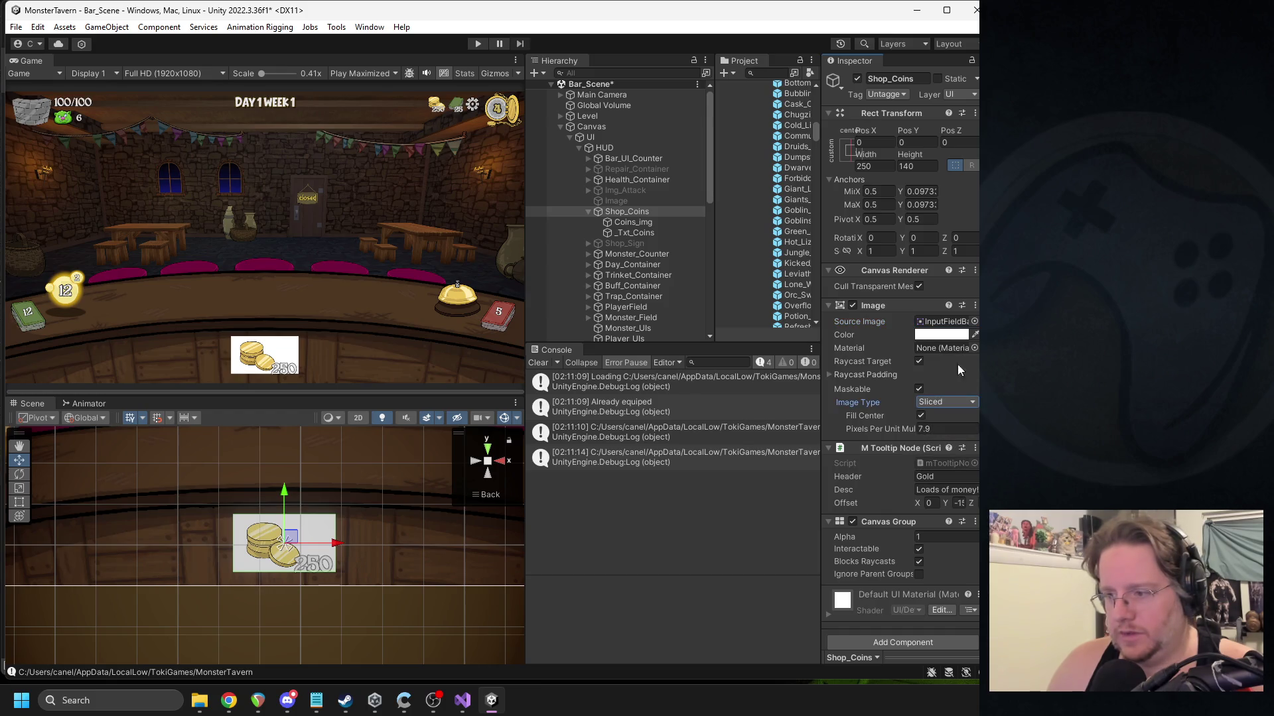
click(974, 322)
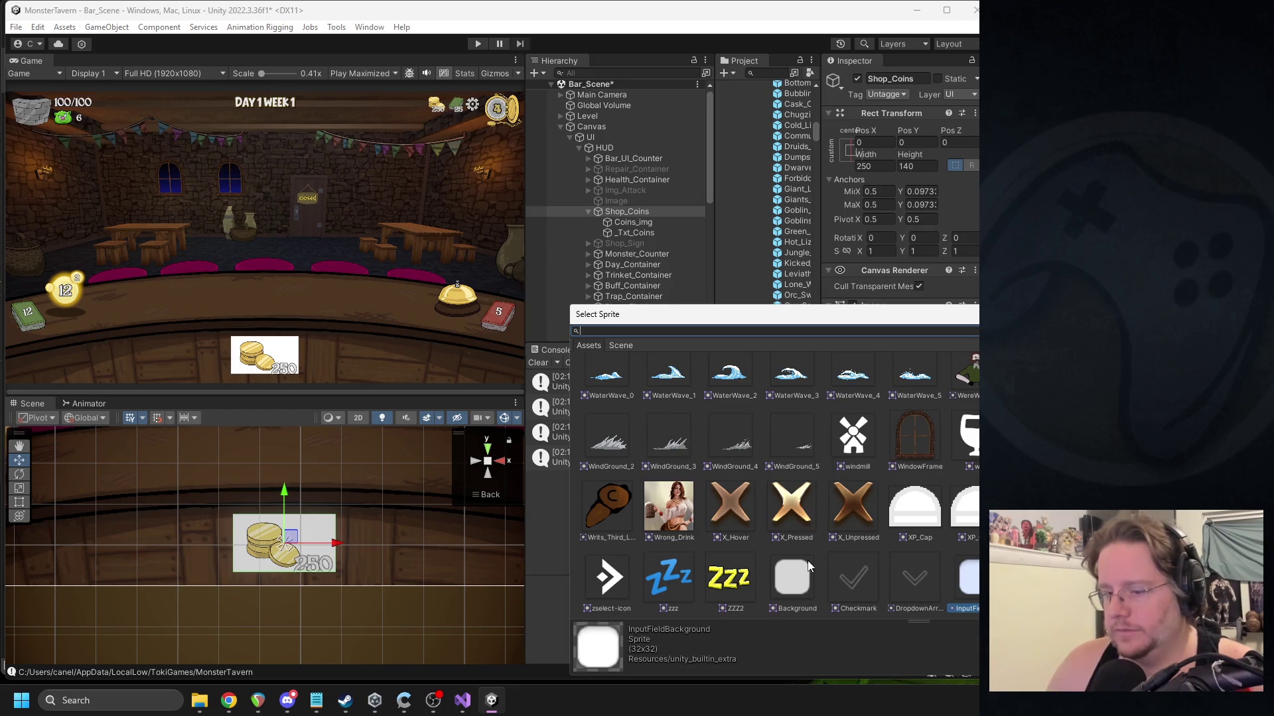
scroll(773, 484, up, 2)
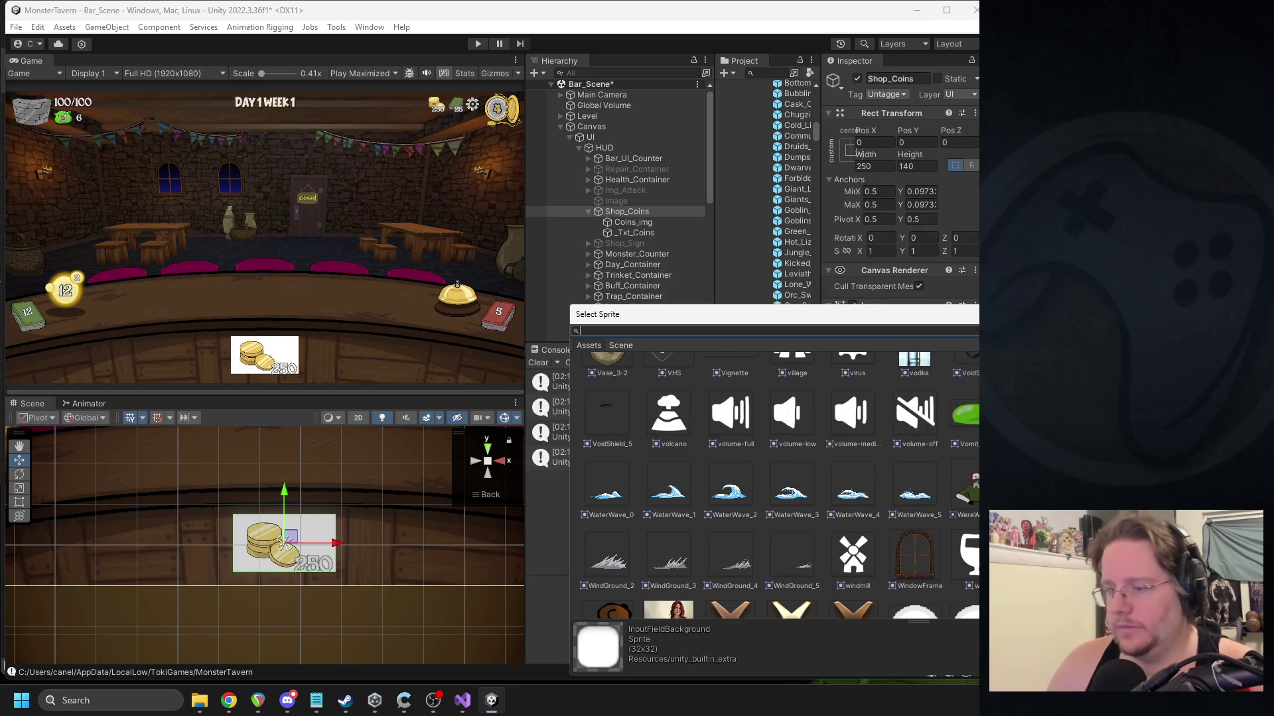
text(panel)
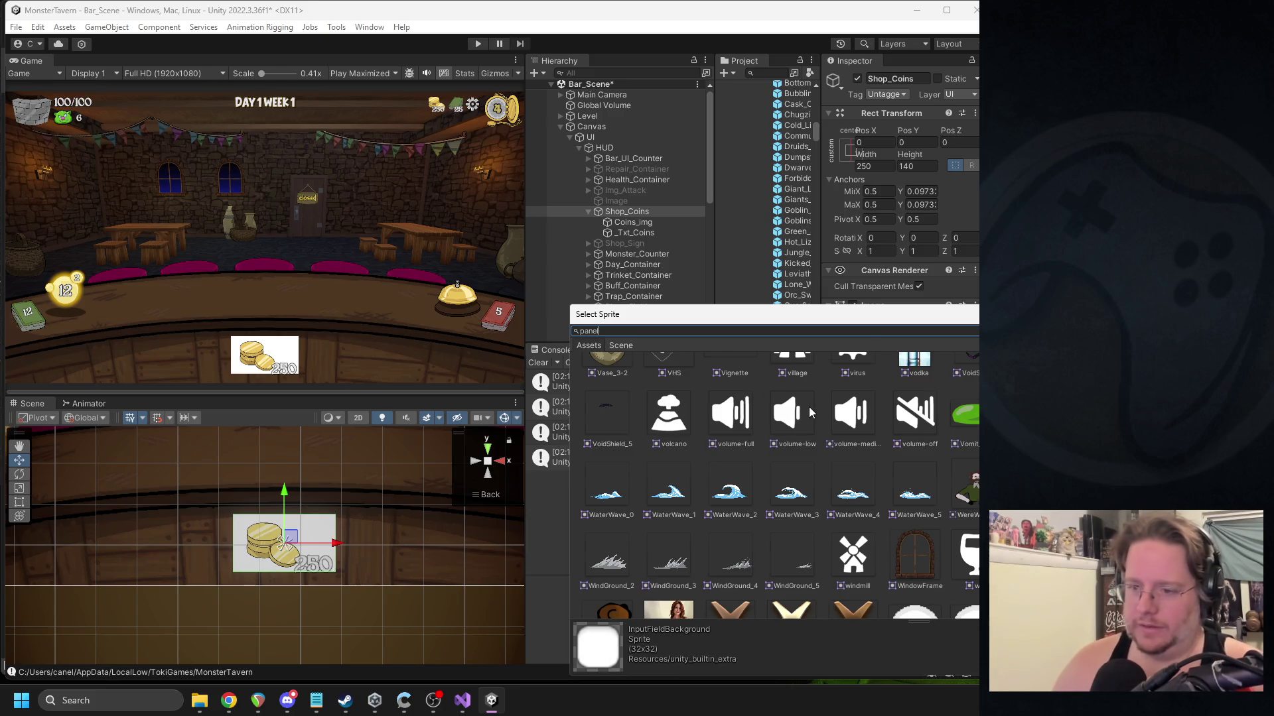
double_click(676, 376)
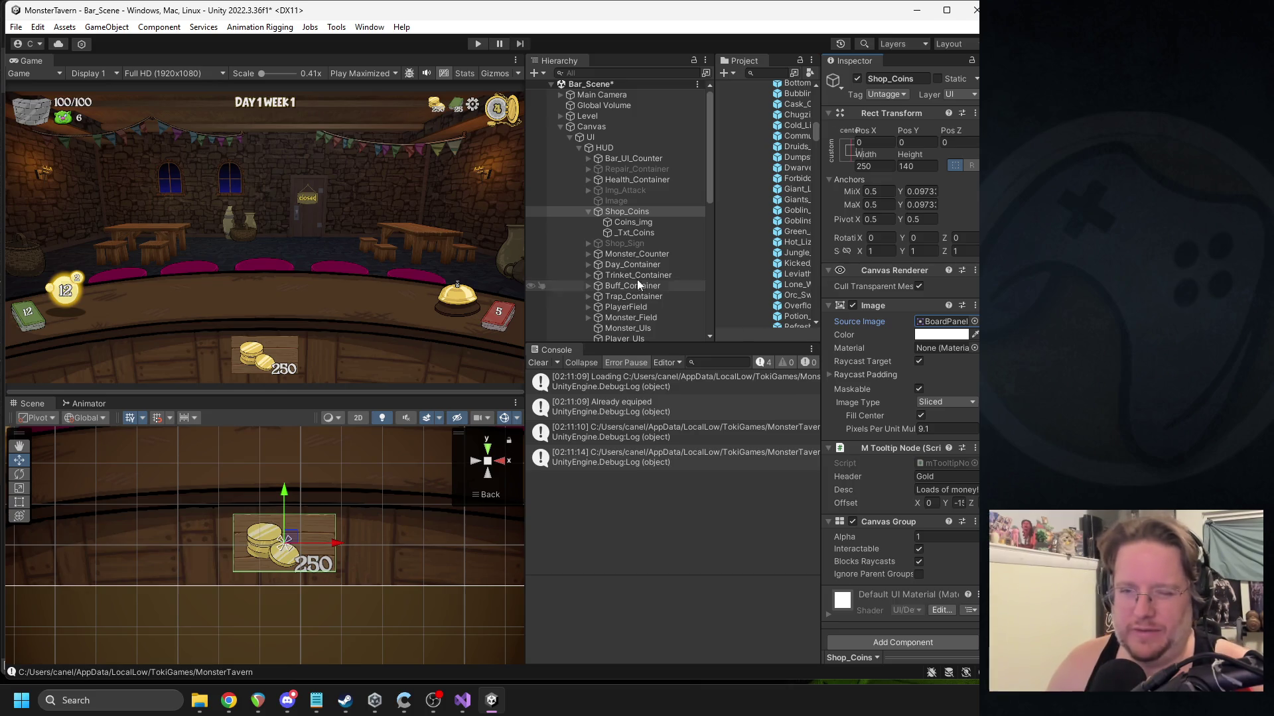
Shift Coins_img left, move the _Txt_Coins label up, and start the game to test.
double_click(632, 221)
mouse_move(284, 534)
mouse_down()
mouse_move(248, 543)
mouse_move(262, 536)
mouse_up()
click(634, 233)
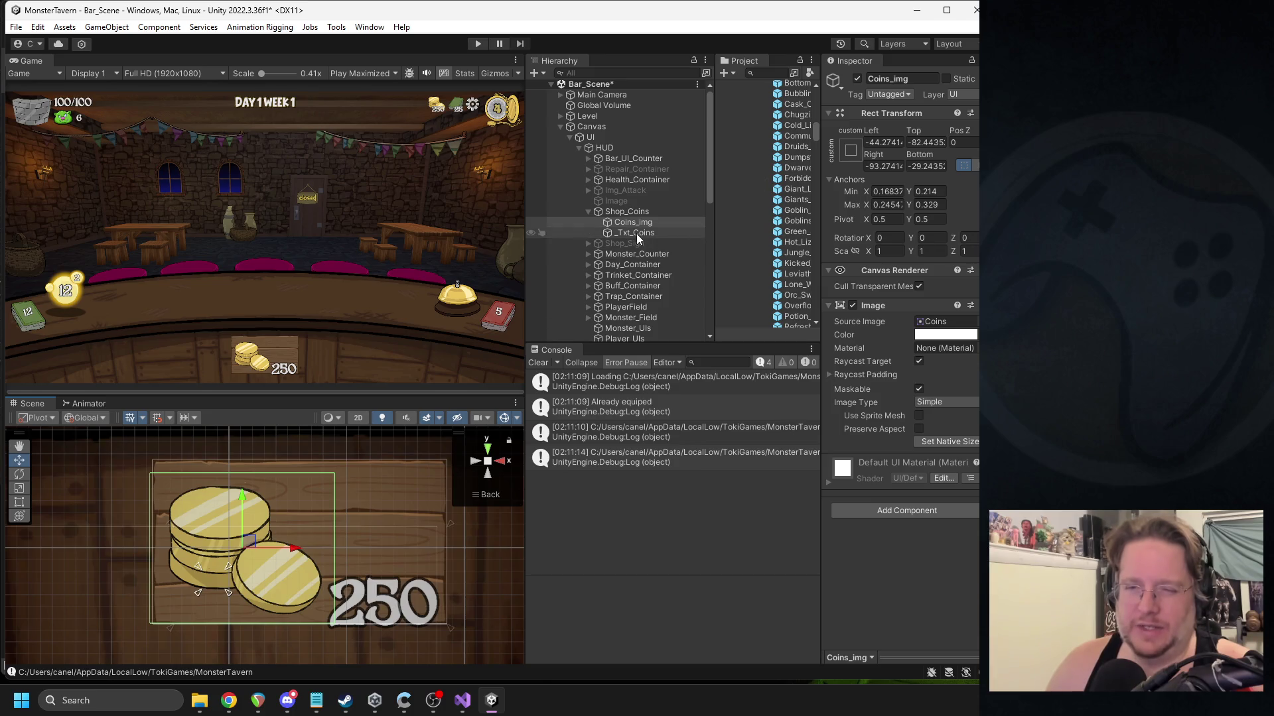
drag(438, 561, 438, 503)
click(476, 43)
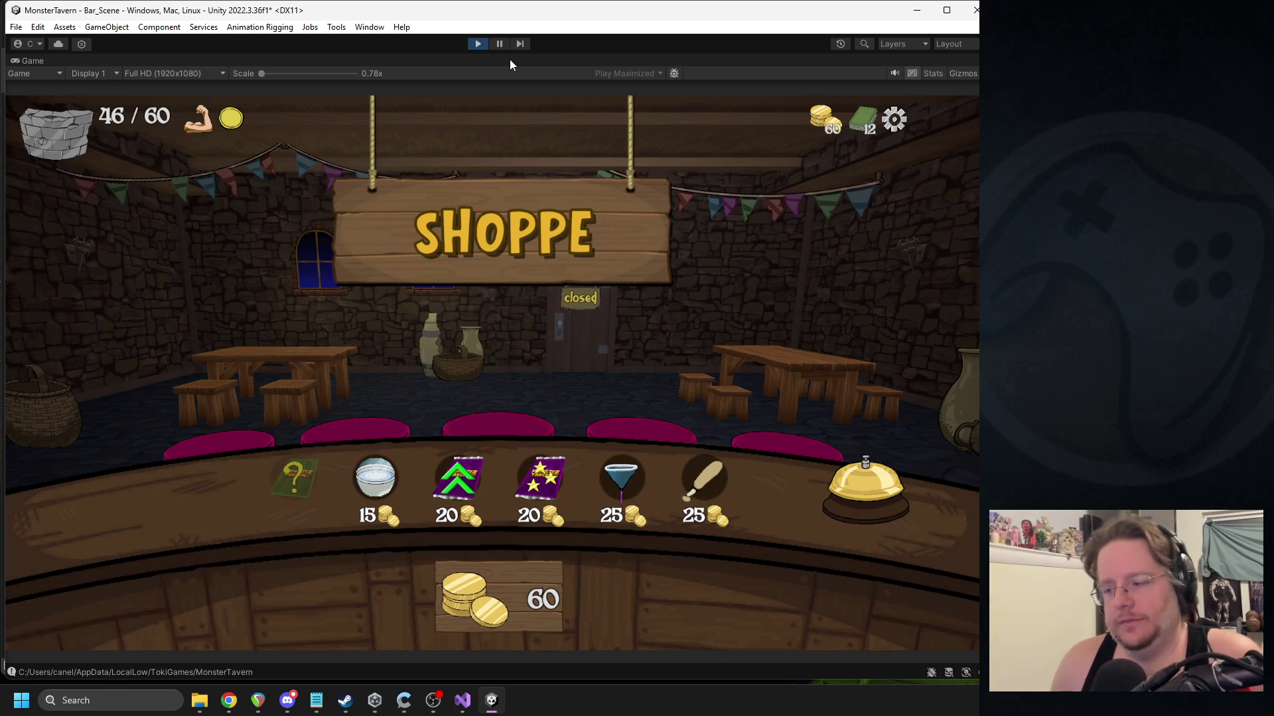
Pause and drag the coin count text upward with the Move tool, then check it.
click(509, 43)
scroll(268, 431, down, 5)
key(w)
drag(339, 597, 339, 438)
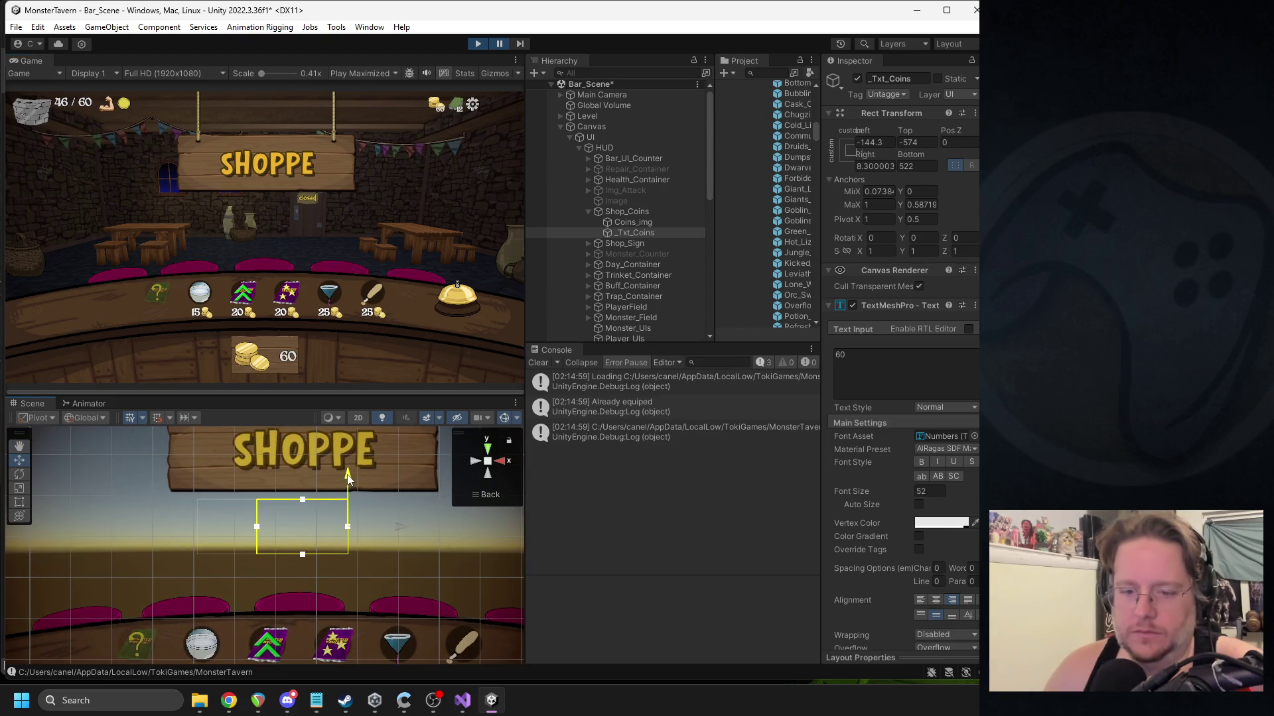
click(499, 44)
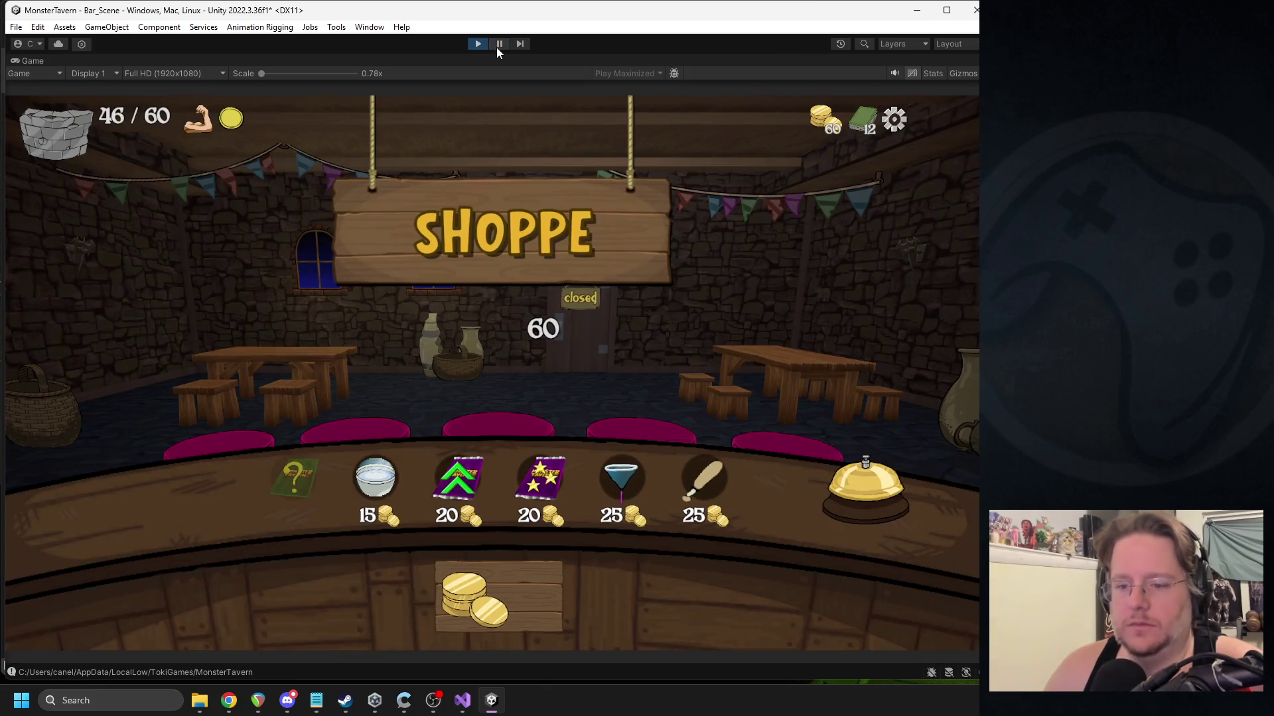
click(498, 45)
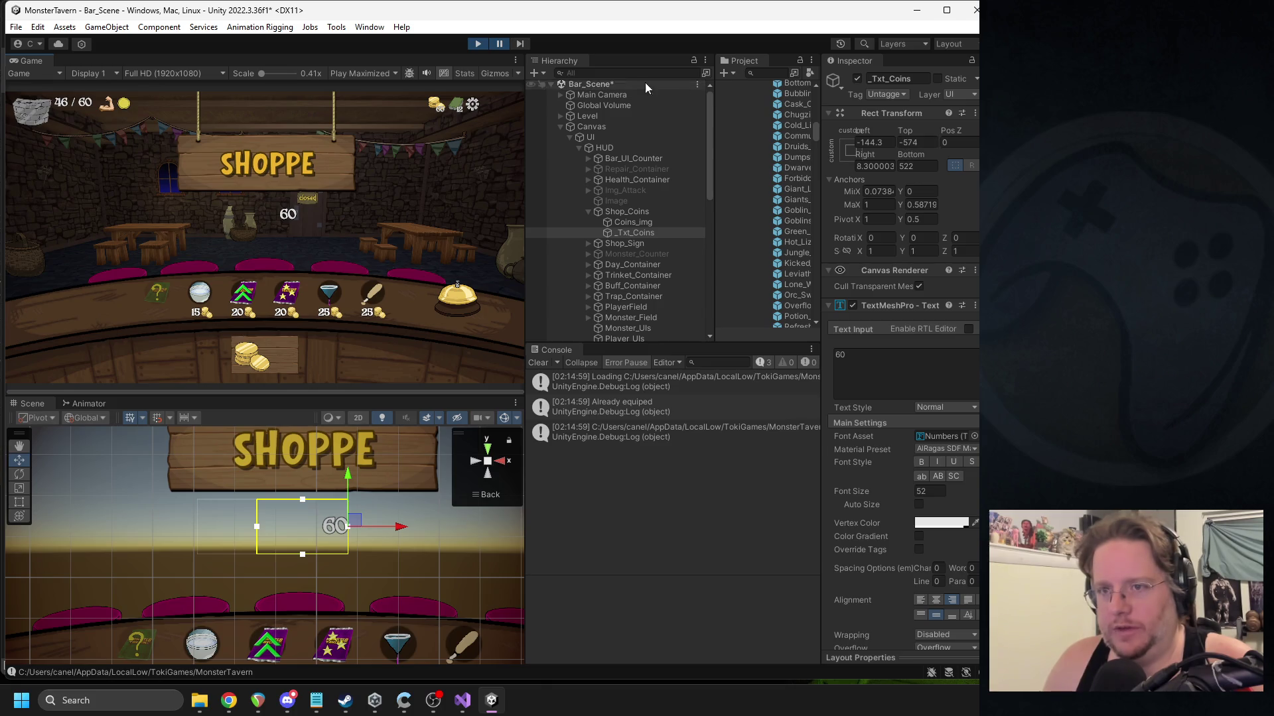
Switch to Play Focused and set the _Txt_Coins Top and Bottom offsets to 0.
click(363, 73)
click(364, 86)
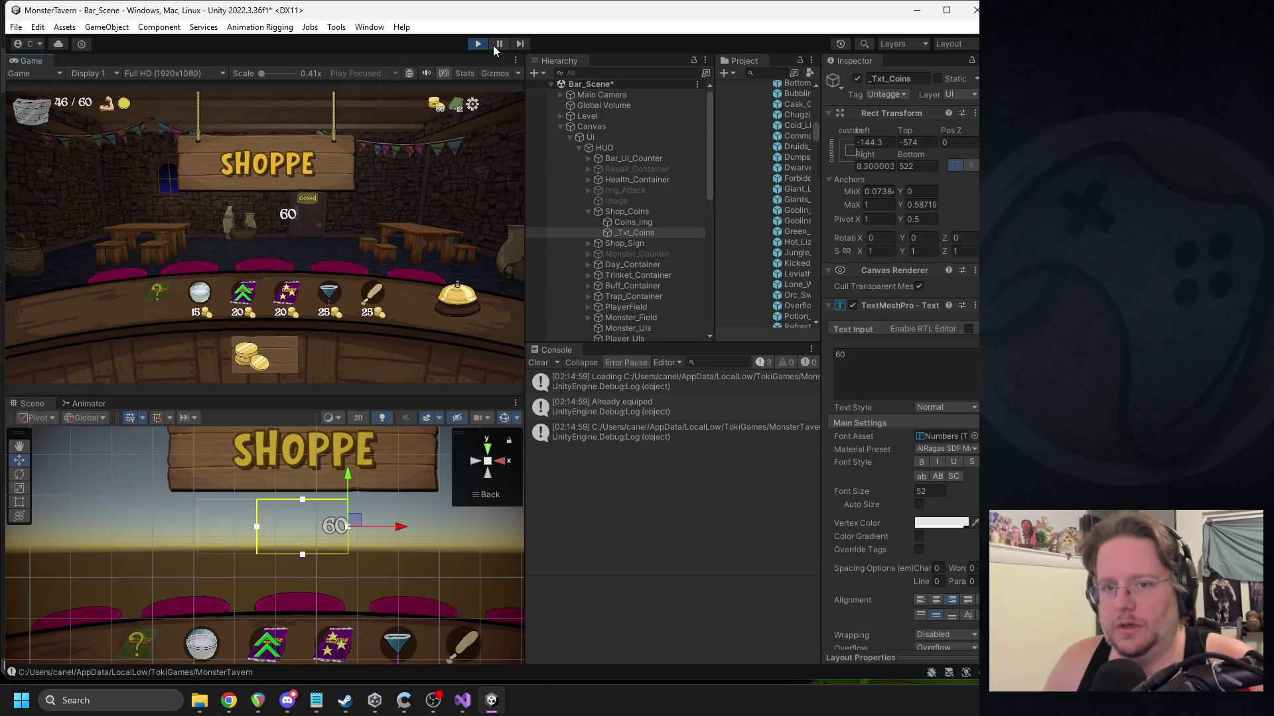
click(909, 141)
text(0)
click(917, 166)
text(0)
scroll(304, 534, down, 2)
scroll(302, 532, down, 3)
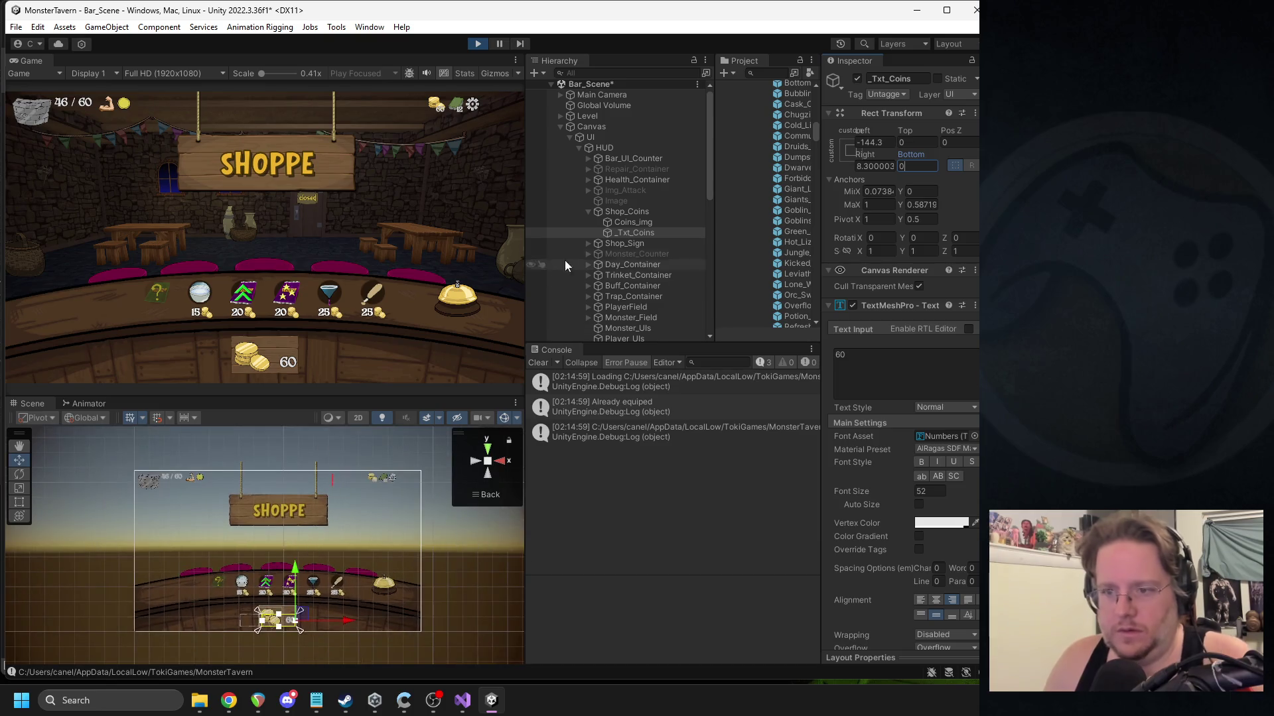
Parent Shop_Coins under Shop_Sign and place it beside the SHOPPE sign.
click(624, 212)
drag(276, 567, 301, 486)
drag(616, 213, 615, 246)
drag(332, 537, 357, 537)
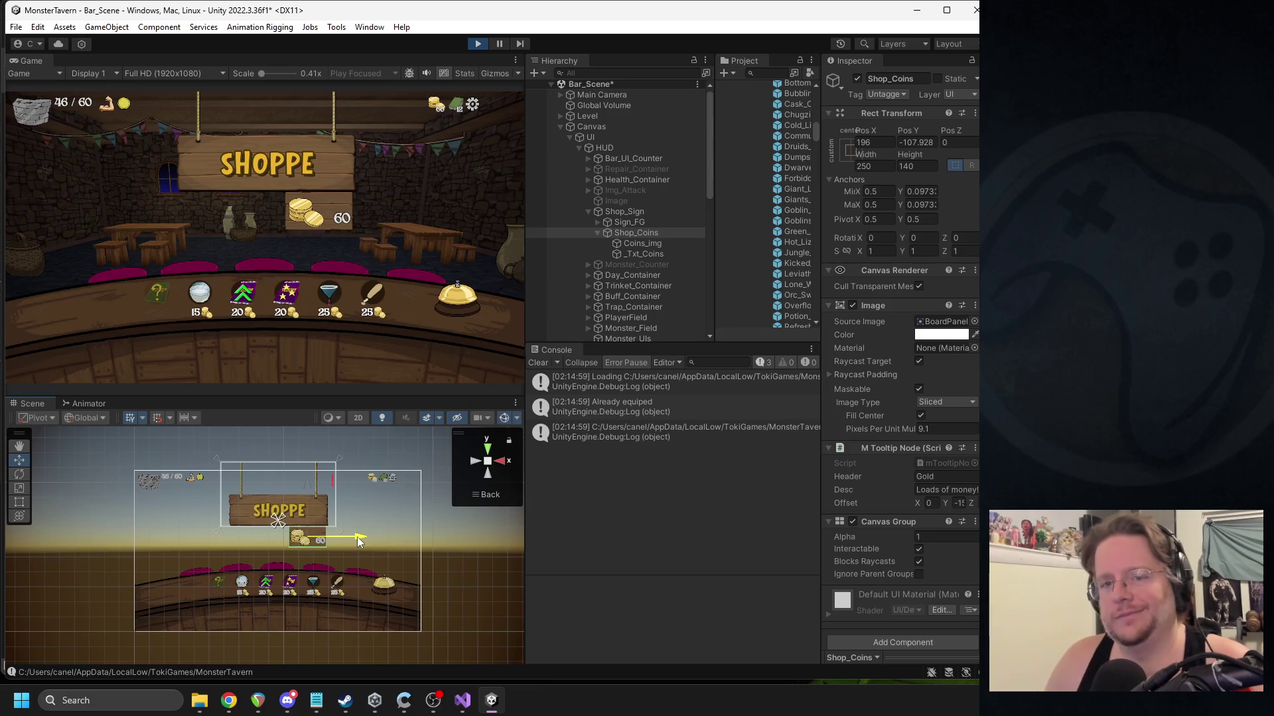
mouse_move(314, 534)
mouse_down()
mouse_move(332, 503)
mouse_move(353, 507)
mouse_up()
Set the board's Pixels Per Unit Multiplier to 2.77 and move the panel to the counter's left end.
drag(897, 433, 879, 432)
mouse_move(772, 429)
mouse_down()
mouse_move(631, 416)
mouse_move(643, 416)
mouse_up()
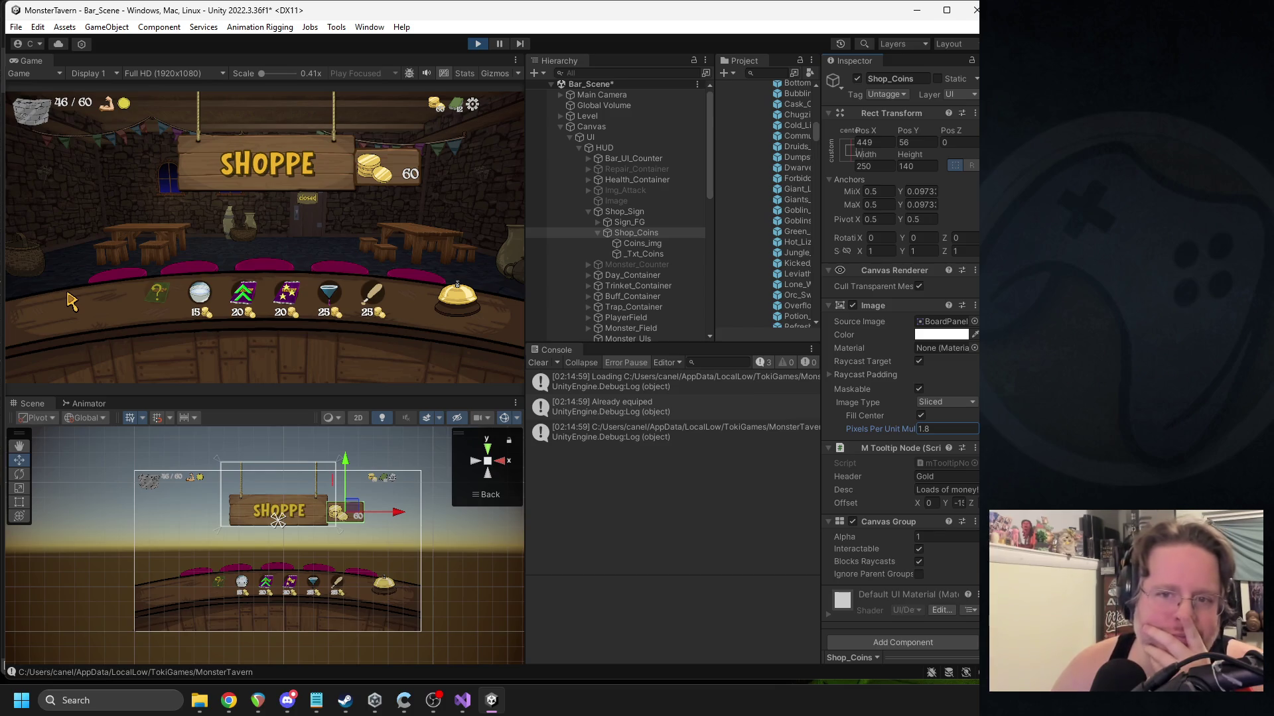
mouse_move(355, 513)
mouse_down()
mouse_move(189, 590)
mouse_move(187, 579)
mouse_up()
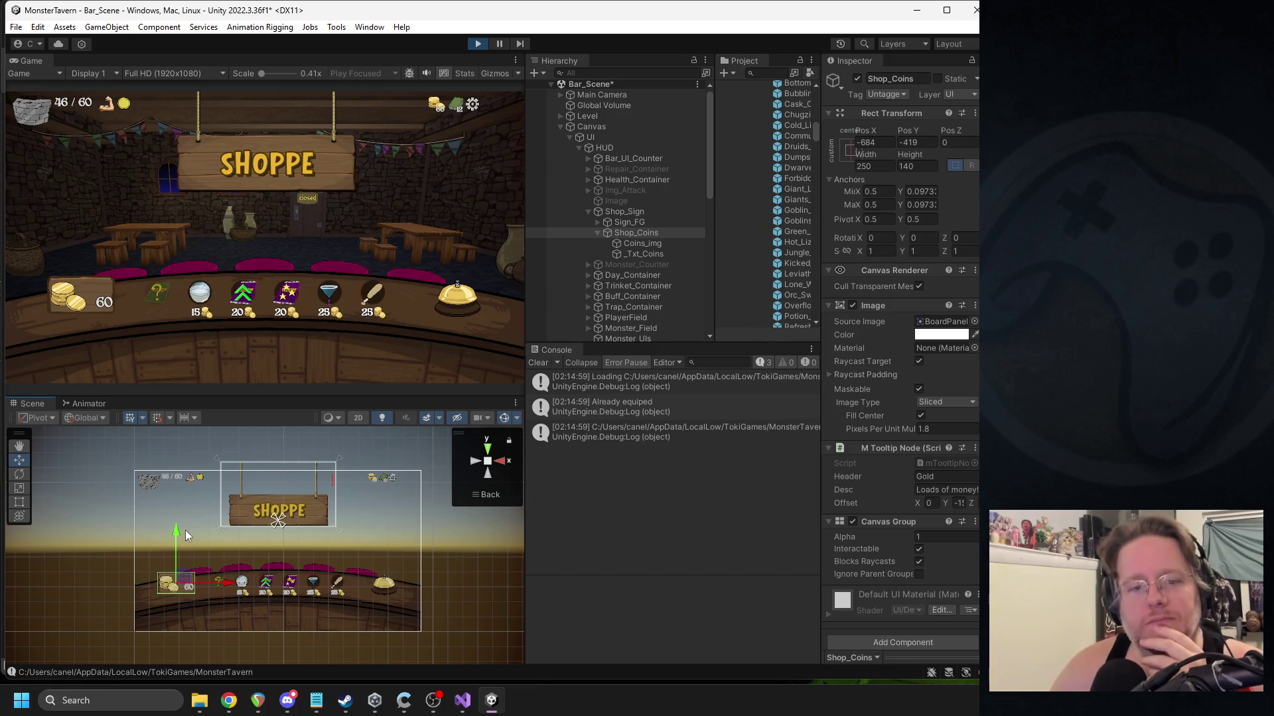
mouse_move(895, 432)
mouse_down()
mouse_move(874, 428)
mouse_move(906, 432)
mouse_move(893, 439)
mouse_up()
Pause the game and switch the Game view to Play Maximized.
click(500, 42)
click(362, 73)
click(382, 101)
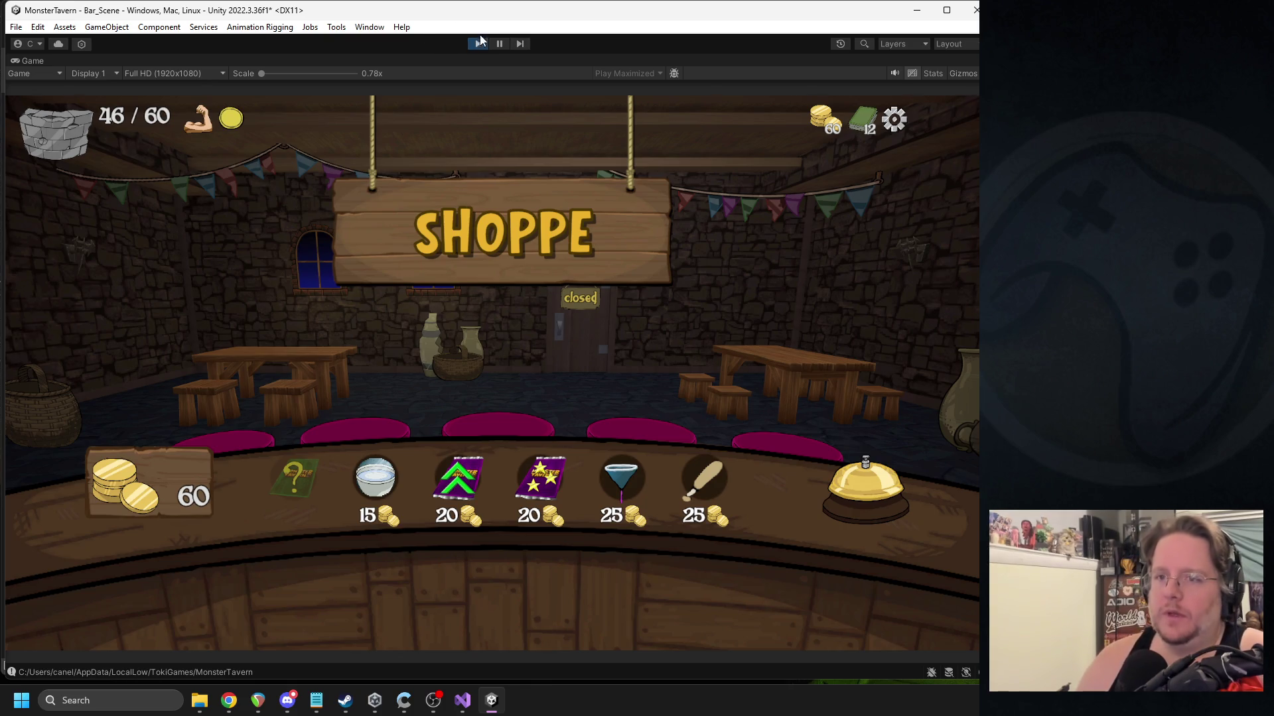
click(494, 43)
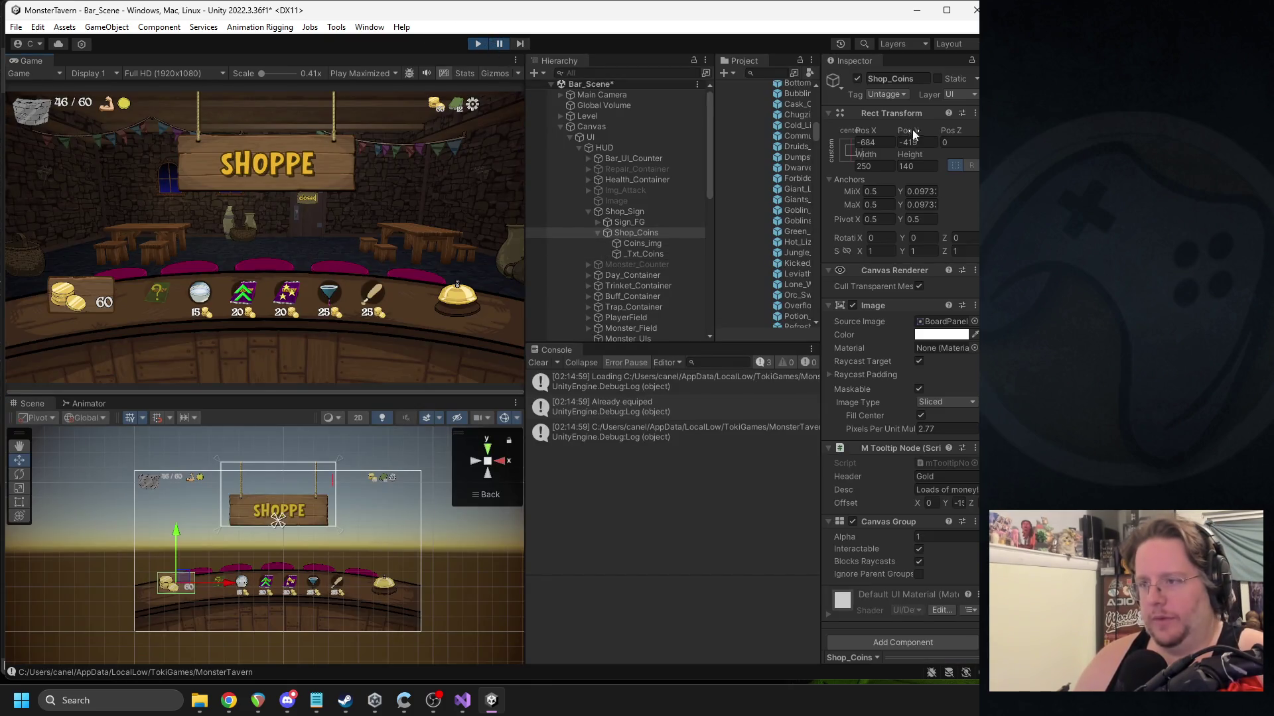
Copy Shop_Coins' Rect Transform during play, stop the game, and paste it back in edit mode.
right_click(895, 117)
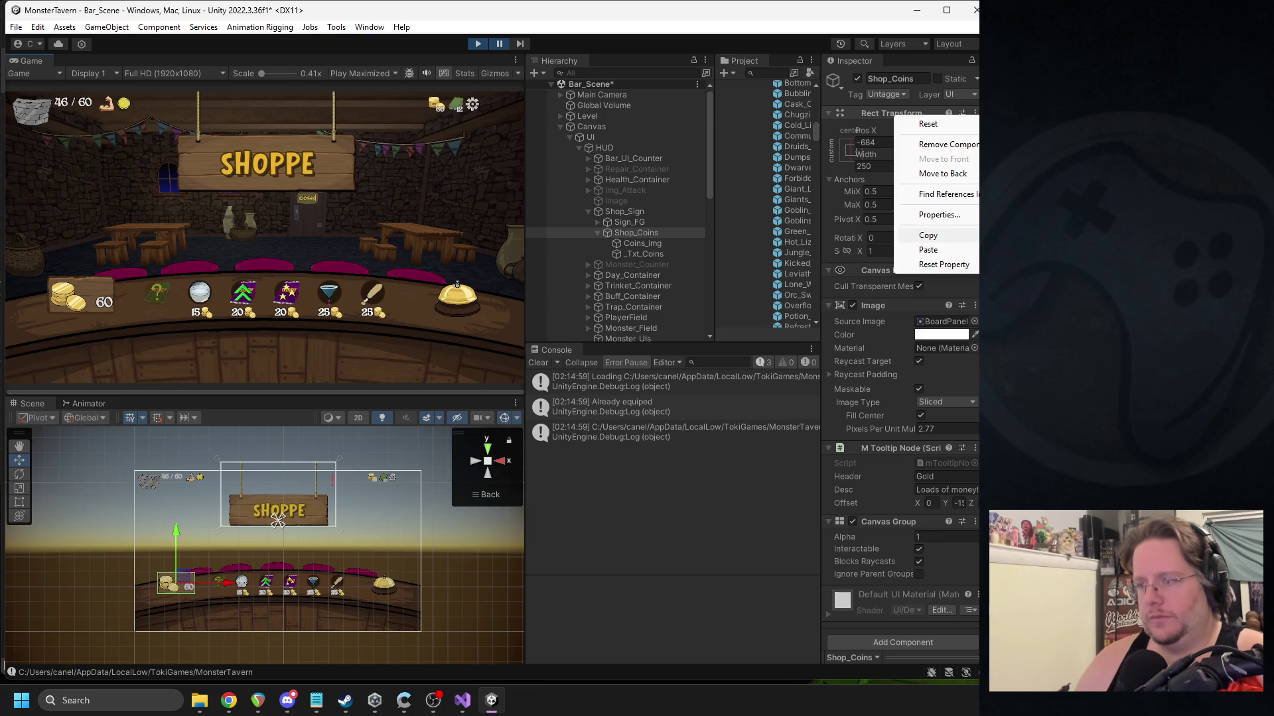
click(928, 235)
click(477, 47)
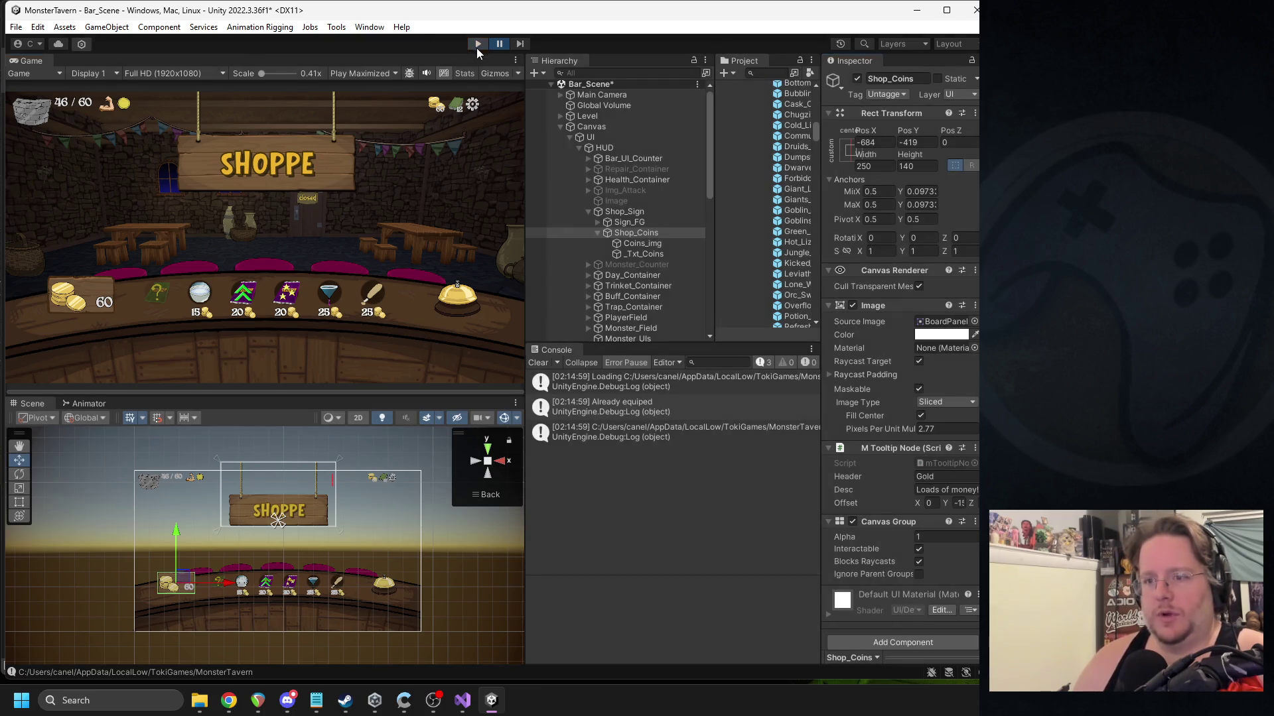
right_click(877, 118)
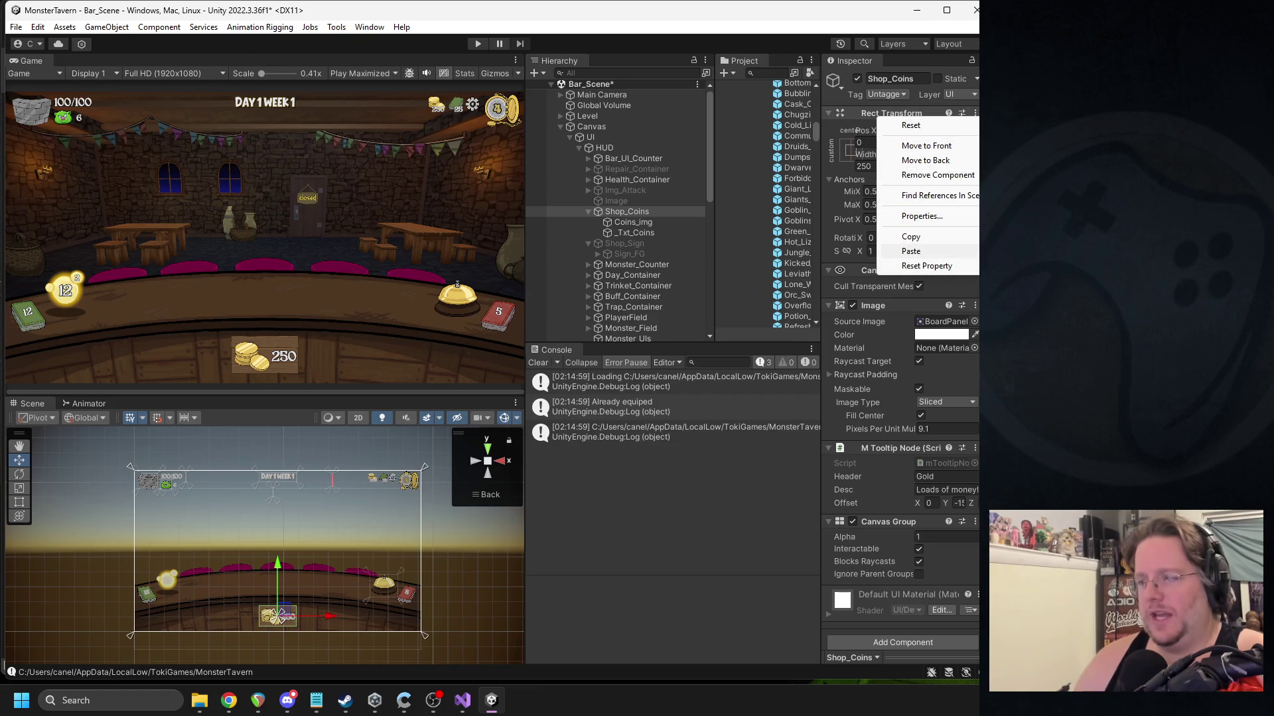
click(922, 252)
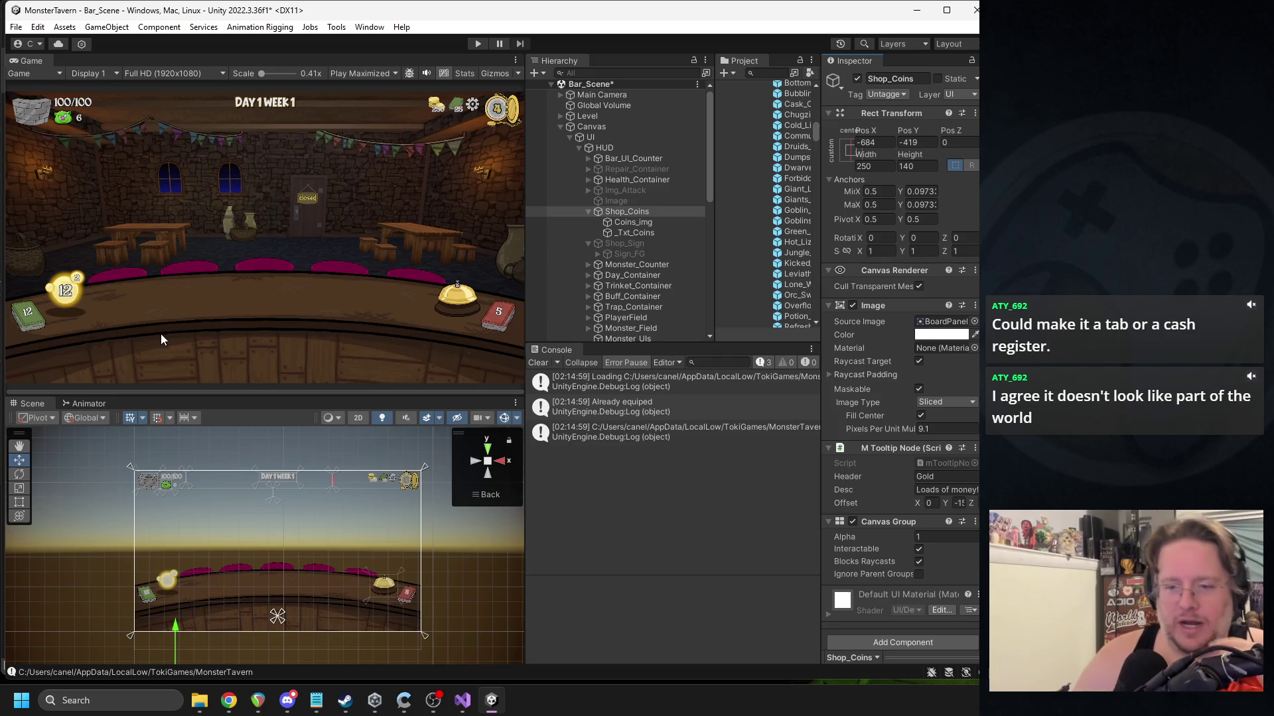
Move Shop_Coins up into the bar area at -394, 216 and widen the Project panel.
scroll(268, 537, down, 4)
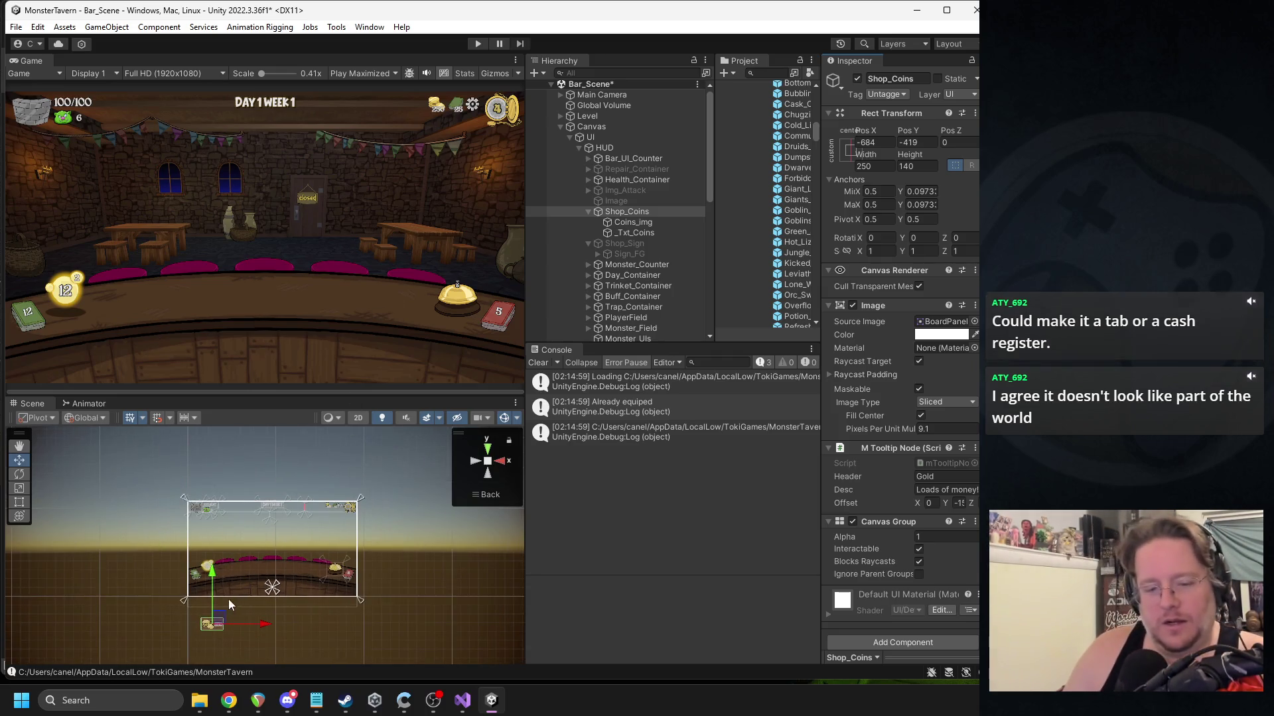
drag(219, 618, 244, 561)
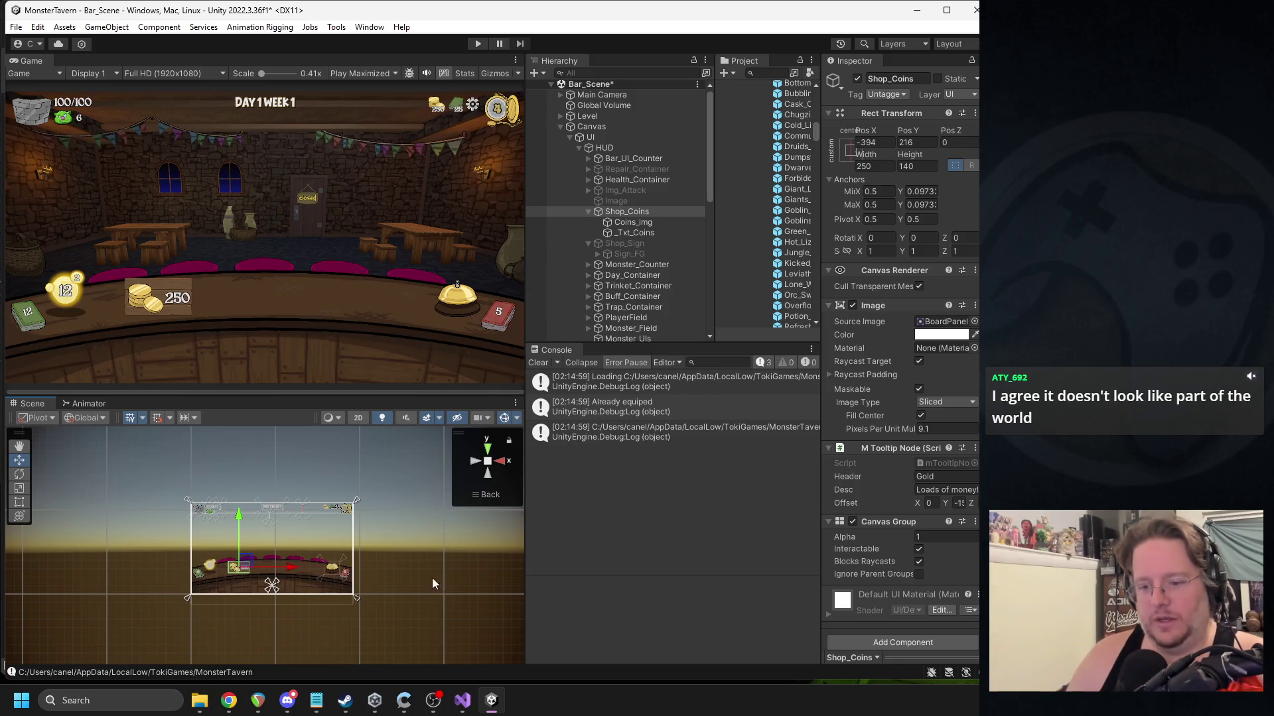
click(942, 321)
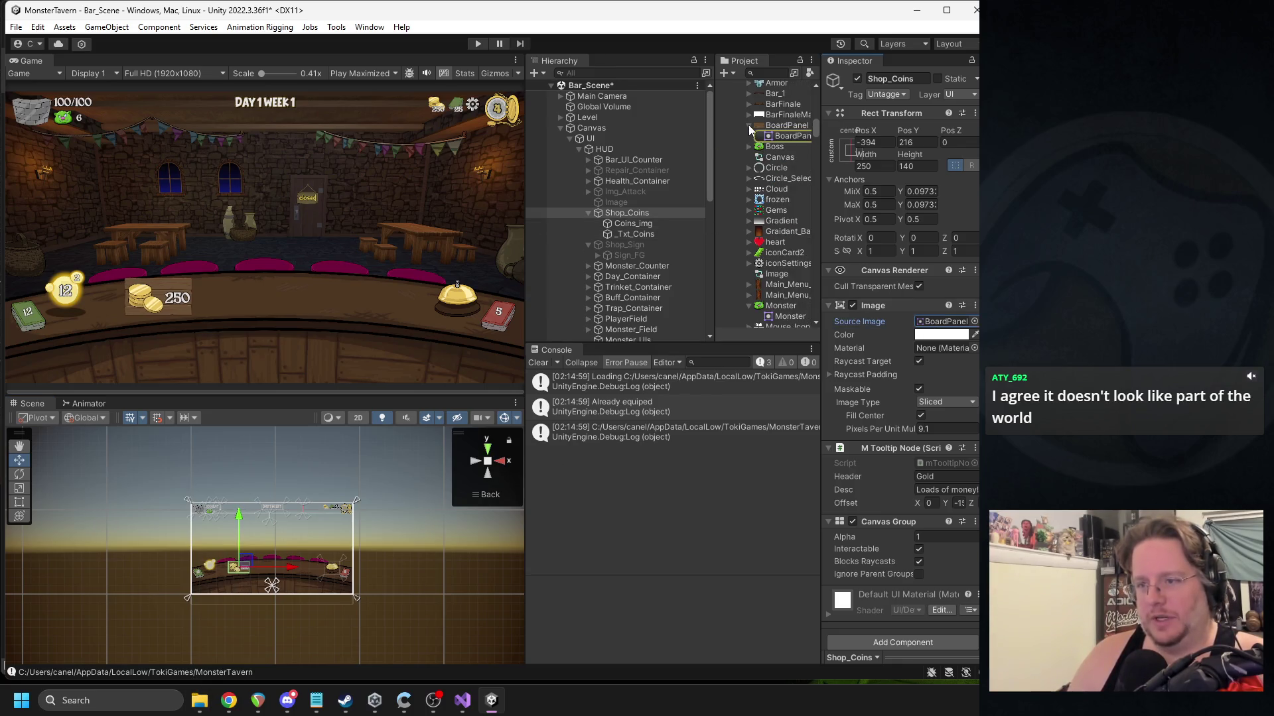
scroll(798, 161, up, 5)
scroll(777, 286, up, 8)
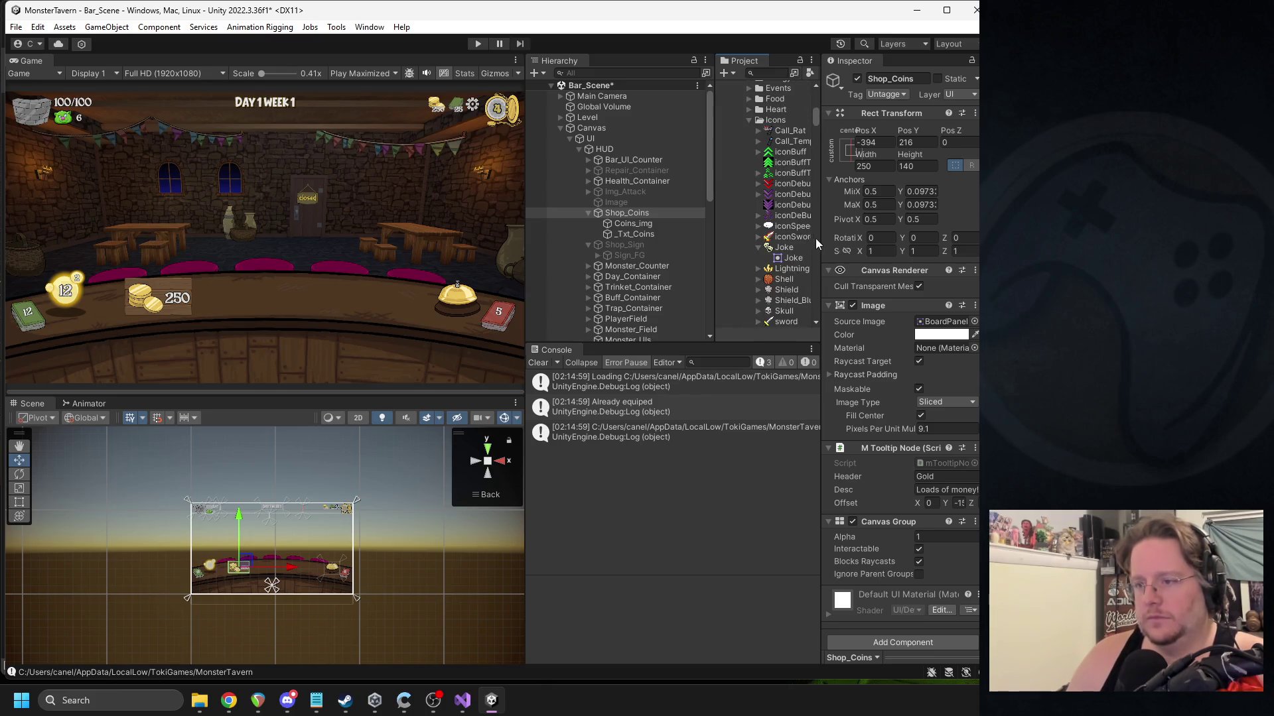
drag(822, 240, 853, 240)
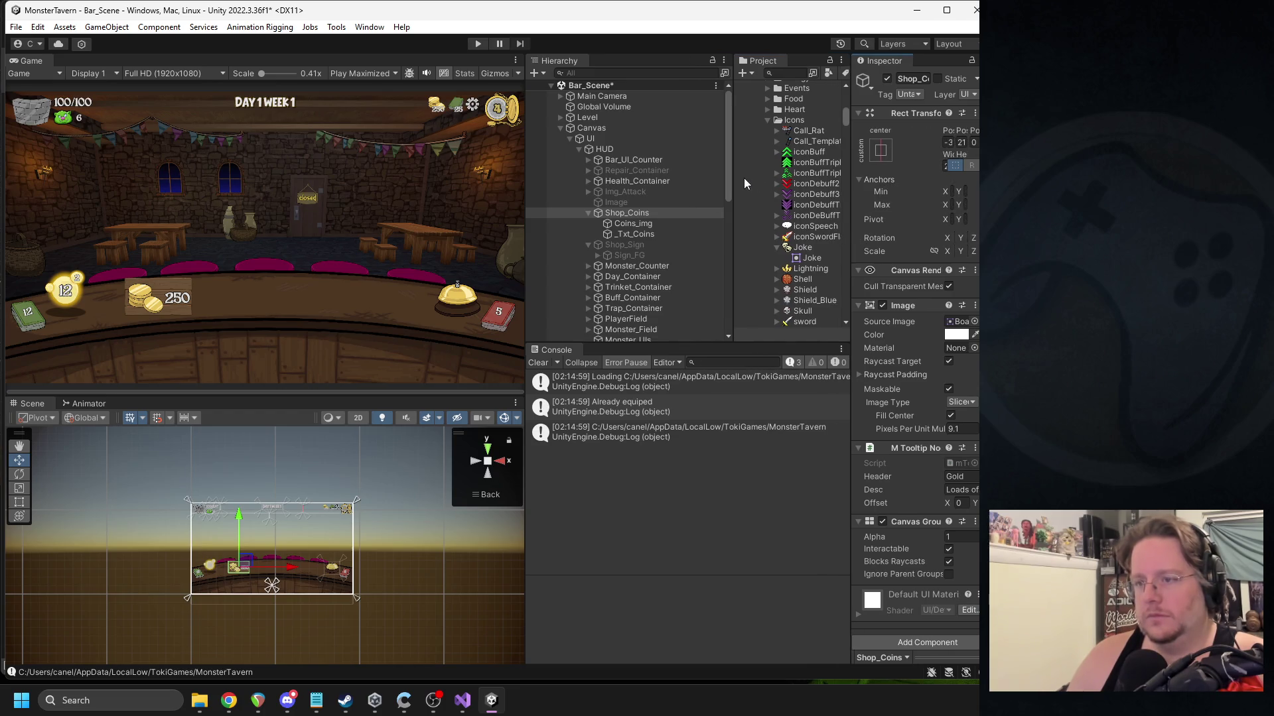
scroll(784, 195, up, 4)
Rename the PullDownCalendar_Boss copy in the UI/Shop folder to Register, then start a Windows search.
click(800, 251)
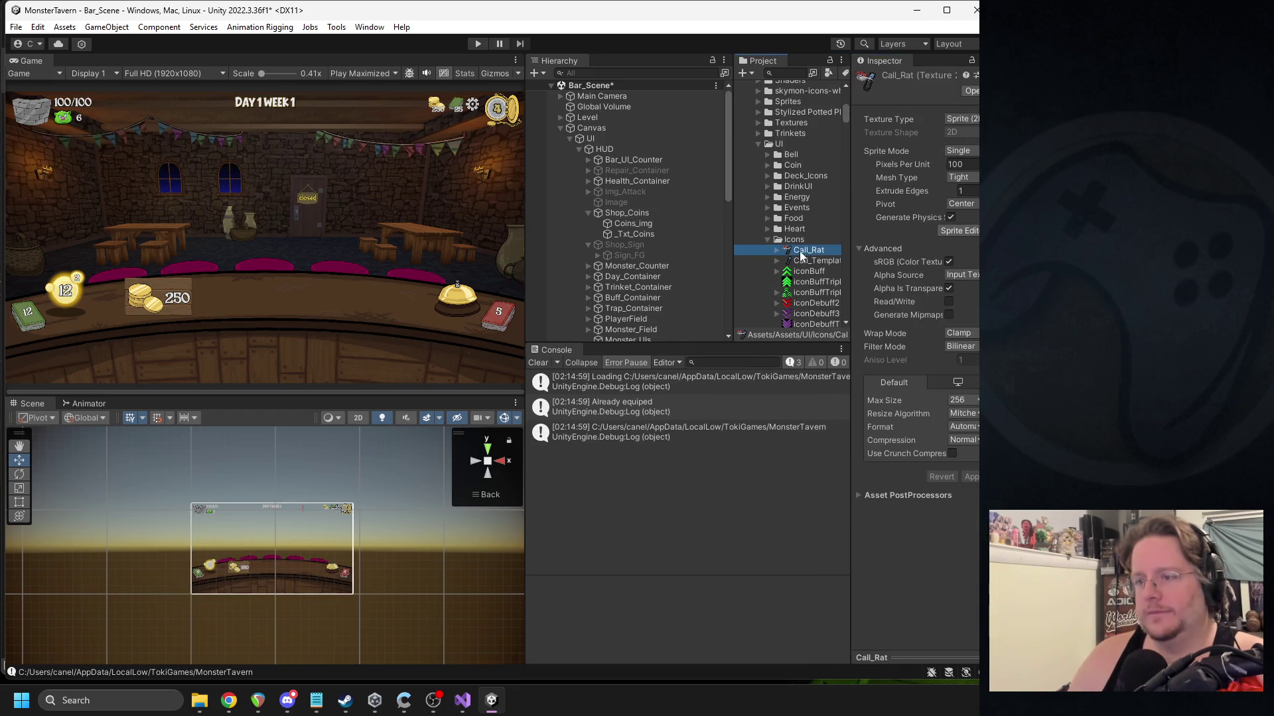
click(768, 240)
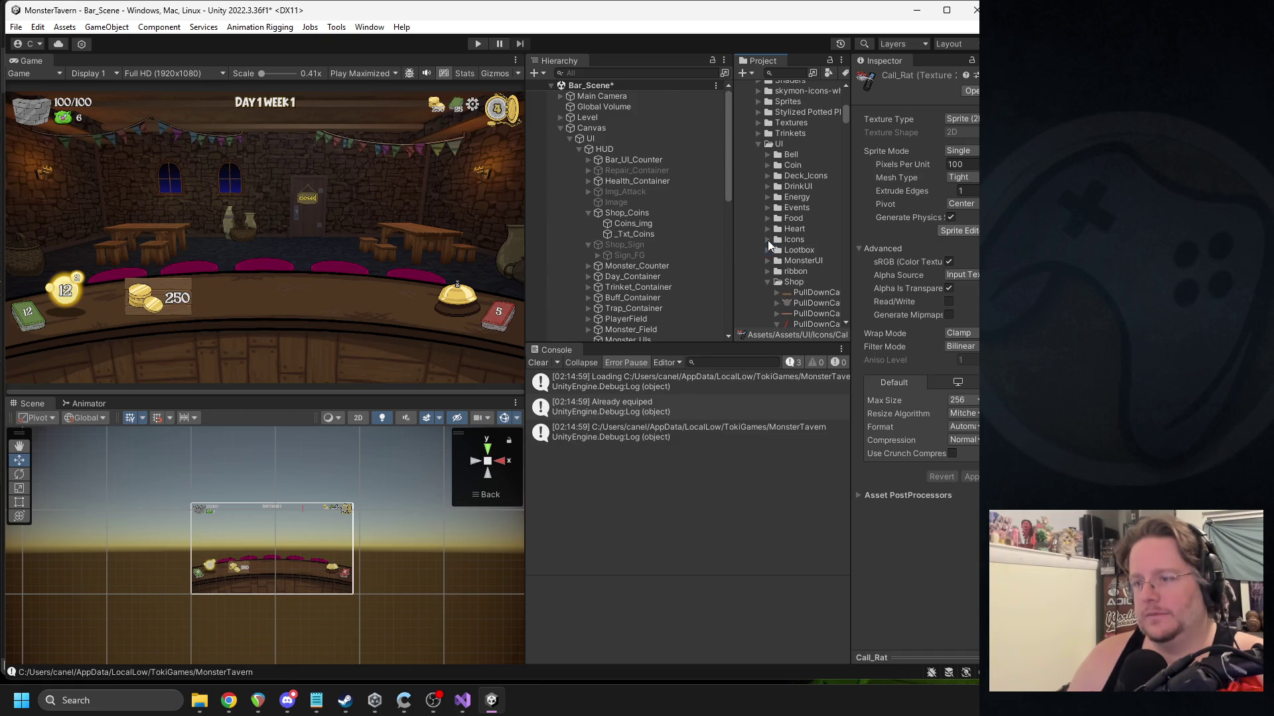
scroll(770, 232, down, 4)
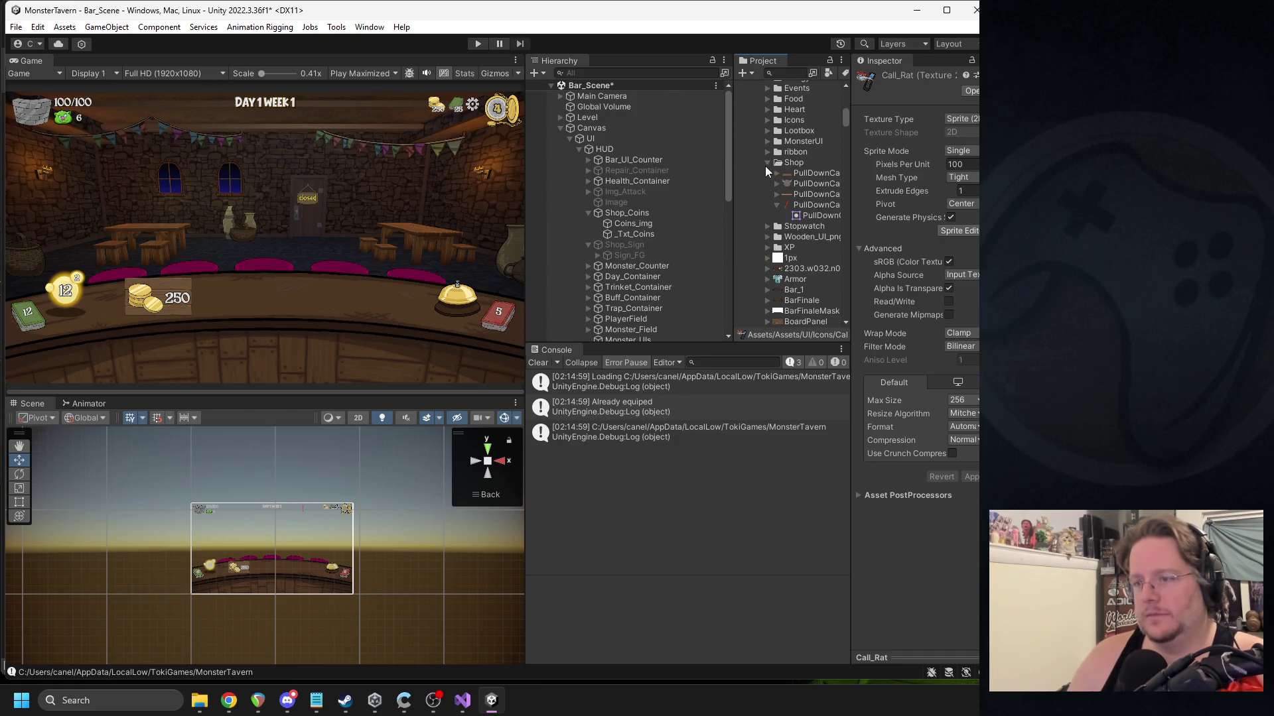
click(800, 184)
click(809, 194)
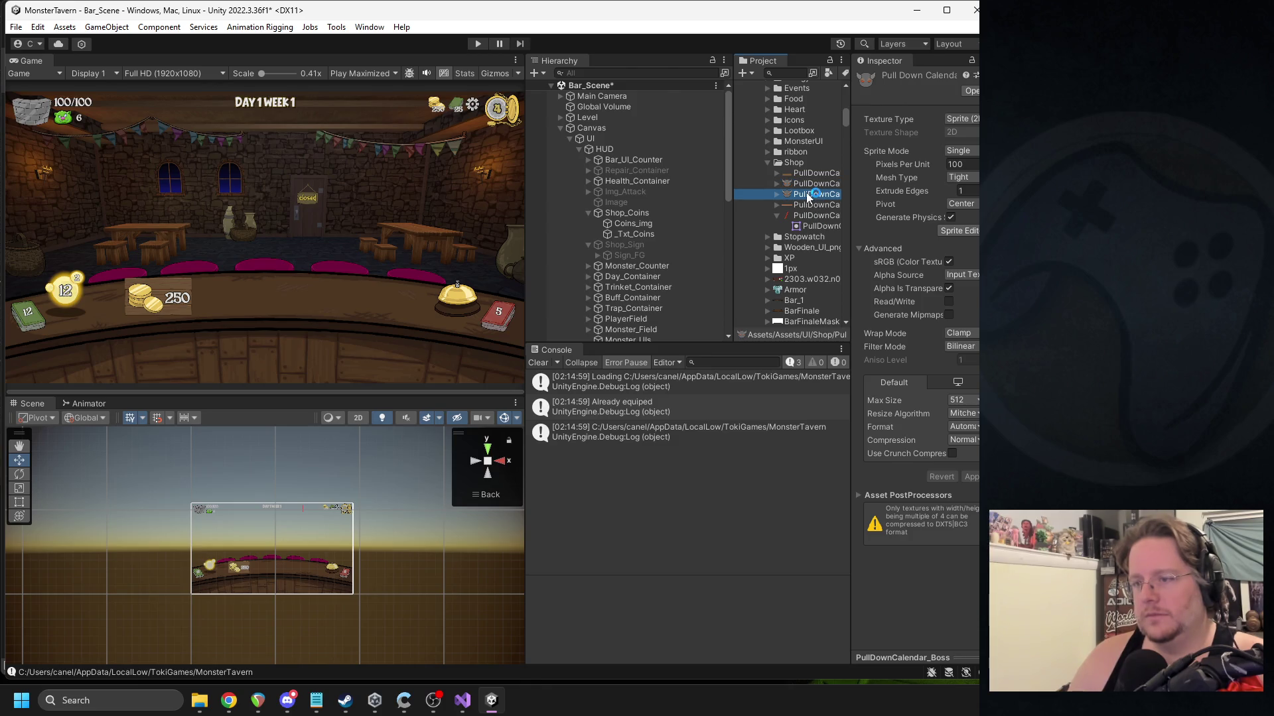
click(808, 195)
text(Re)
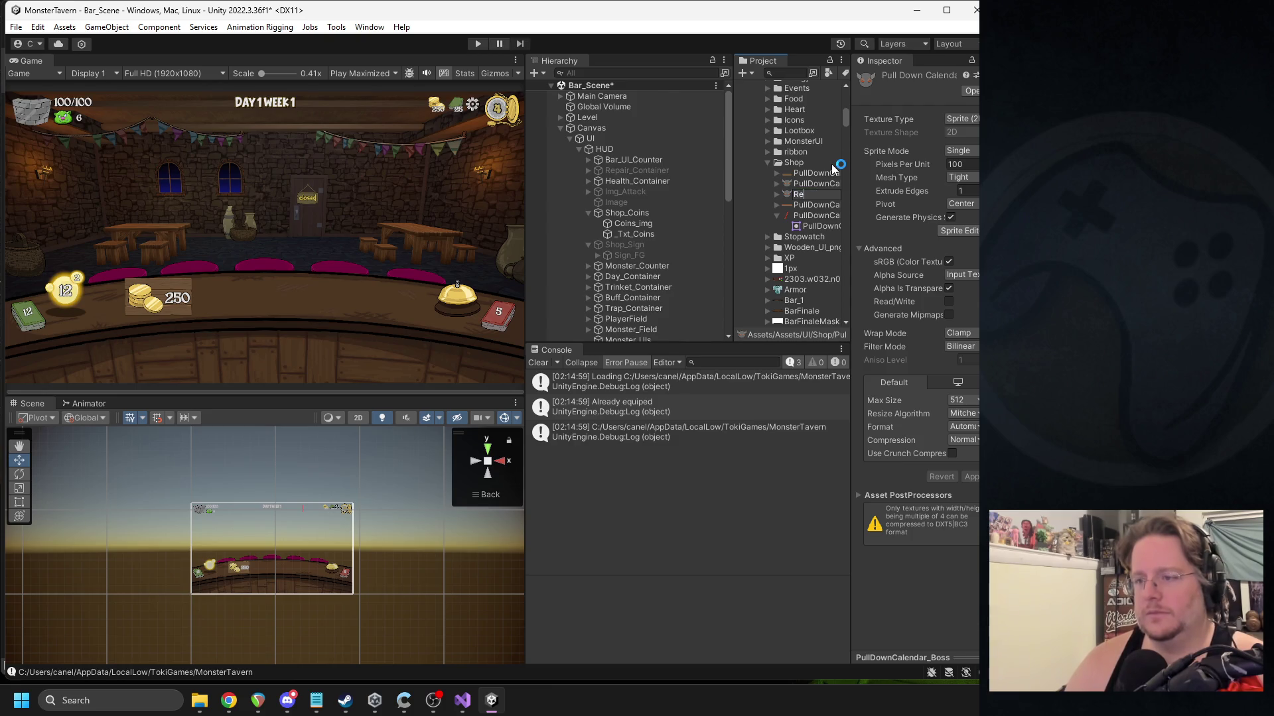
text(gister)
key(Return)
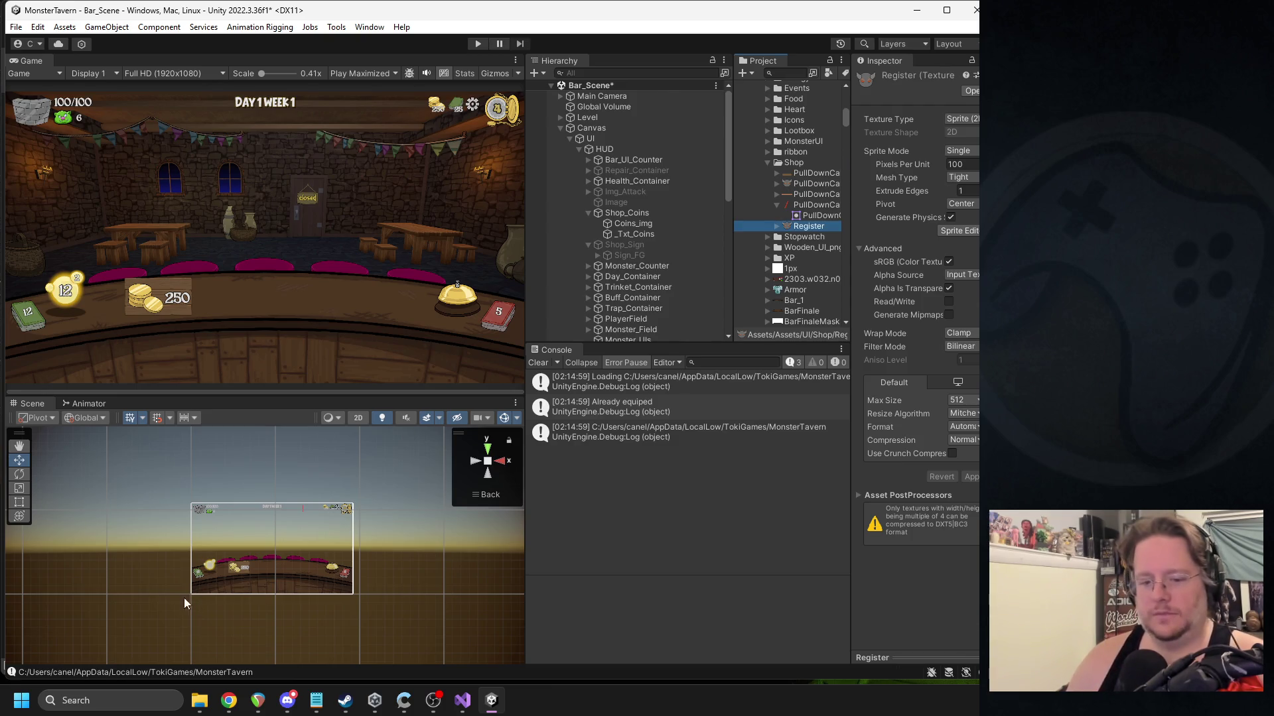
click(130, 697)
Launch GIMP from Windows search and move its window aside to show Unity.
text(gimp)
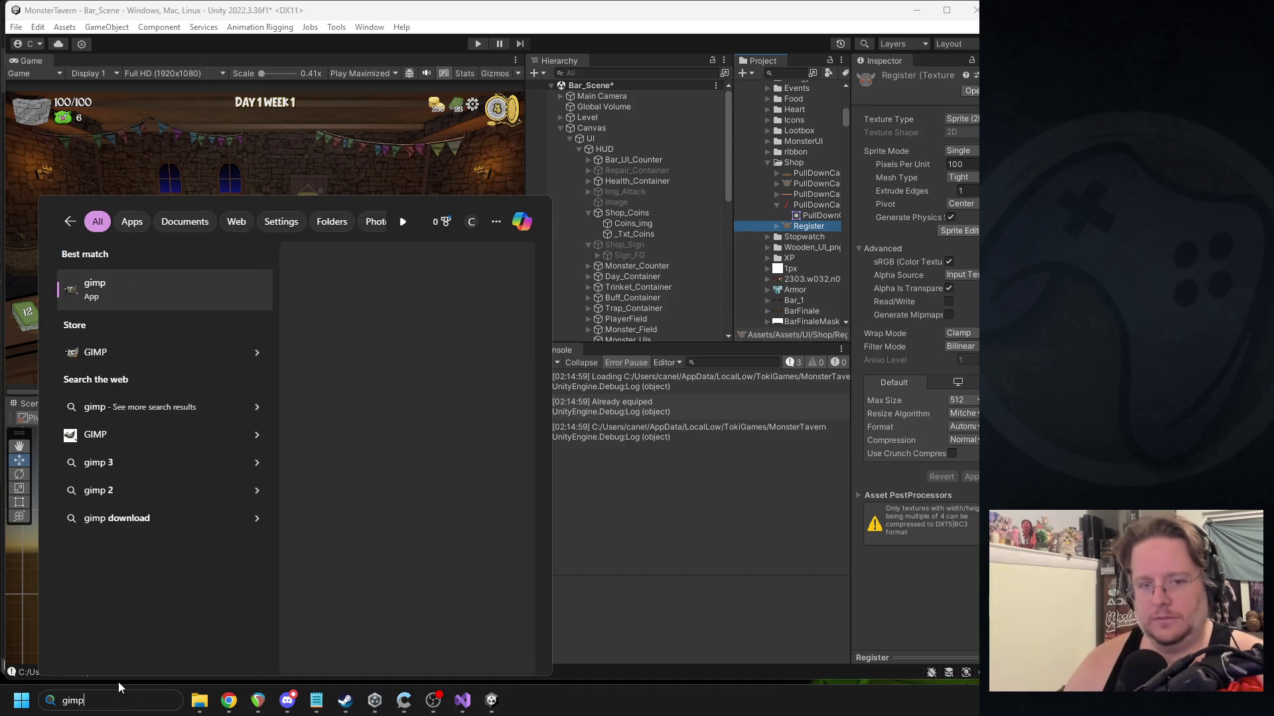
key(Return)
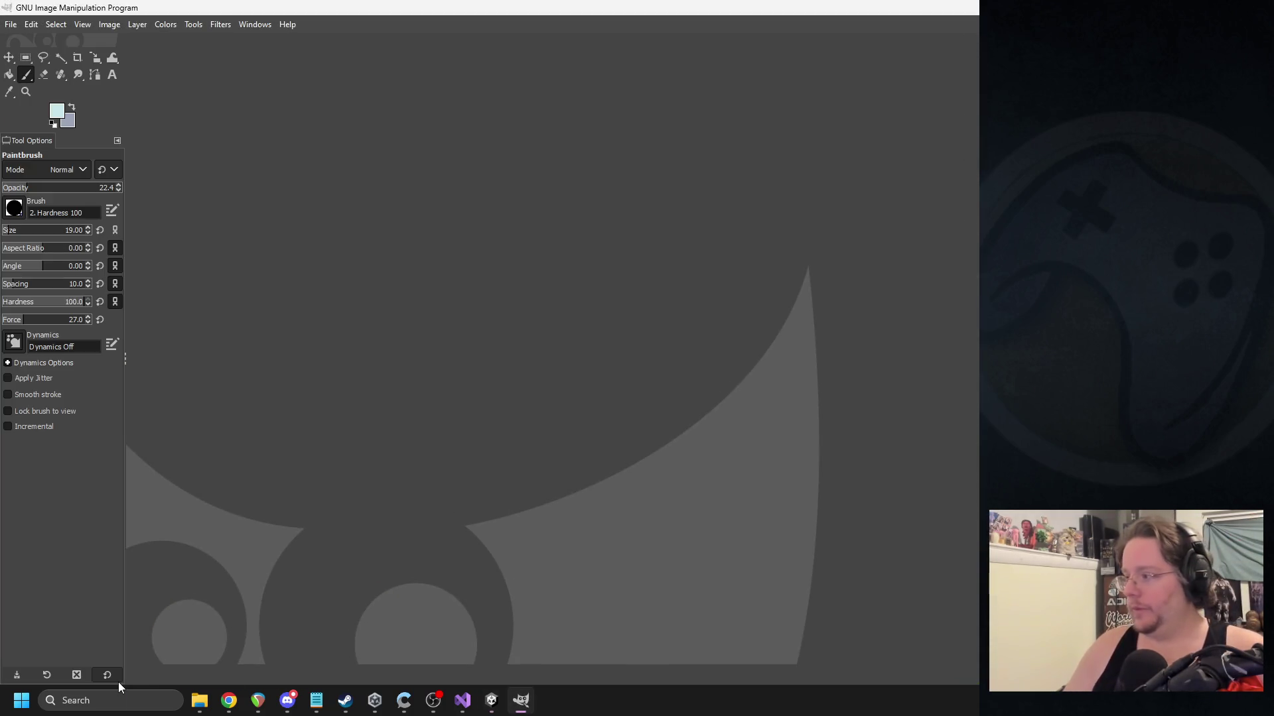
drag(501, 3, 979, 199)
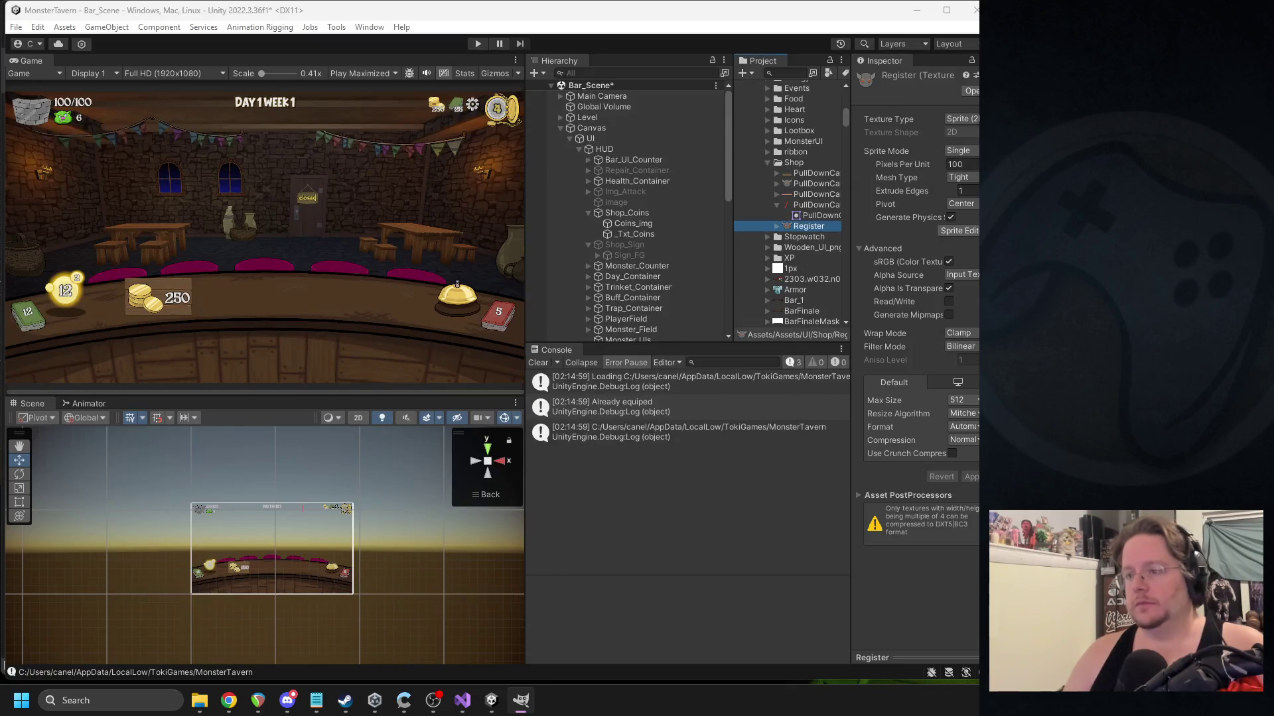
key(alt+Tab)
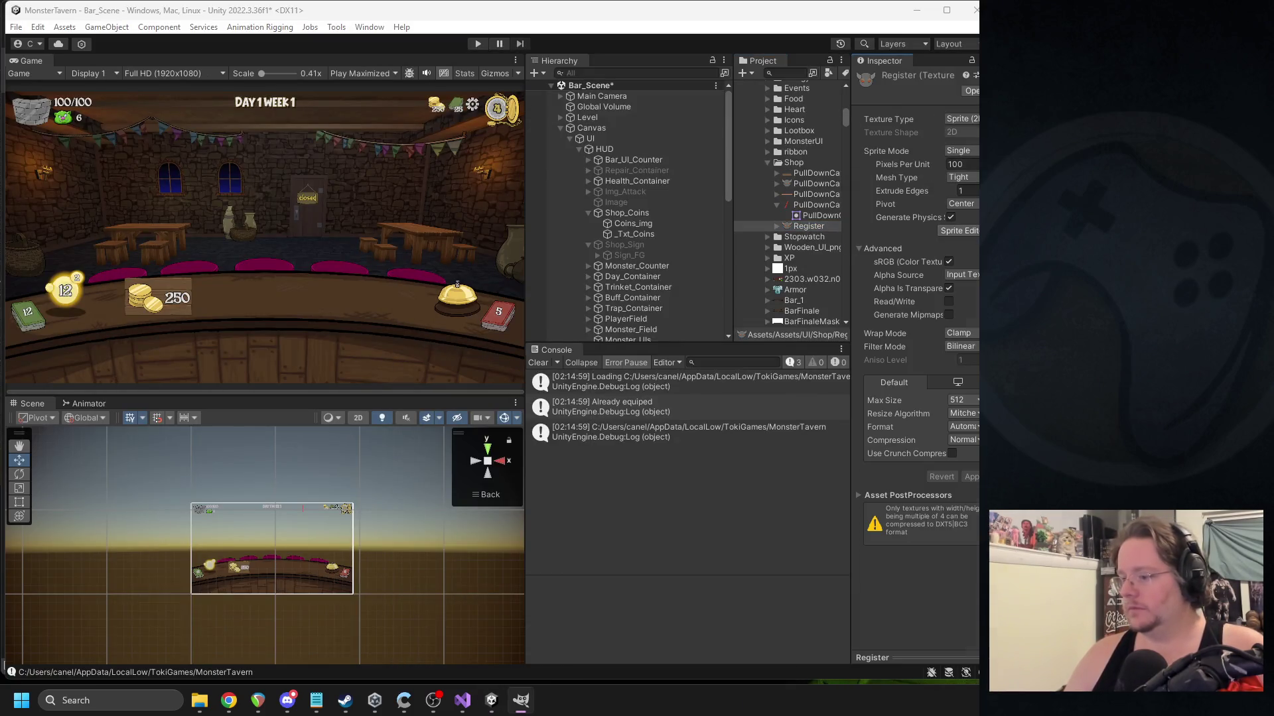
Reposition the GIMP window behind Unity and open the Register sprite in Paint.
click(521, 699)
mouse_move(13, 8)
mouse_down()
mouse_move(29, 39)
mouse_move(670, 199)
mouse_move(673, 212)
mouse_move(196, 72)
mouse_move(251, 81)
mouse_up()
key(alt+Tab)
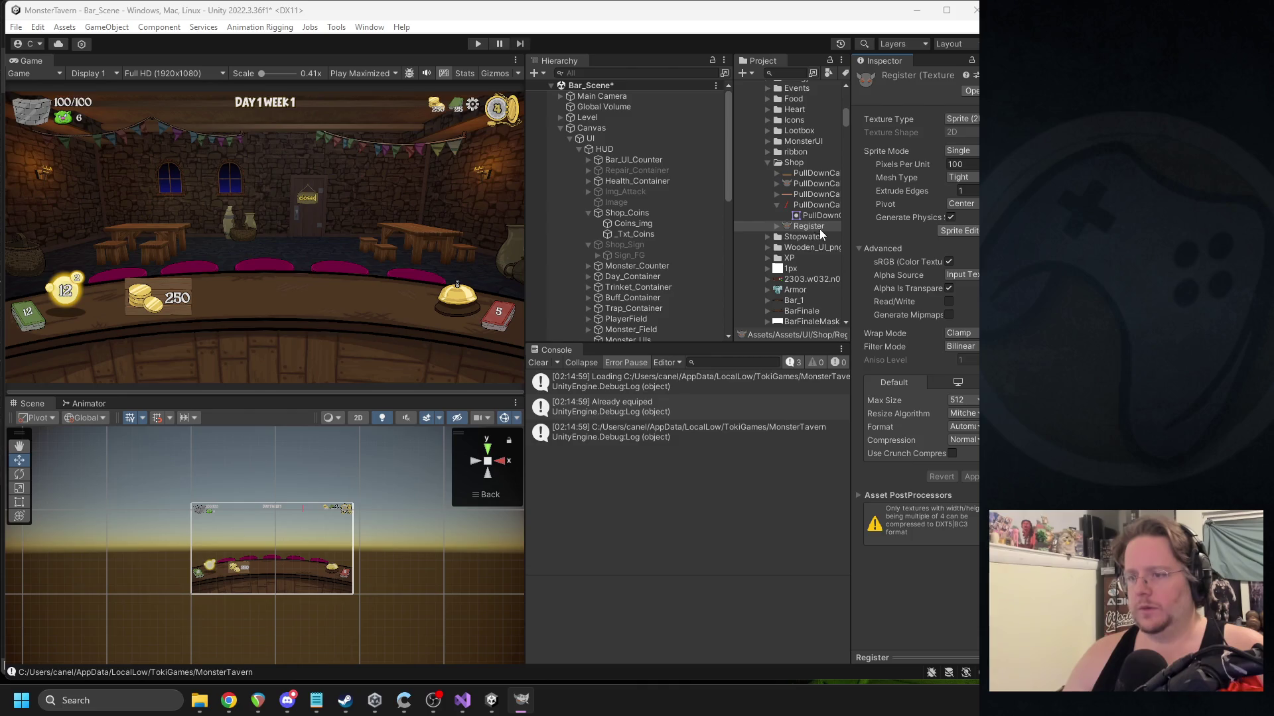
double_click(822, 227)
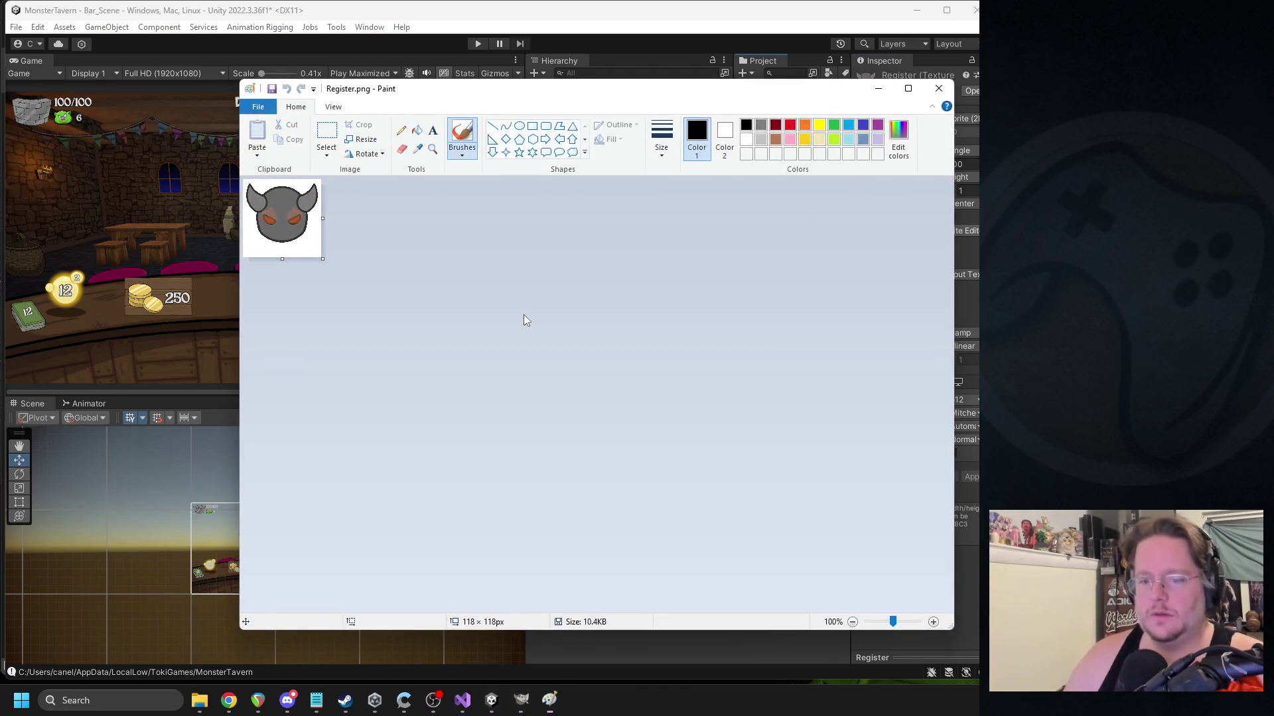
Resize Register.png in Paint to 256 × 256 pixels with aspect ratio kept, then close Paint.
click(363, 140)
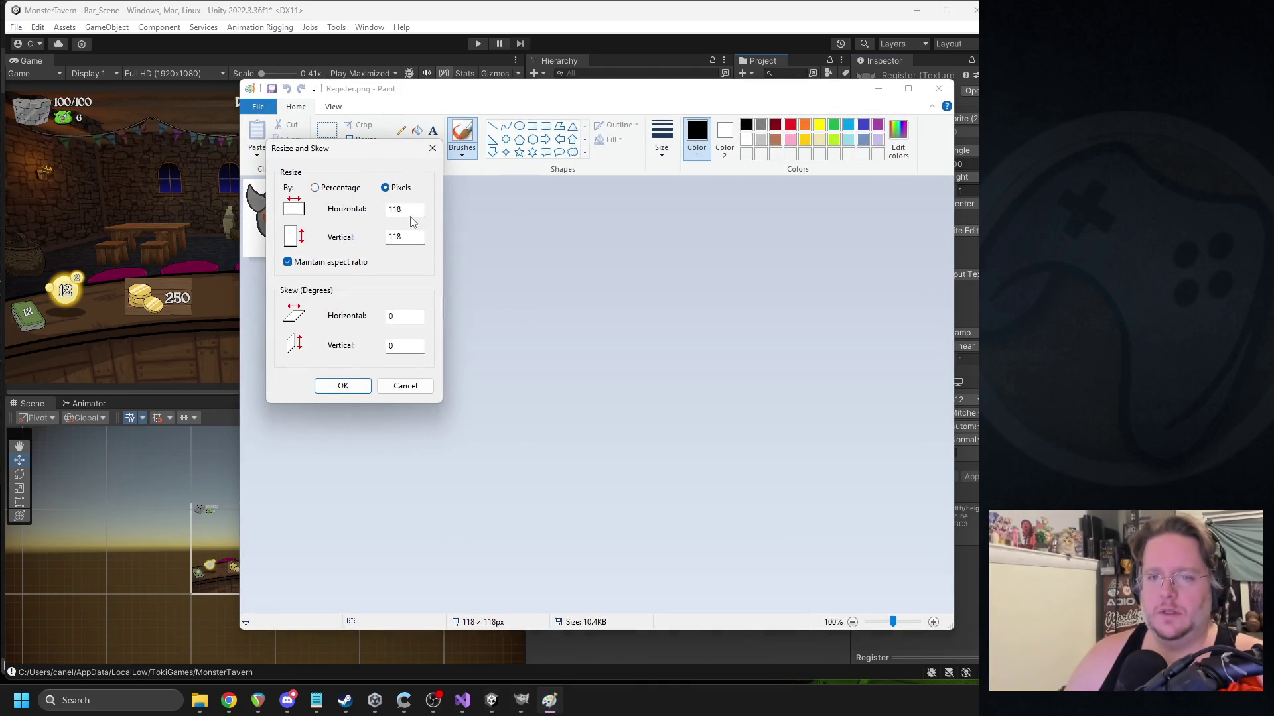
text(256)
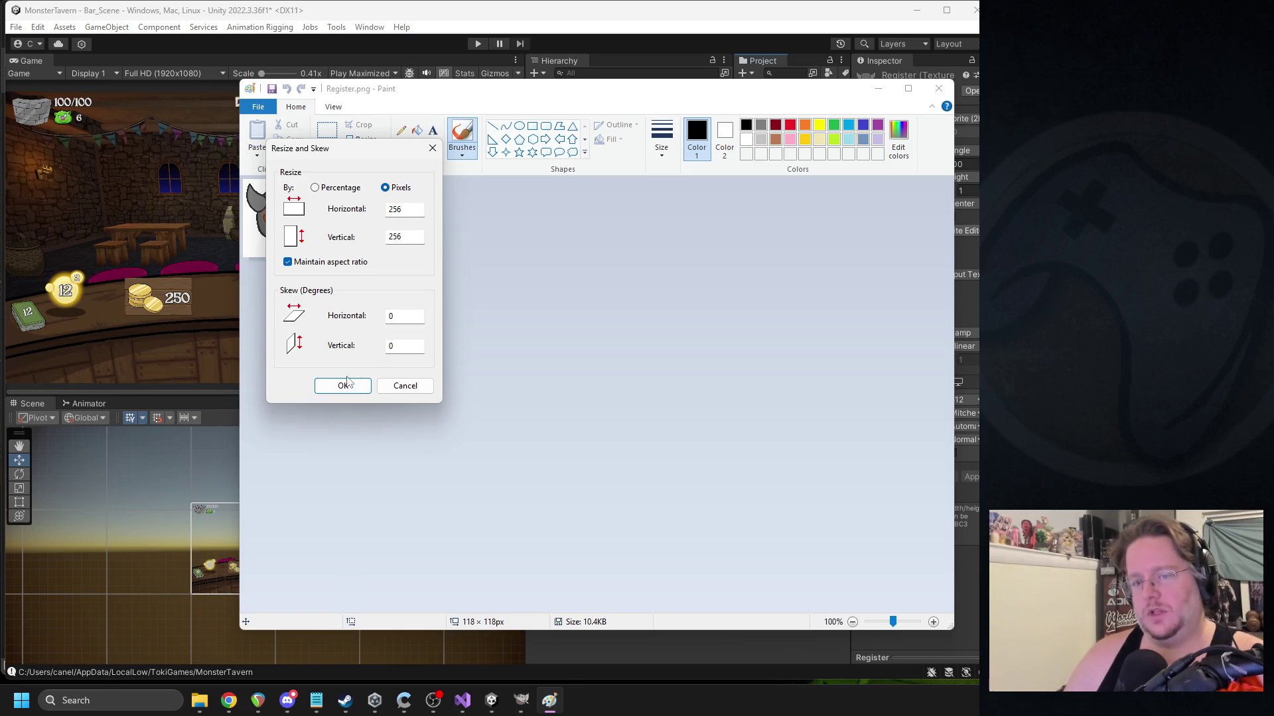
click(349, 385)
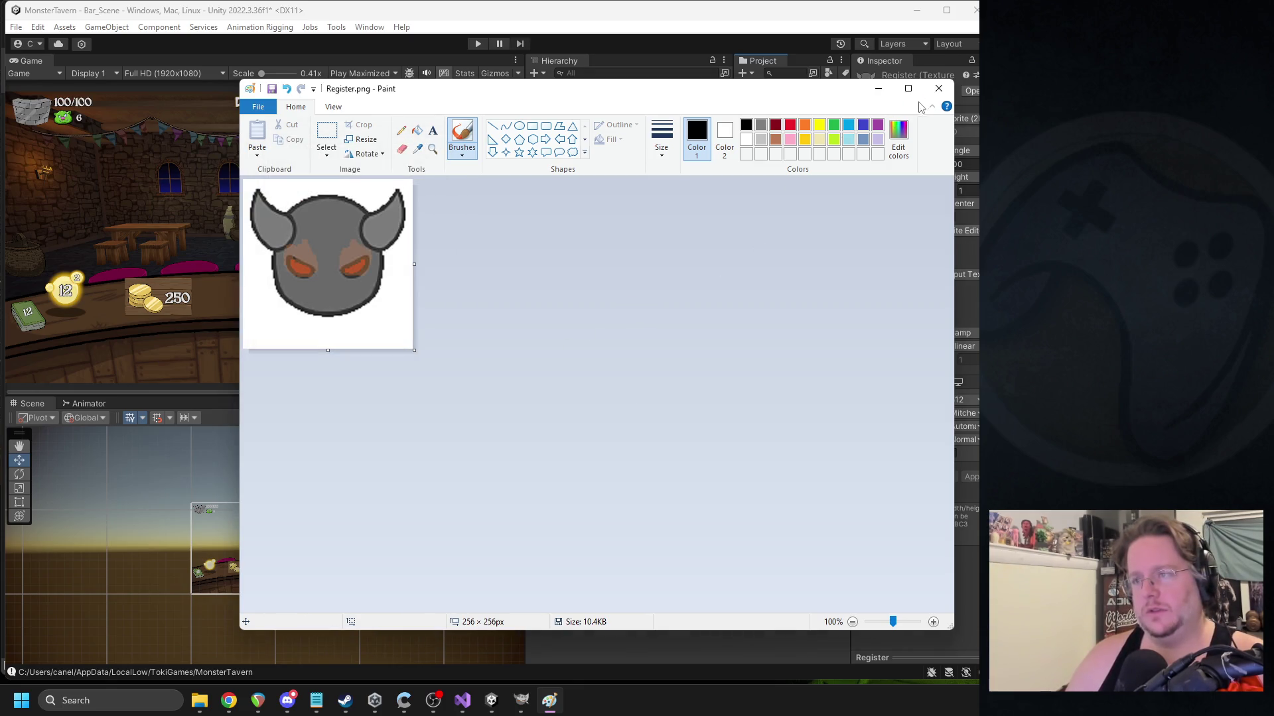
click(939, 89)
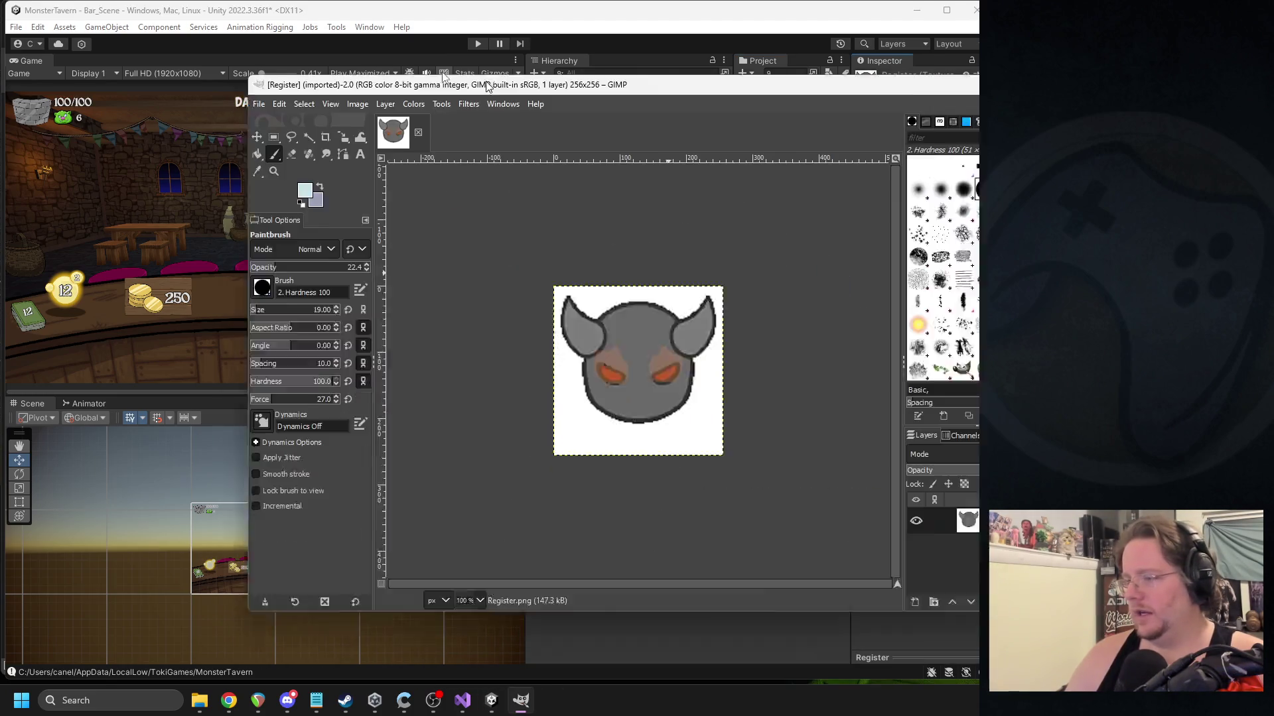
Clear the 256 × 256 Register layer to transparent and check the image mode settings.
drag(489, 86, 345, 83)
scroll(499, 396, up, 1)
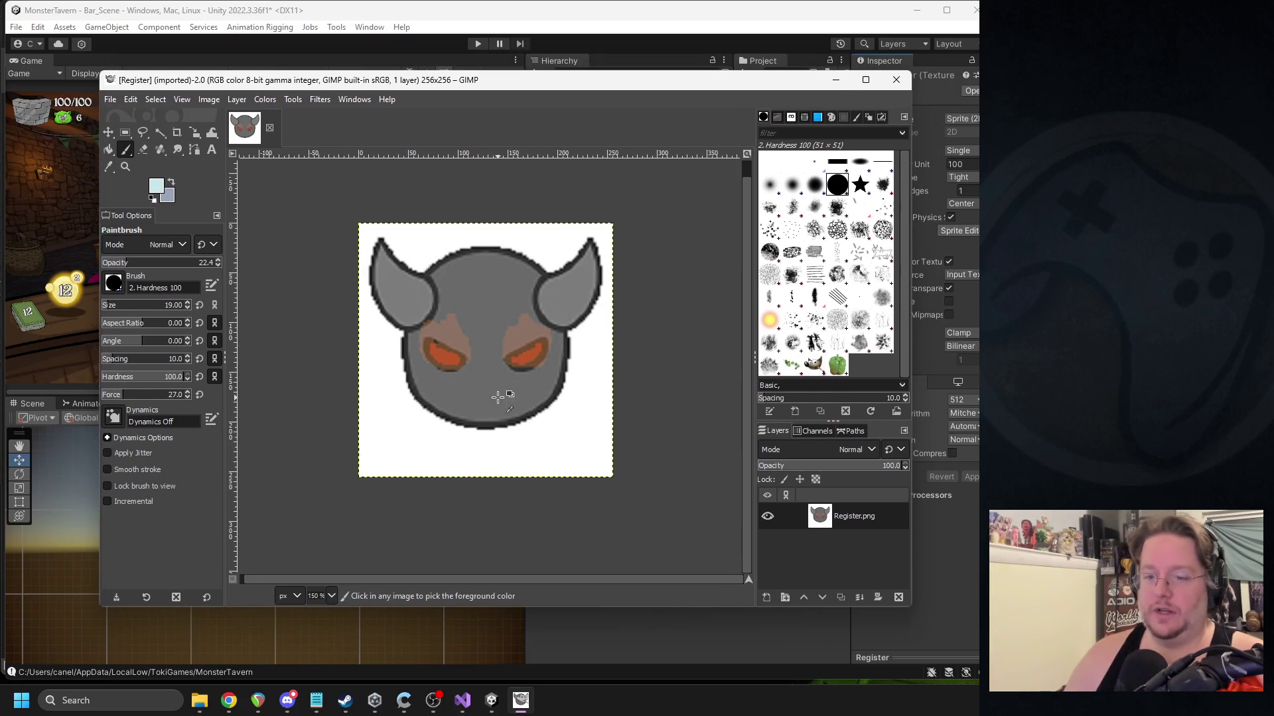
key(Delete)
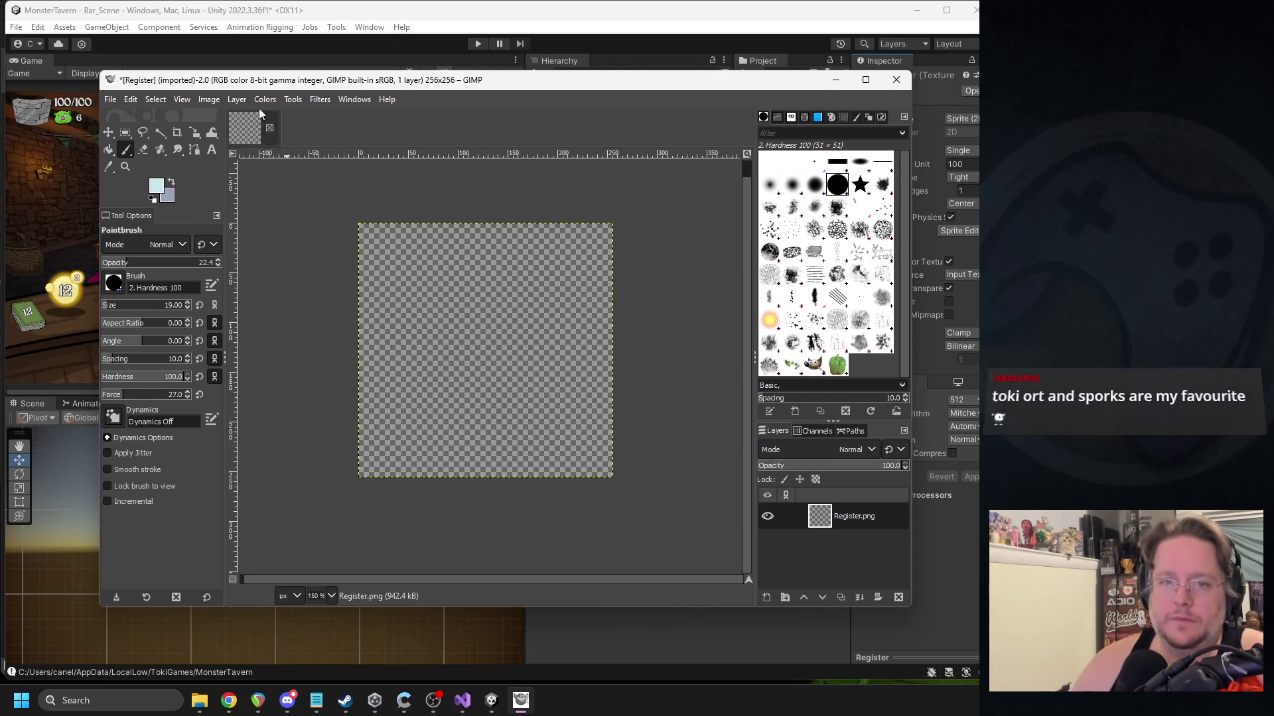
click(209, 100)
mouse_move(229, 145)
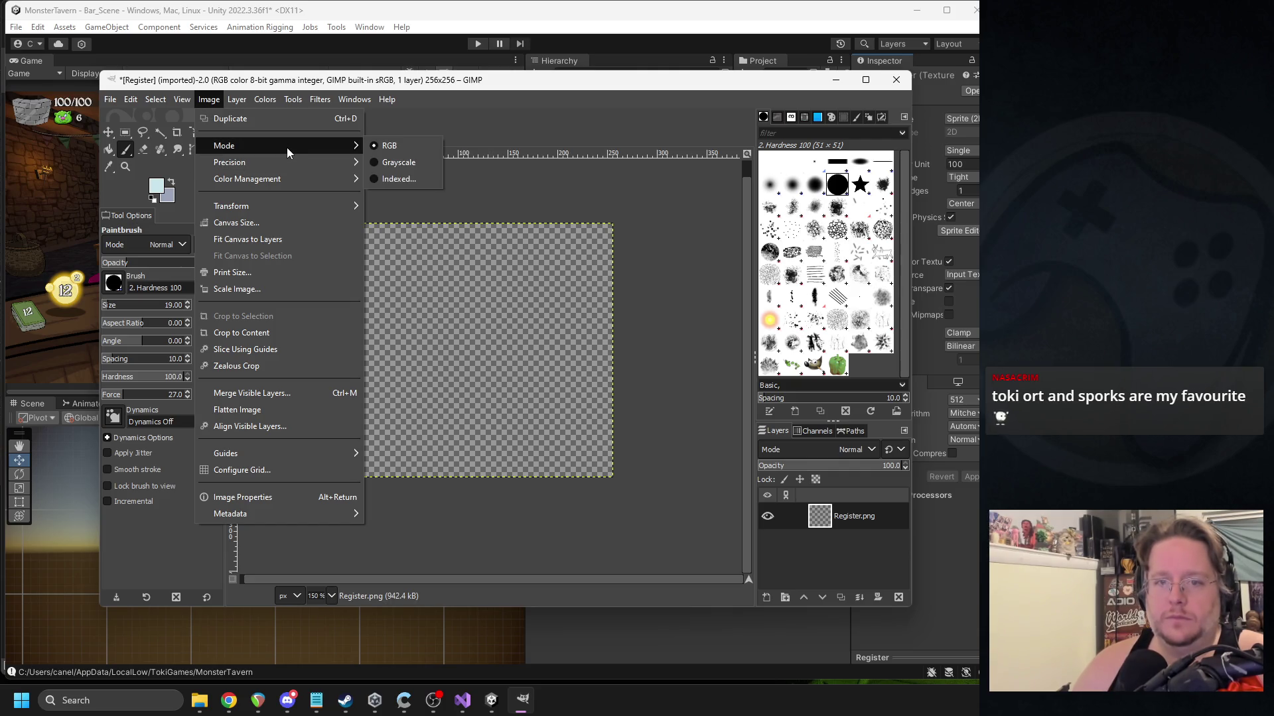
click(629, 86)
mouse_move(574, 82)
mouse_down()
mouse_move(506, 82)
mouse_move(551, 82)
mouse_up()
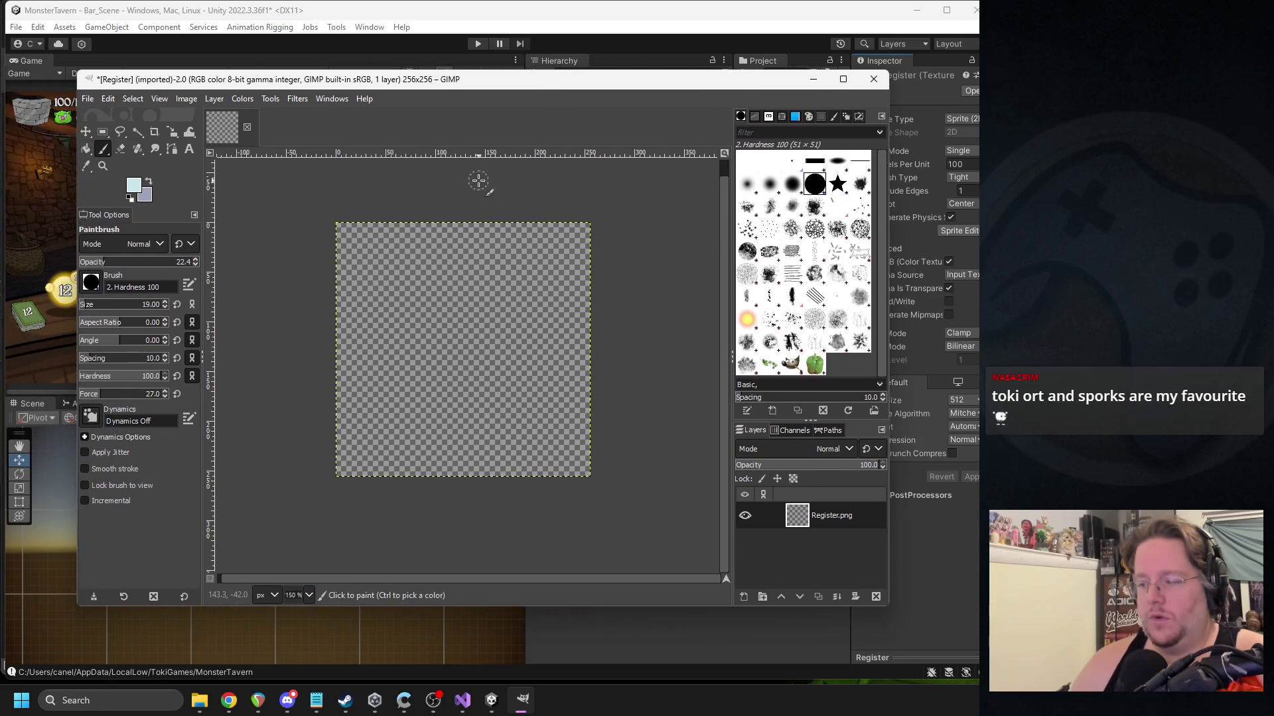
scroll(557, 395, up, 1)
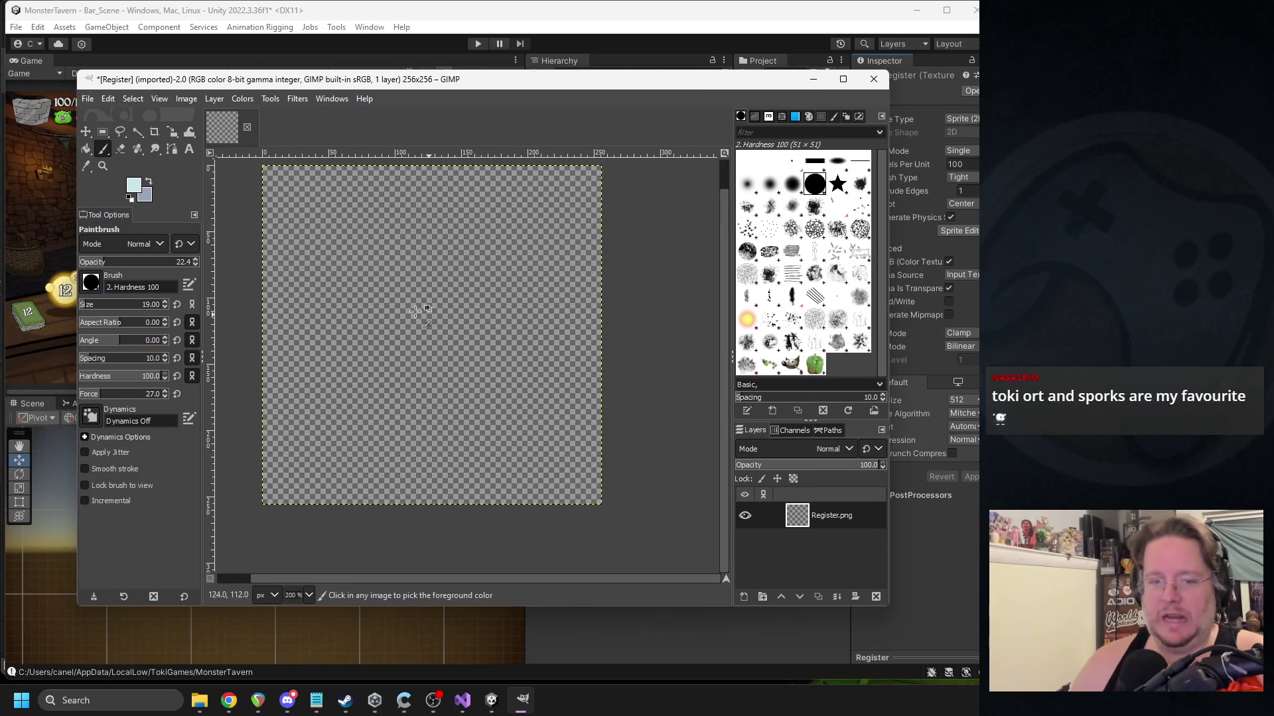
Set the foreground colour to near-black 060608 and the paintbrush size to 10.
click(133, 185)
drag(179, 207, 159, 213)
click(320, 264)
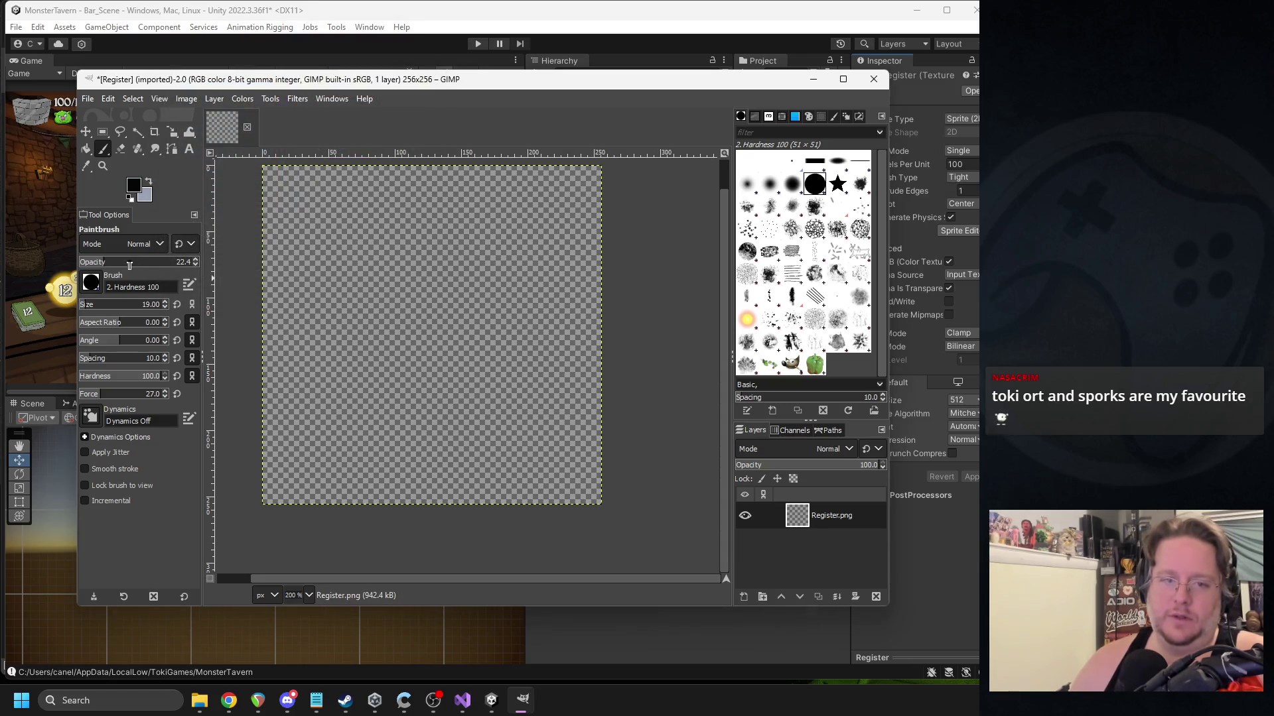
click(86, 305)
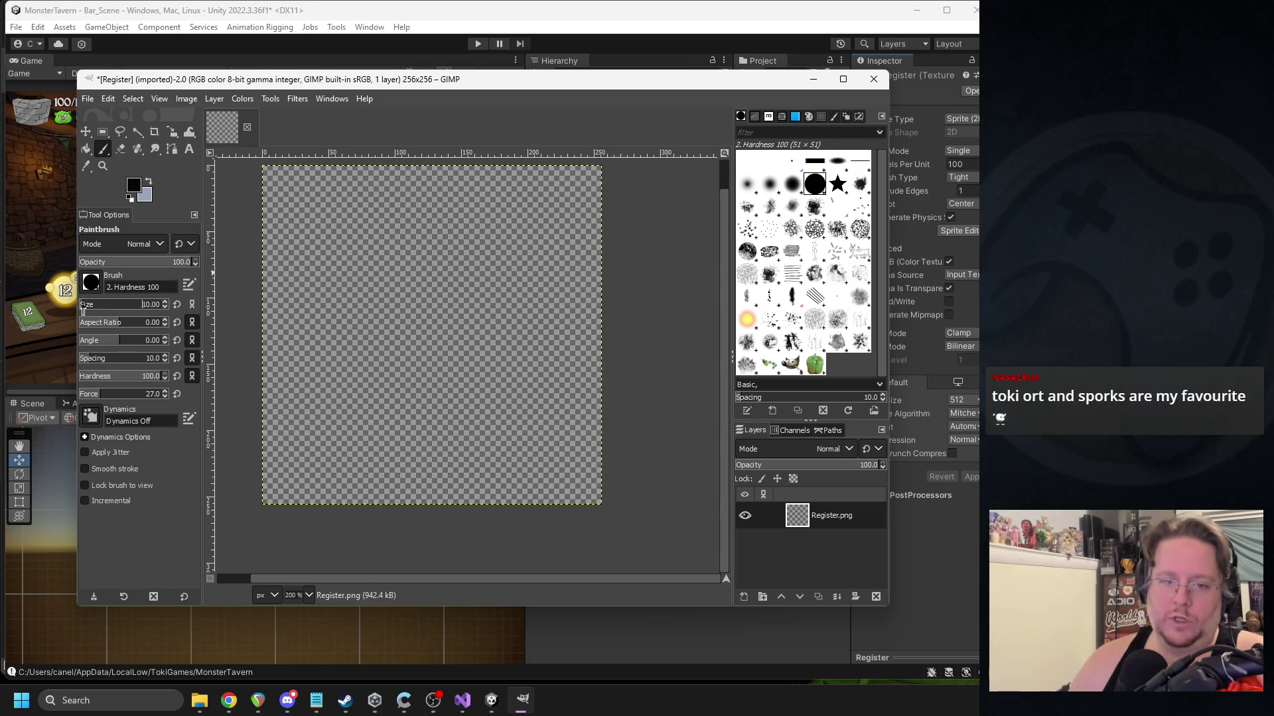
scroll(413, 370, up, 1)
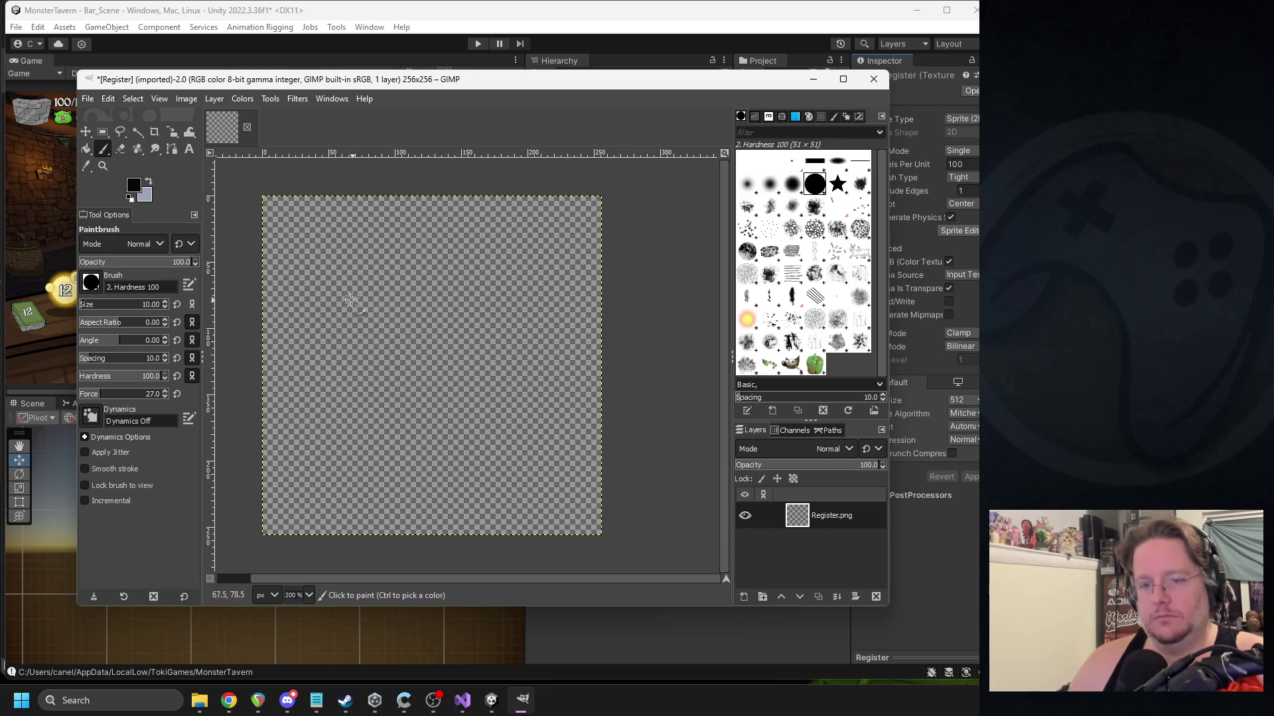
drag(341, 303, 439, 290)
key(ctrl+z)
mouse_move(307, 262)
mouse_down()
mouse_move(528, 245)
mouse_move(544, 285)
mouse_up()
key(ctrl+z)
mouse_move(298, 288)
mouse_down()
mouse_move(540, 233)
mouse_move(551, 307)
mouse_move(325, 349)
mouse_move(306, 310)
mouse_up()
drag(312, 332, 390, 327)
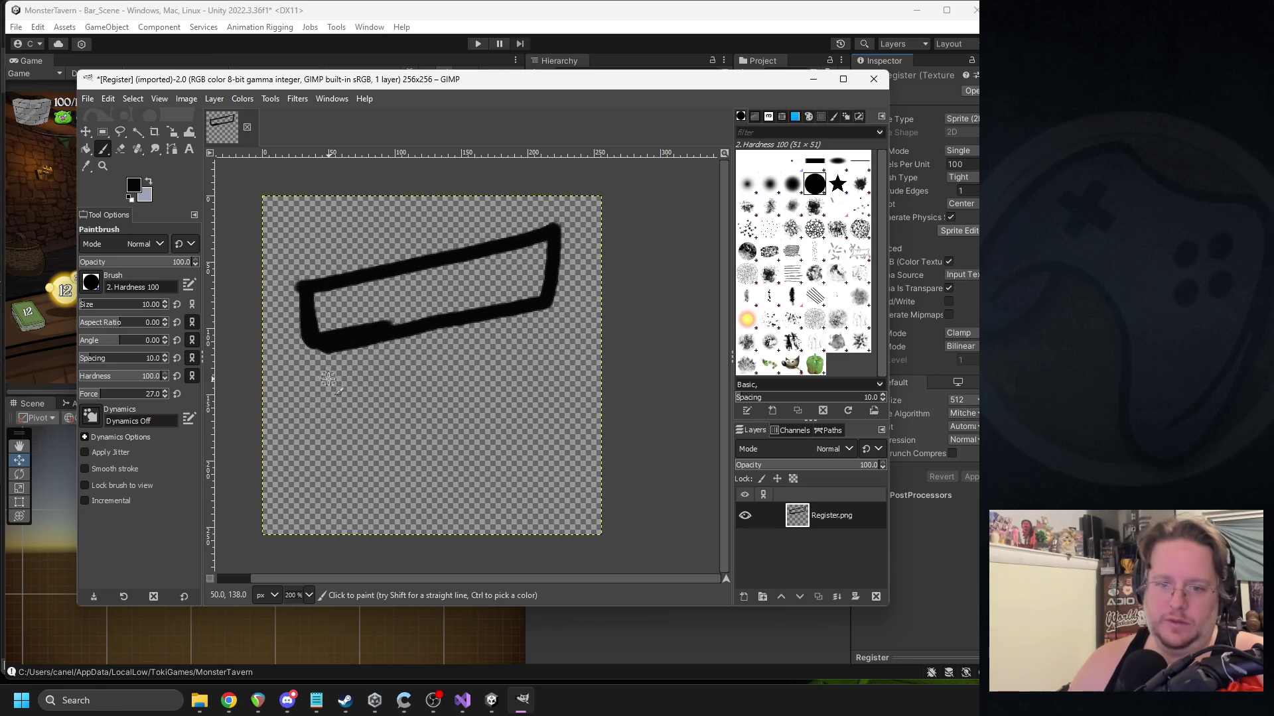
drag(319, 354, 392, 486)
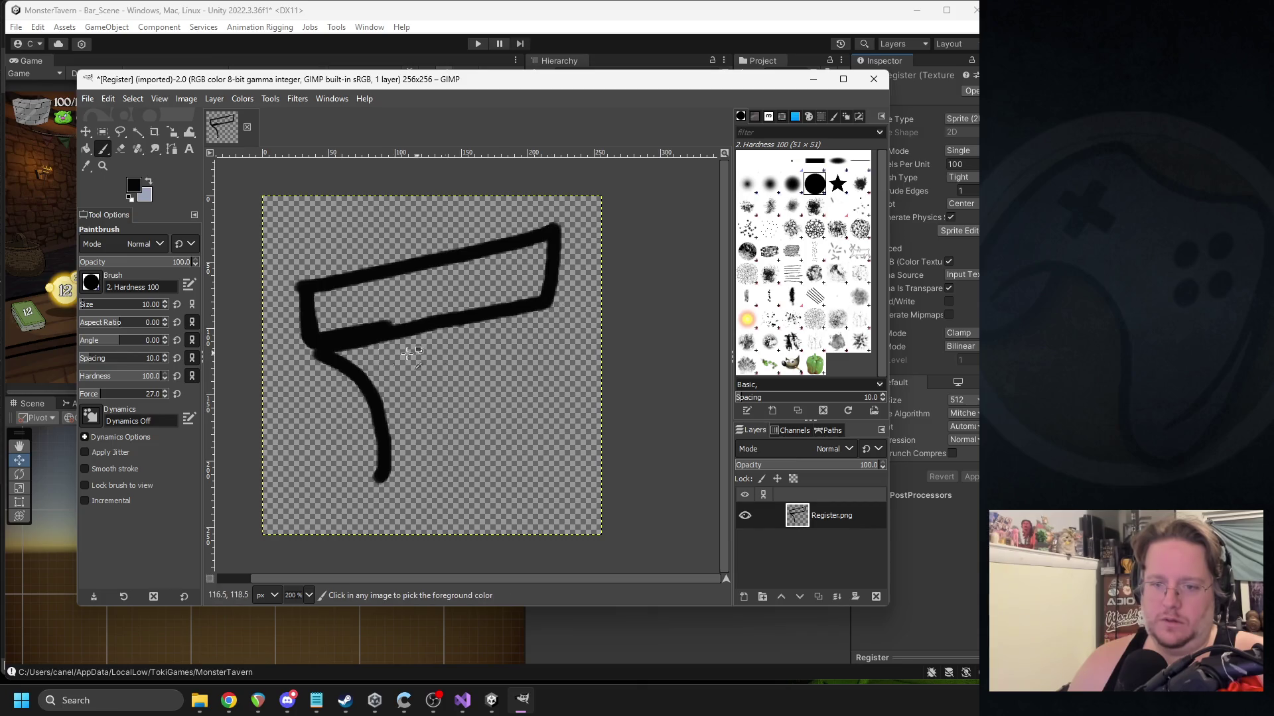
key(ctrl+z)
drag(315, 351, 366, 470)
drag(568, 302, 549, 469)
key(ctrl+z)
mouse_move(554, 309)
mouse_down()
mouse_move(576, 408)
mouse_move(550, 428)
mouse_up()
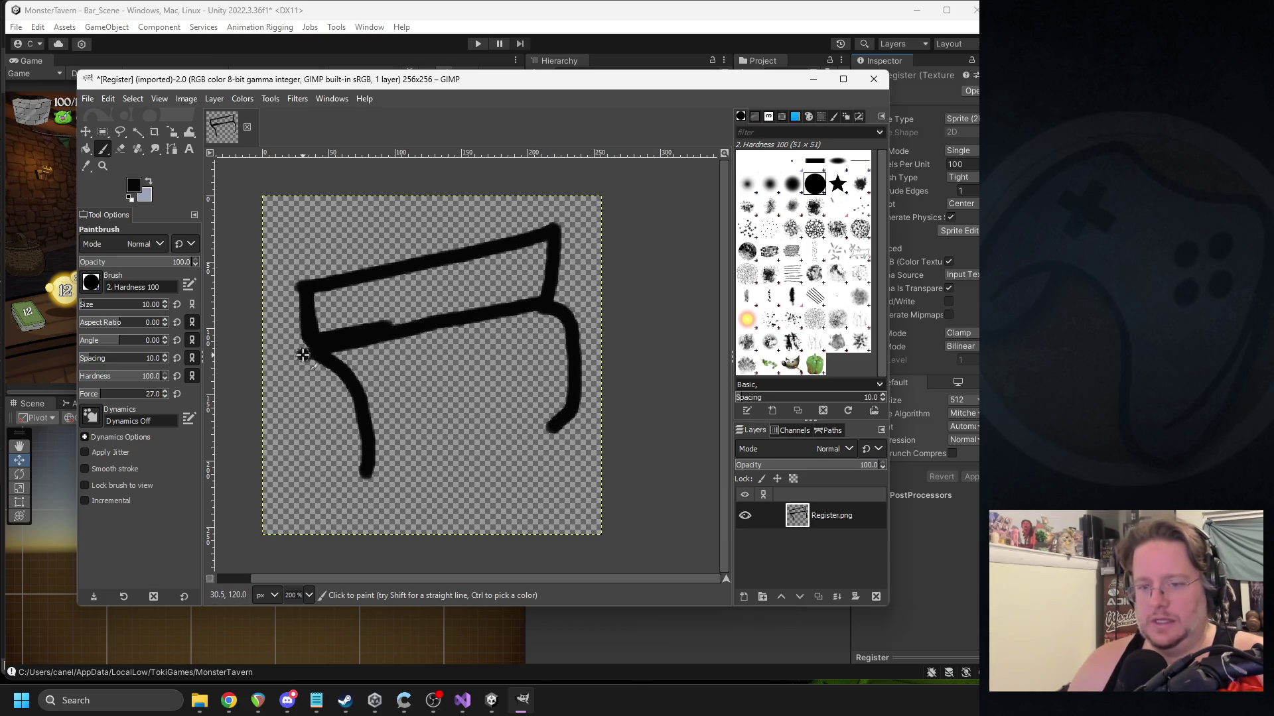
mouse_move(302, 352)
mouse_down()
mouse_move(304, 435)
mouse_move(321, 473)
mouse_move(384, 474)
mouse_move(561, 432)
mouse_up()
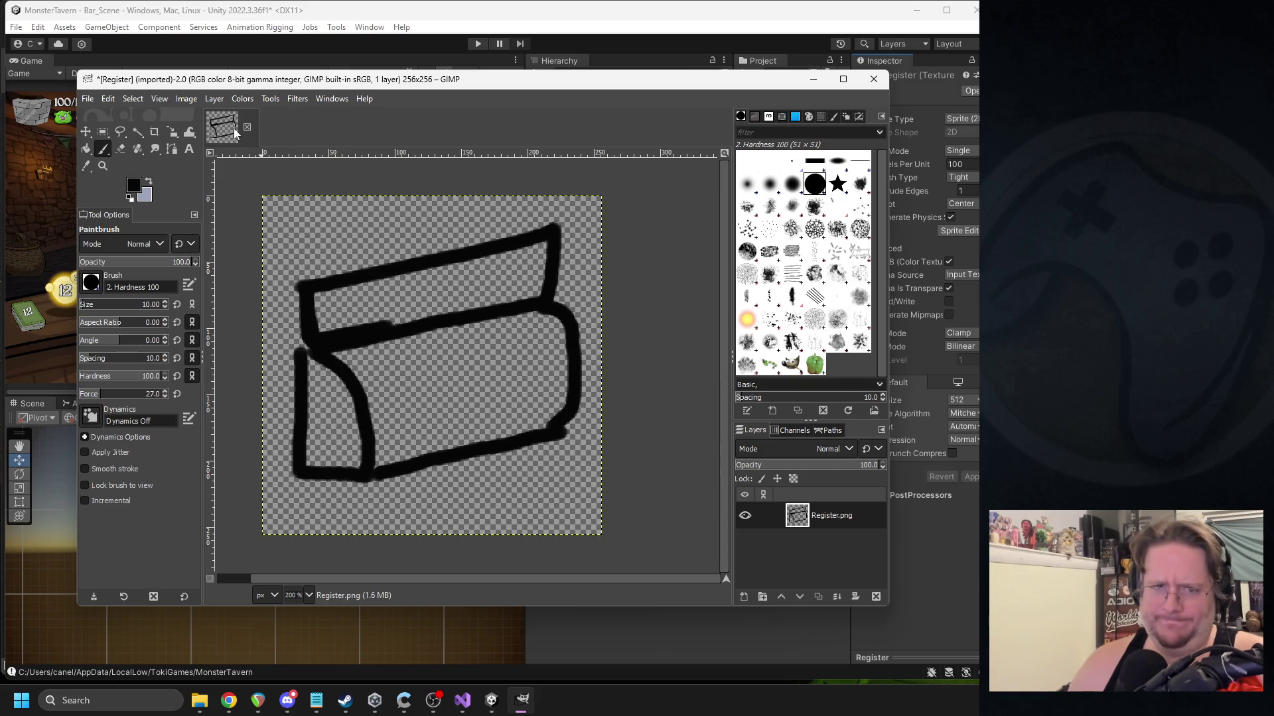
key(ctrl+z)
key(ctrl+z)
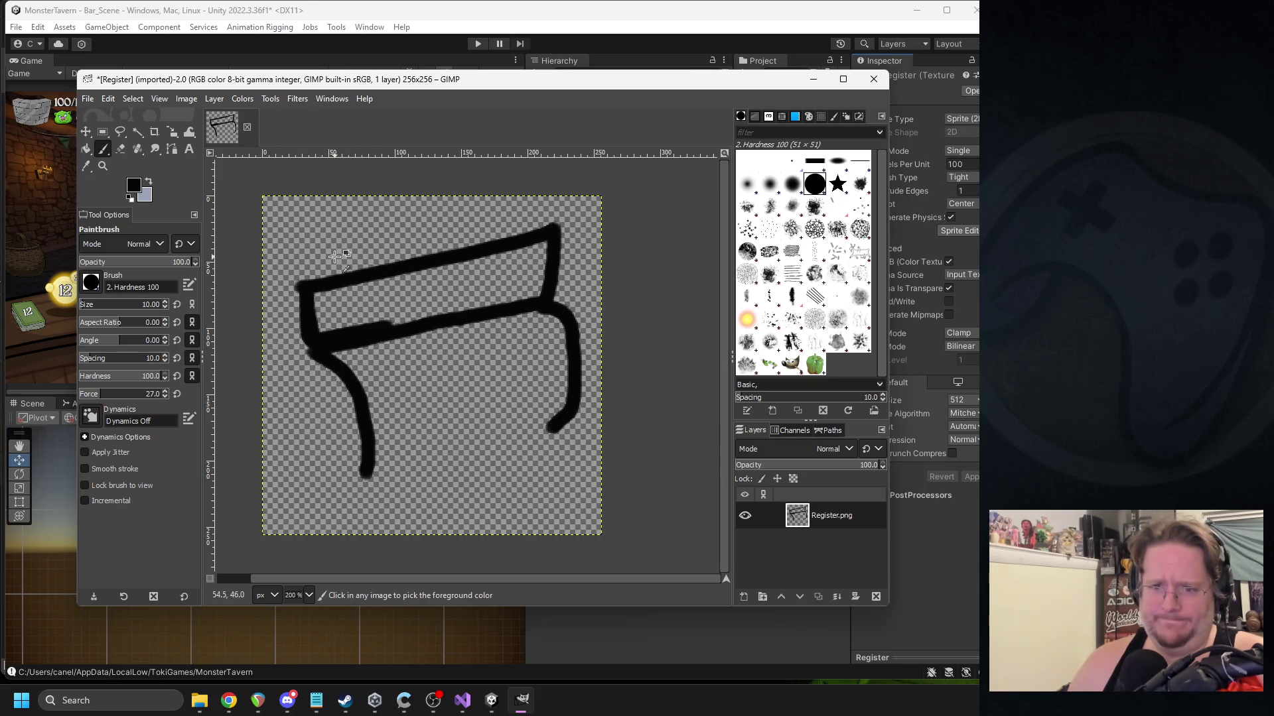
key(ctrl+y)
key(ctrl+y)
mouse_move(381, 283)
mouse_down()
mouse_move(362, 317)
mouse_move(461, 291)
mouse_move(496, 260)
mouse_move(506, 280)
mouse_up()
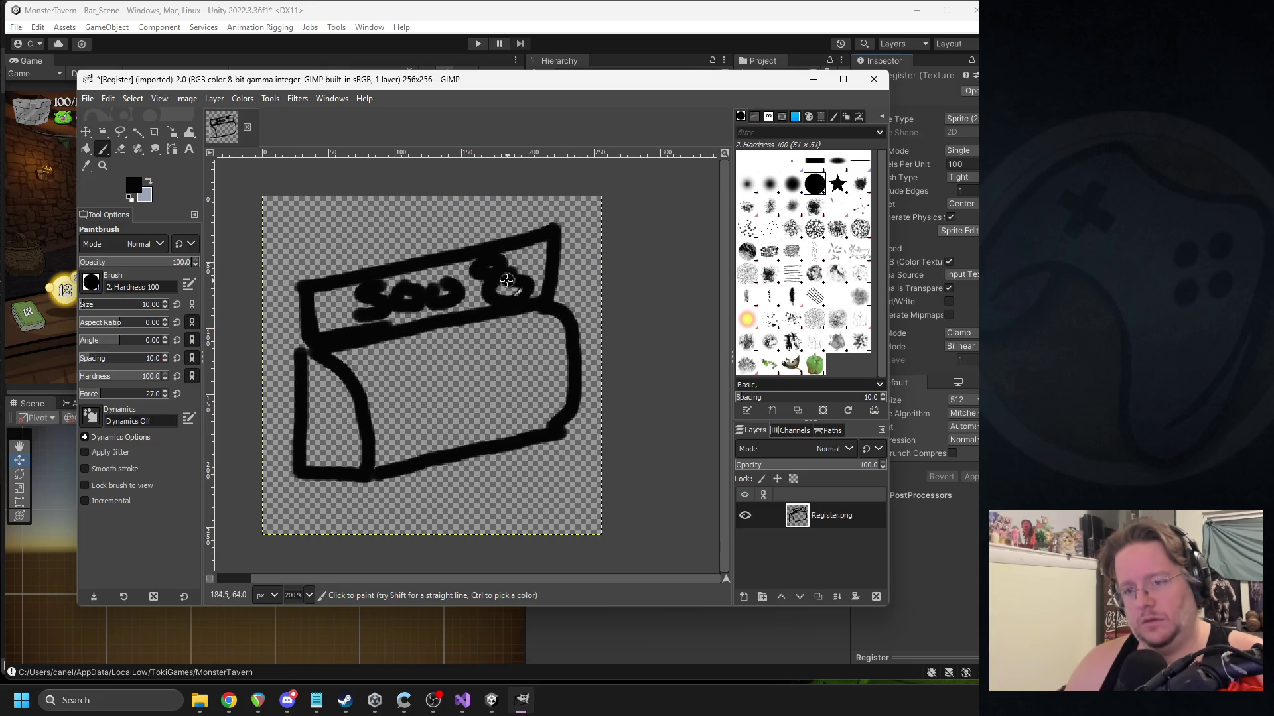
key(ctrl+z)
key(ctrl+z)
key(ctrl+z)
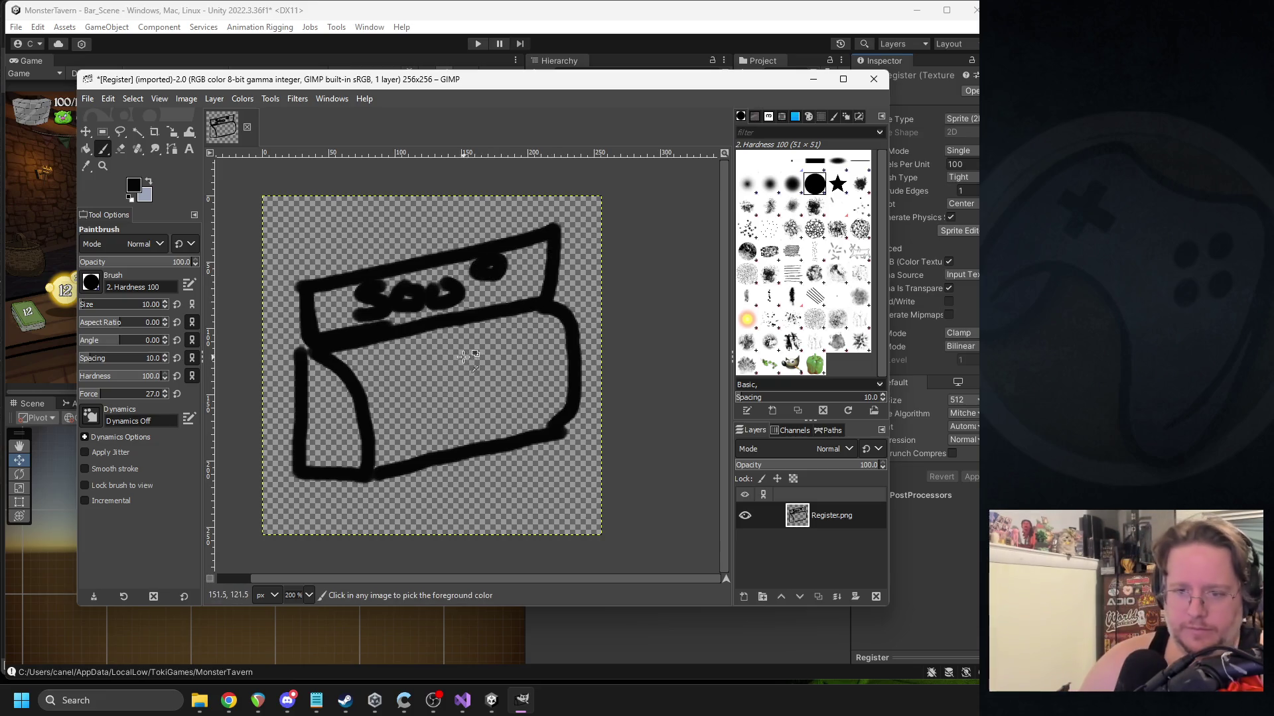
key(ctrl+z)
key(ctrl+z)
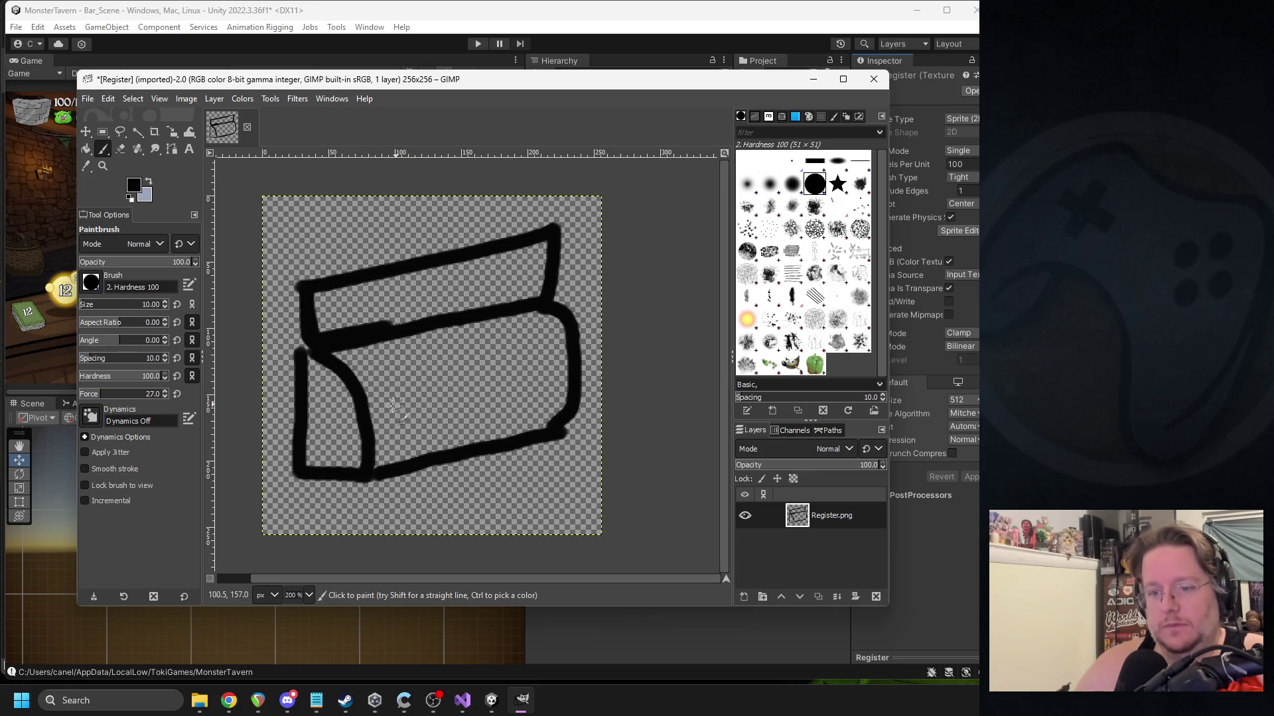
drag(369, 407, 403, 440)
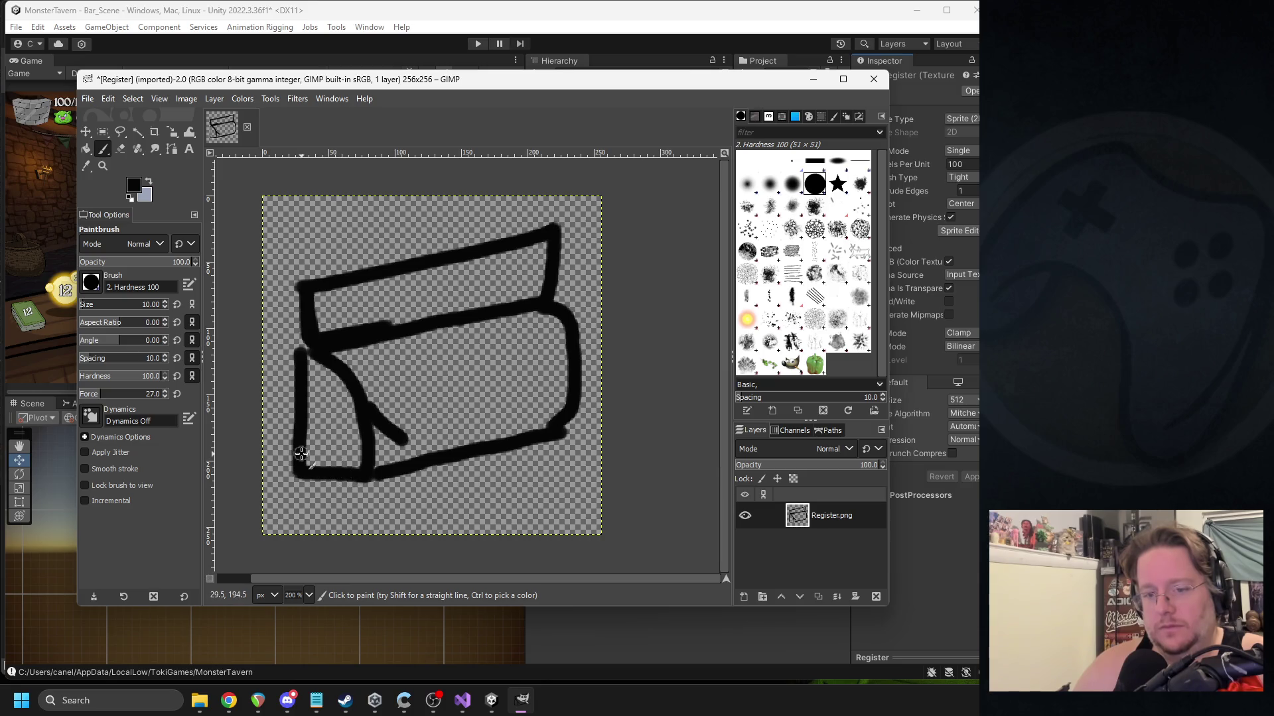
drag(302, 477, 401, 502)
key(ctrl+z)
drag(300, 476, 399, 517)
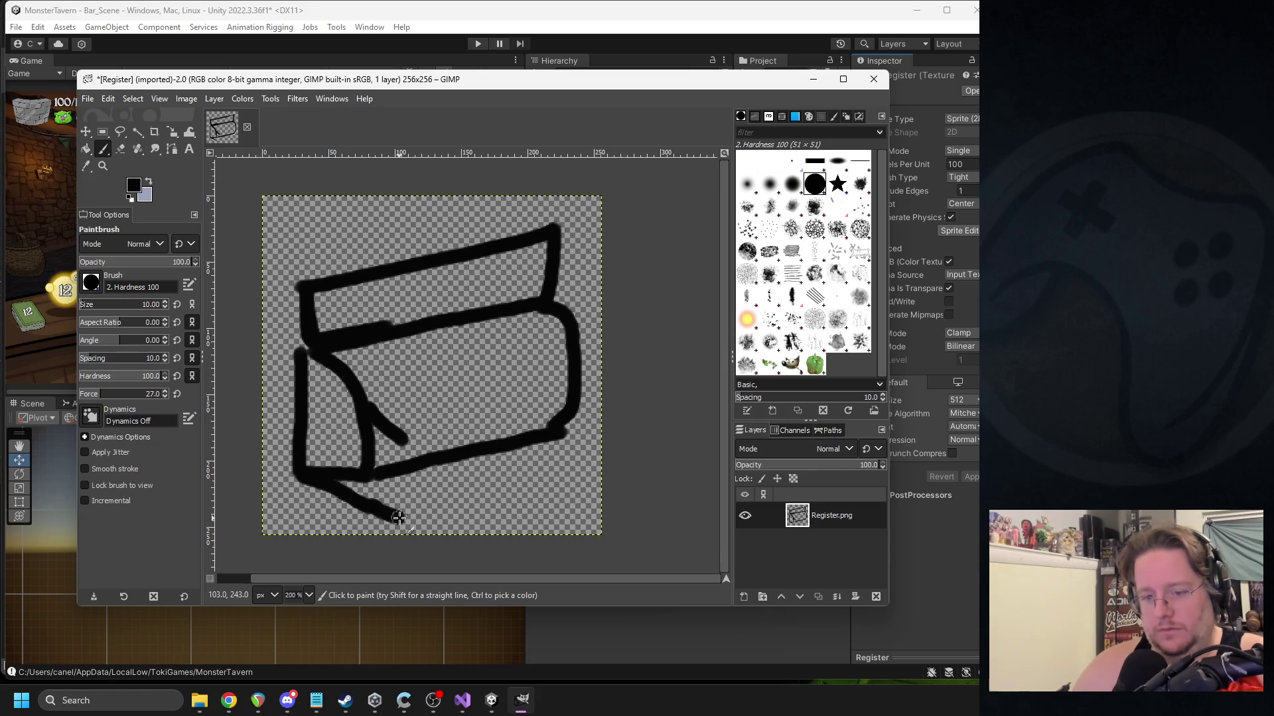
drag(399, 439, 392, 516)
drag(408, 442, 582, 429)
drag(411, 514, 546, 502)
key(ctrl+z)
key(ctrl+z)
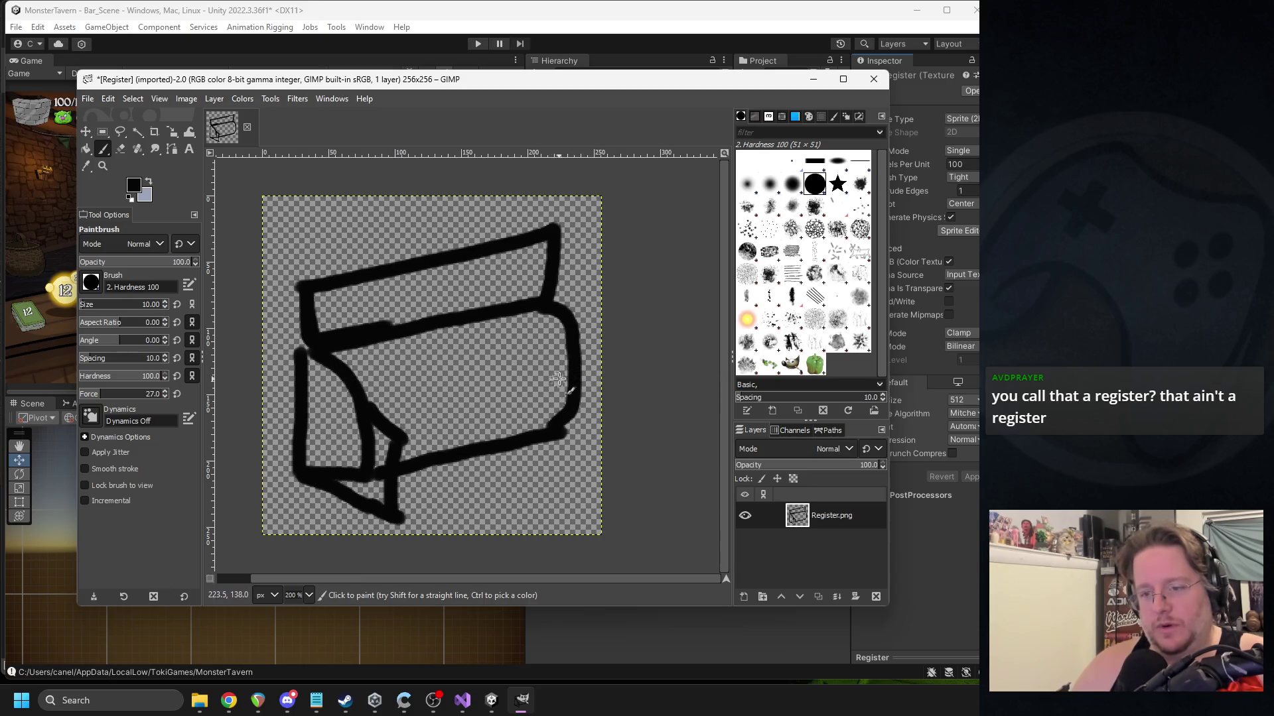
drag(590, 399, 582, 428)
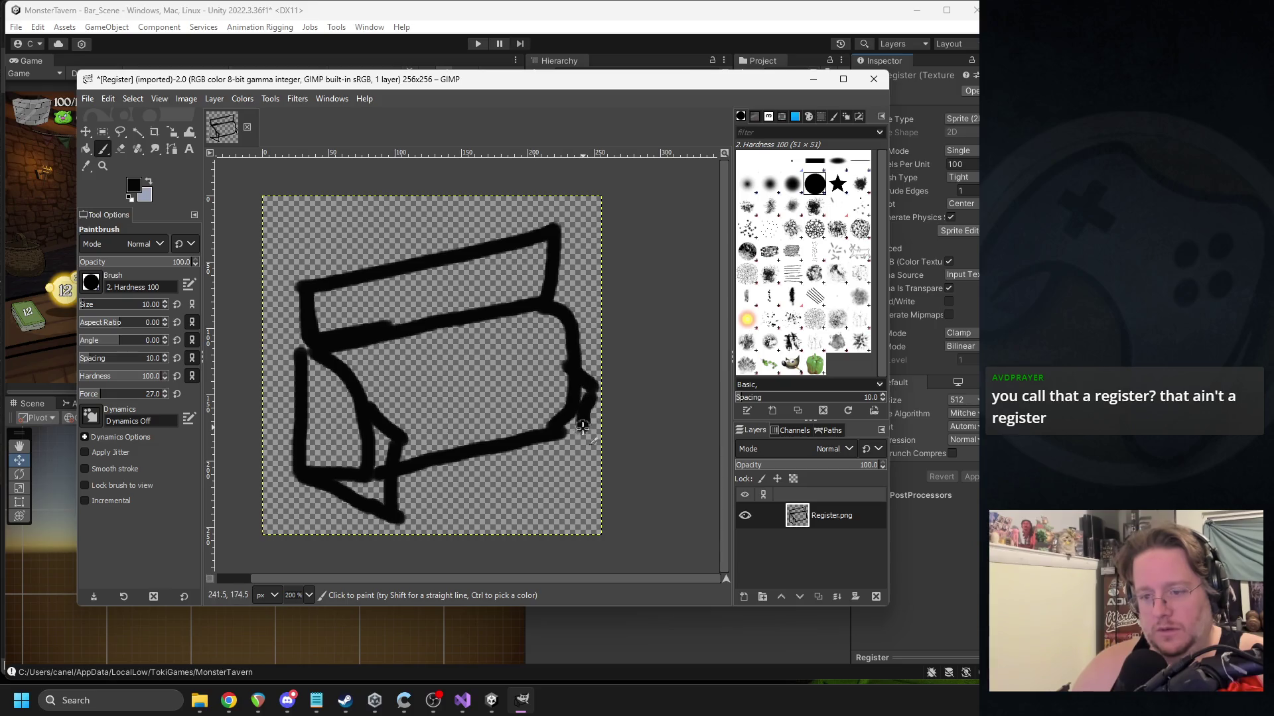
drag(405, 517, 596, 474)
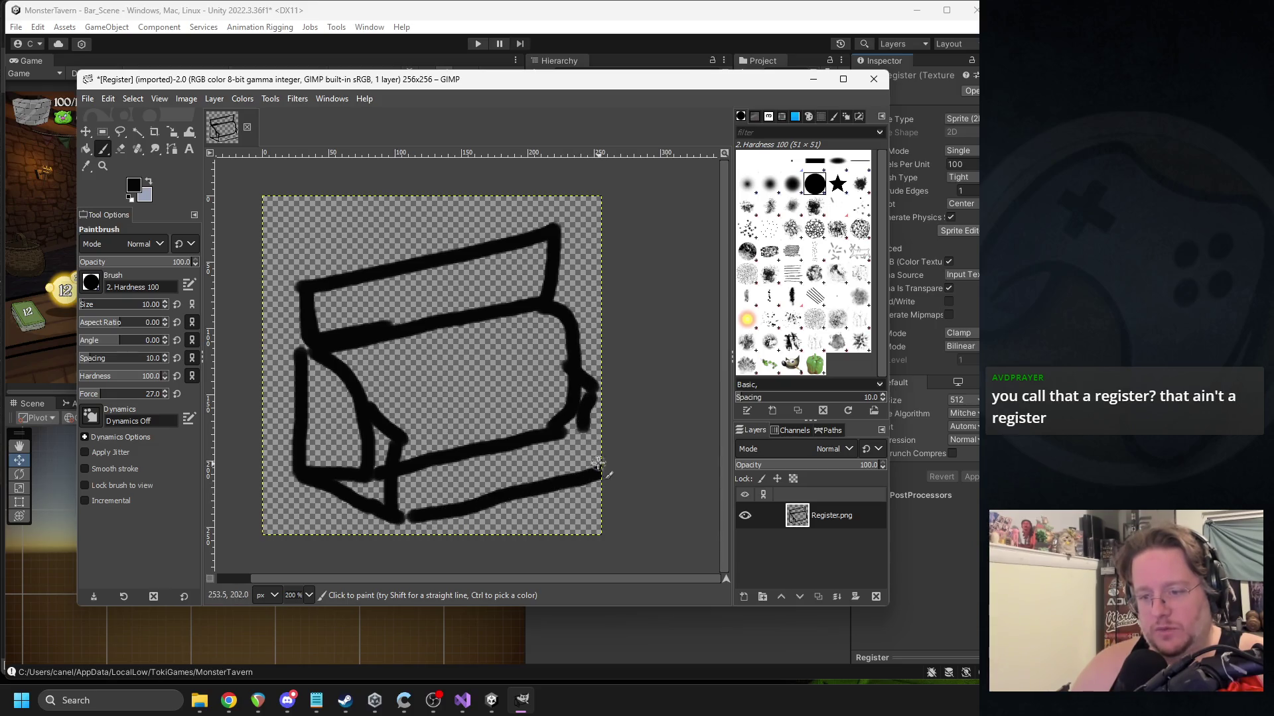
drag(582, 428, 590, 476)
key(ctrl+z)
key(ctrl+z)
key(ctrl+z)
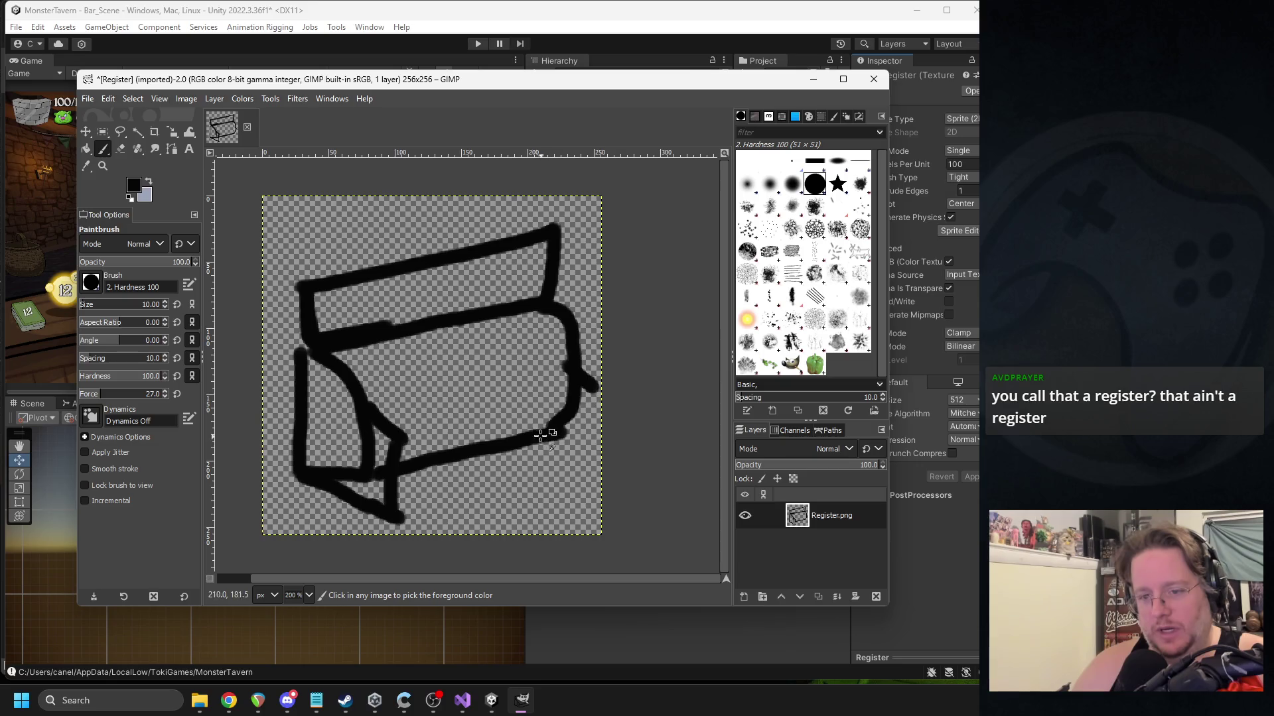
key(ctrl+z)
key(ctrl+z)
key(ctrl+z)
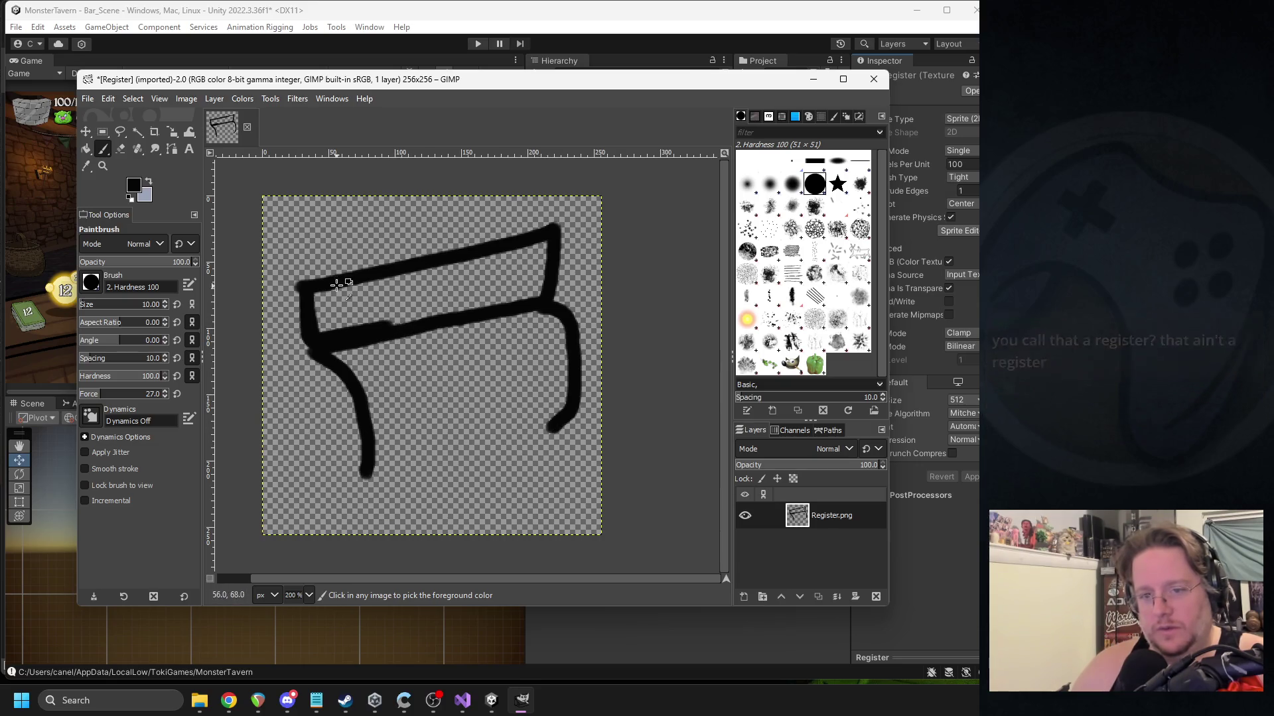
key(ctrl+z)
key(ctrl+z)
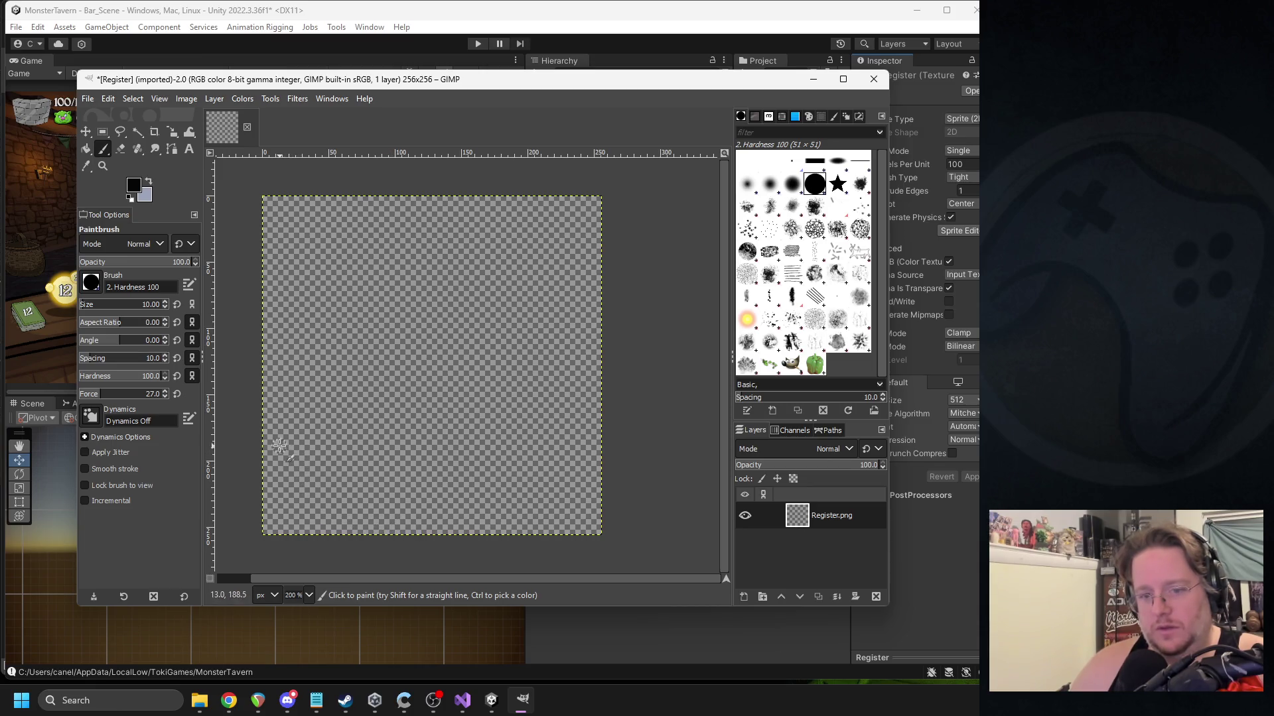
drag(279, 446, 360, 519)
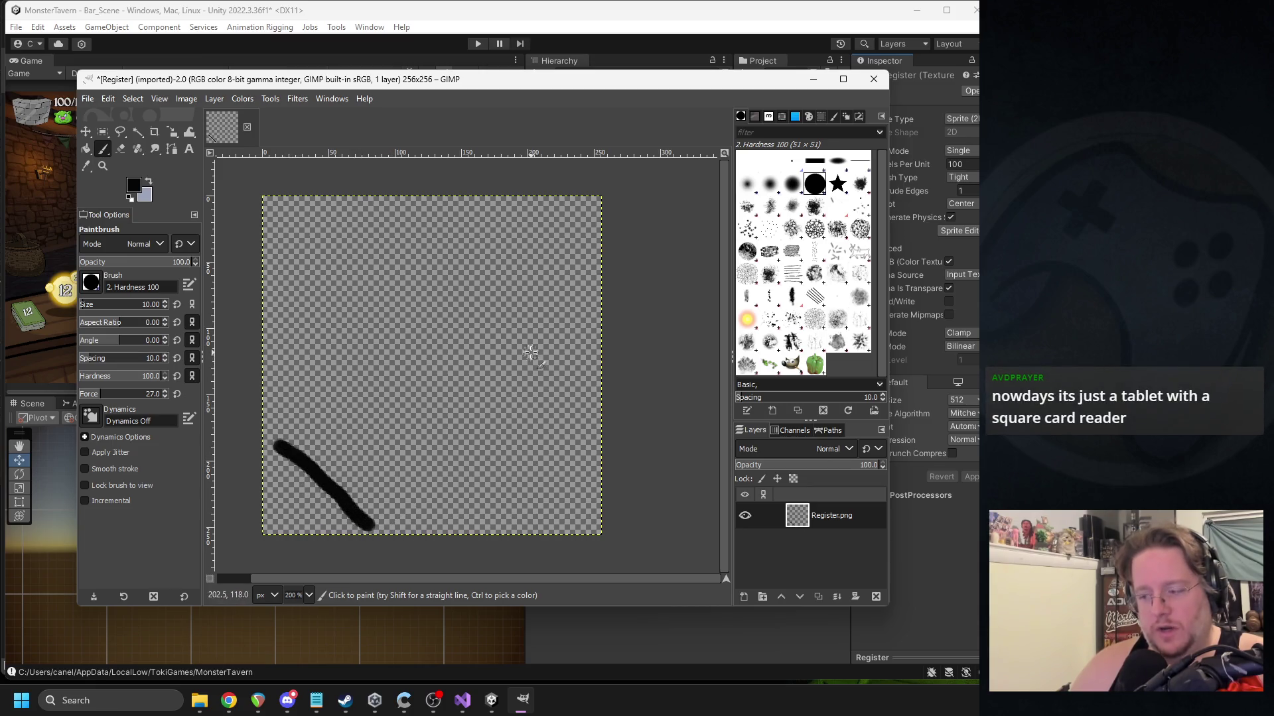
drag(529, 352, 586, 441)
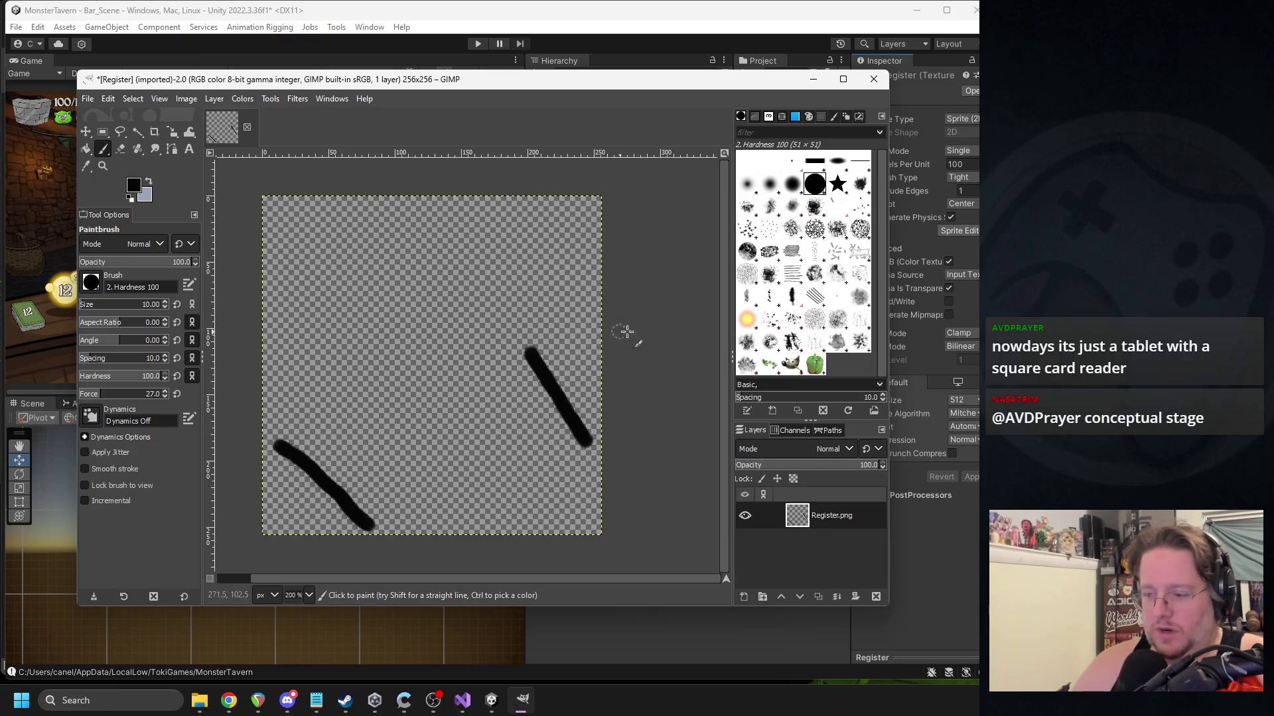
key(alt+Tab)
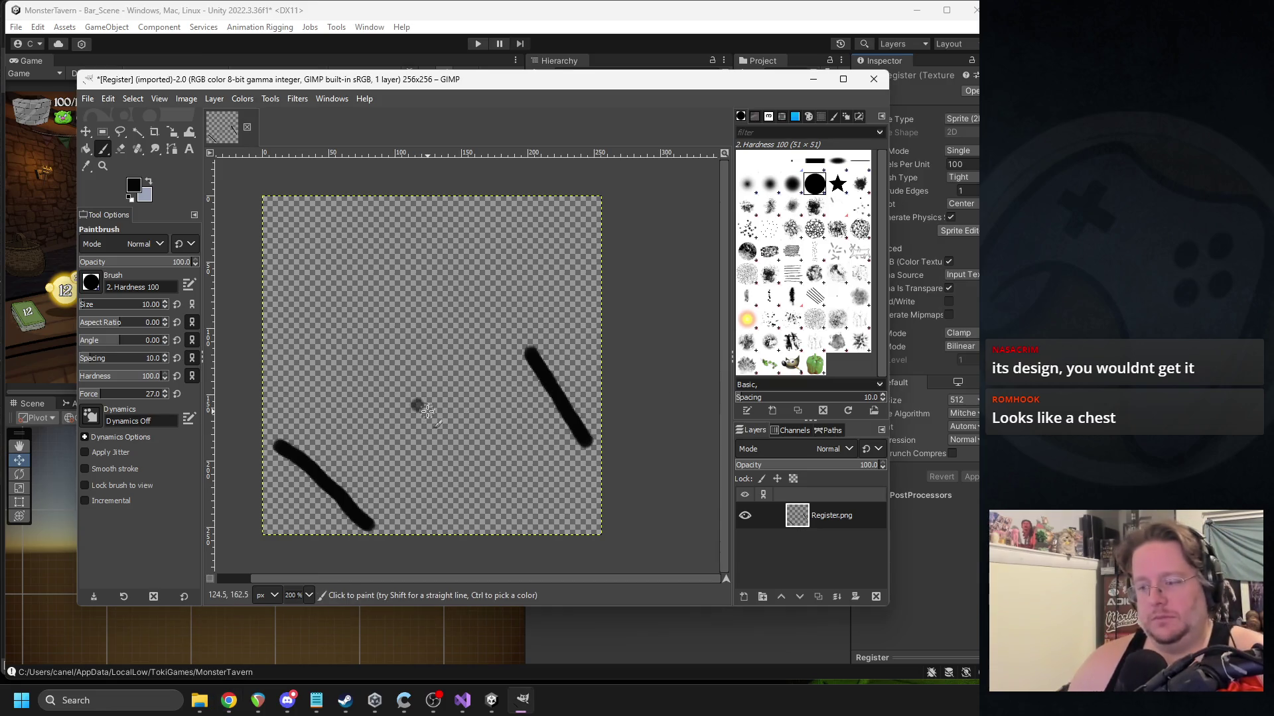
key(ctrl+z)
key(ctrl+z)
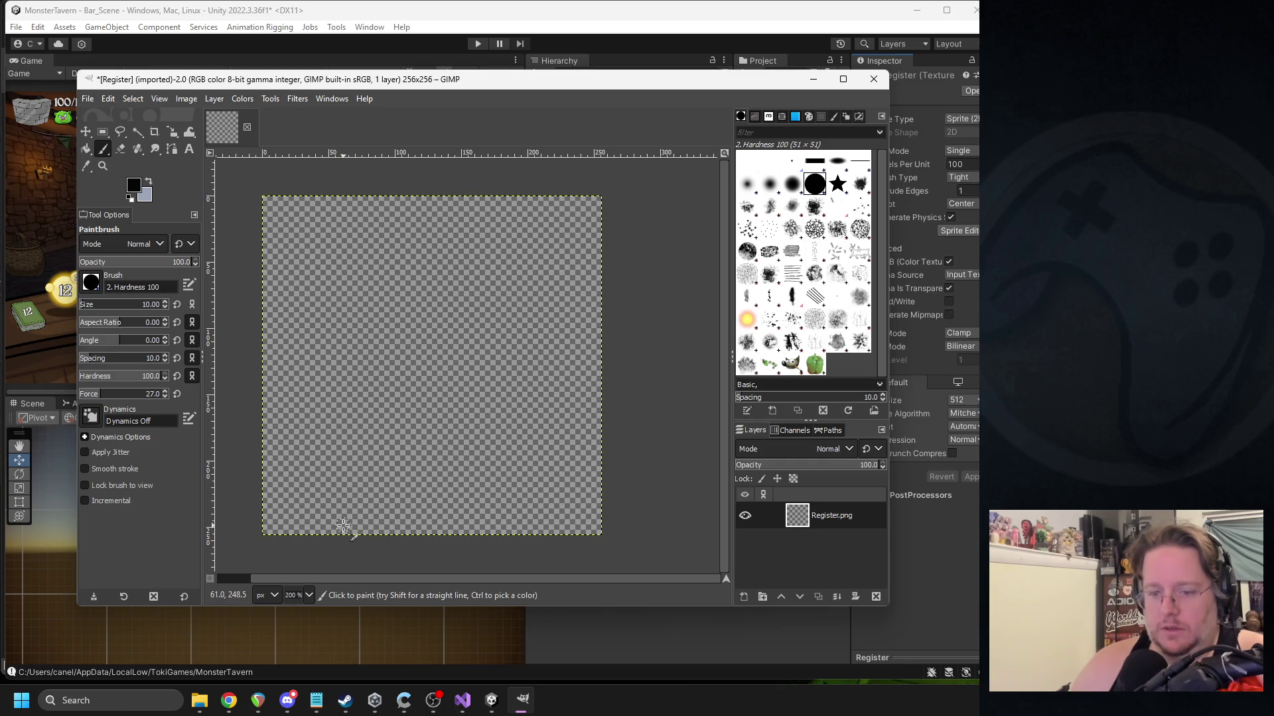
drag(345, 527, 560, 494)
Redraw the box's bottom, side and top edges with thick black strokes.
key(ctrl+z)
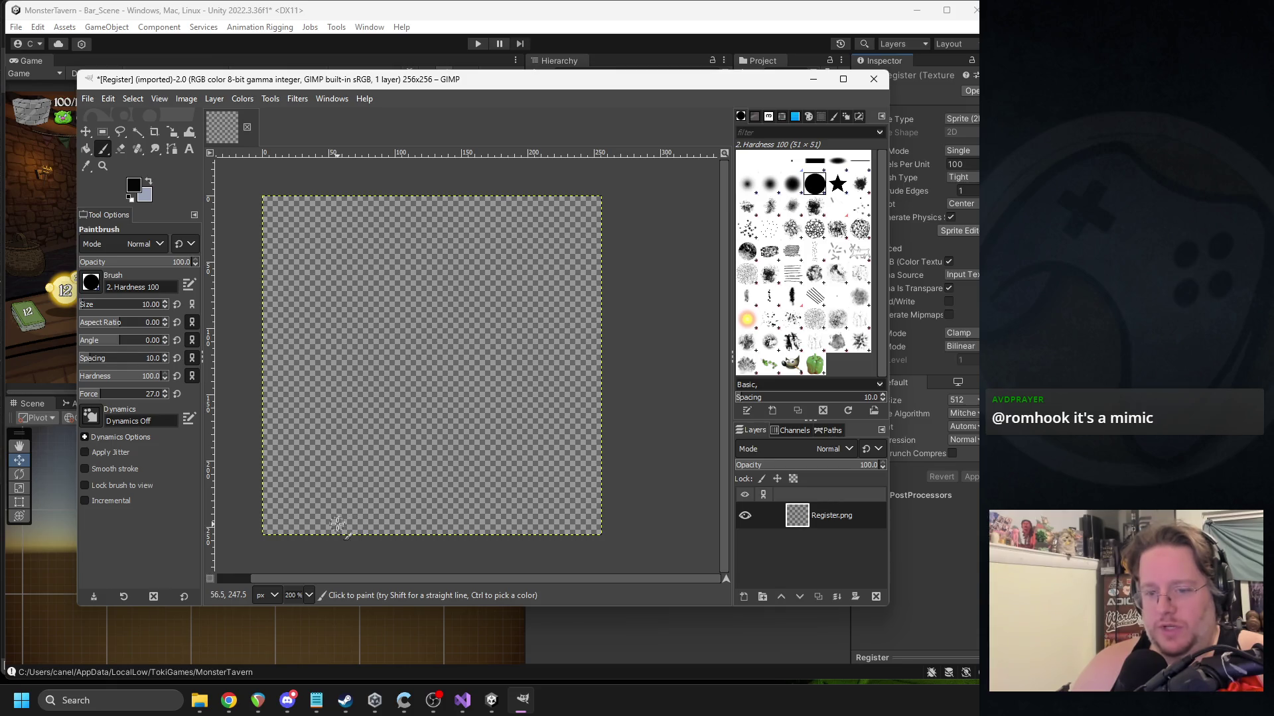
mouse_move(318, 526)
mouse_down()
mouse_move(481, 512)
mouse_move(595, 467)
mouse_up()
drag(319, 527, 277, 474)
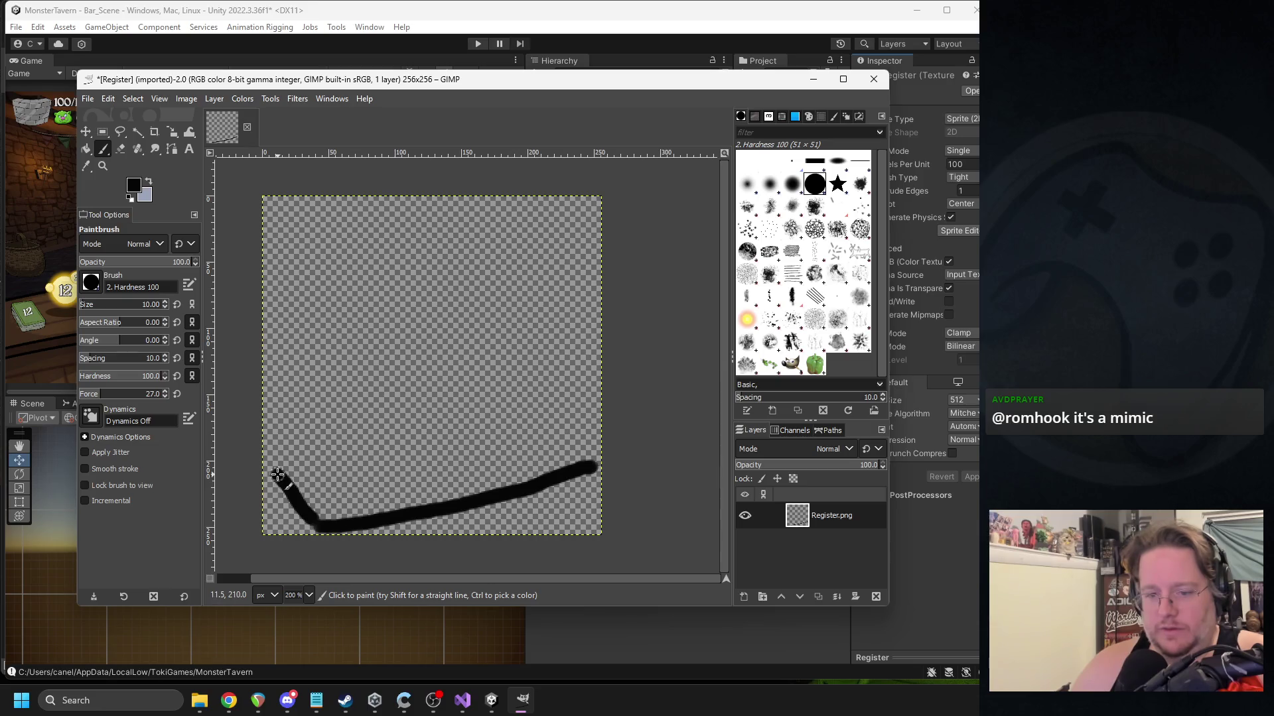
drag(592, 464, 523, 397)
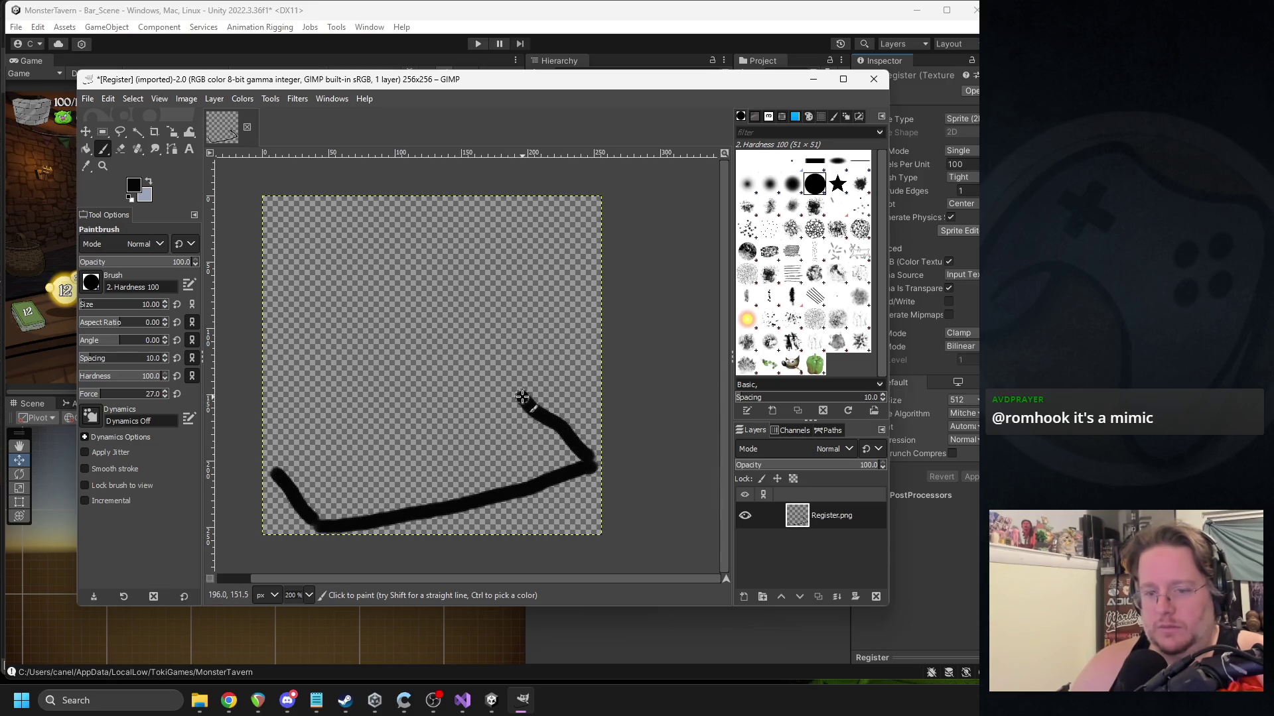
drag(319, 516, 319, 454)
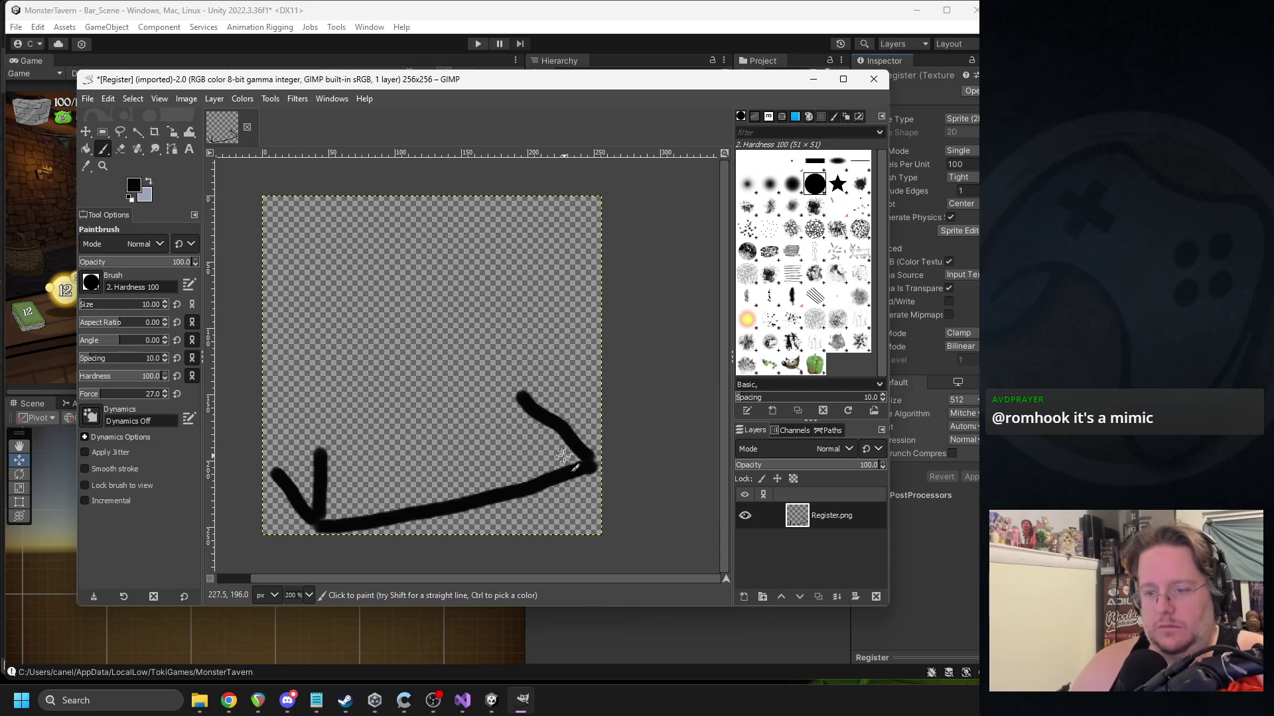
drag(585, 463, 581, 392)
mouse_move(331, 451)
mouse_down()
mouse_move(581, 403)
mouse_move(521, 340)
mouse_move(310, 438)
mouse_move(278, 396)
mouse_move(365, 360)
mouse_move(514, 340)
mouse_up()
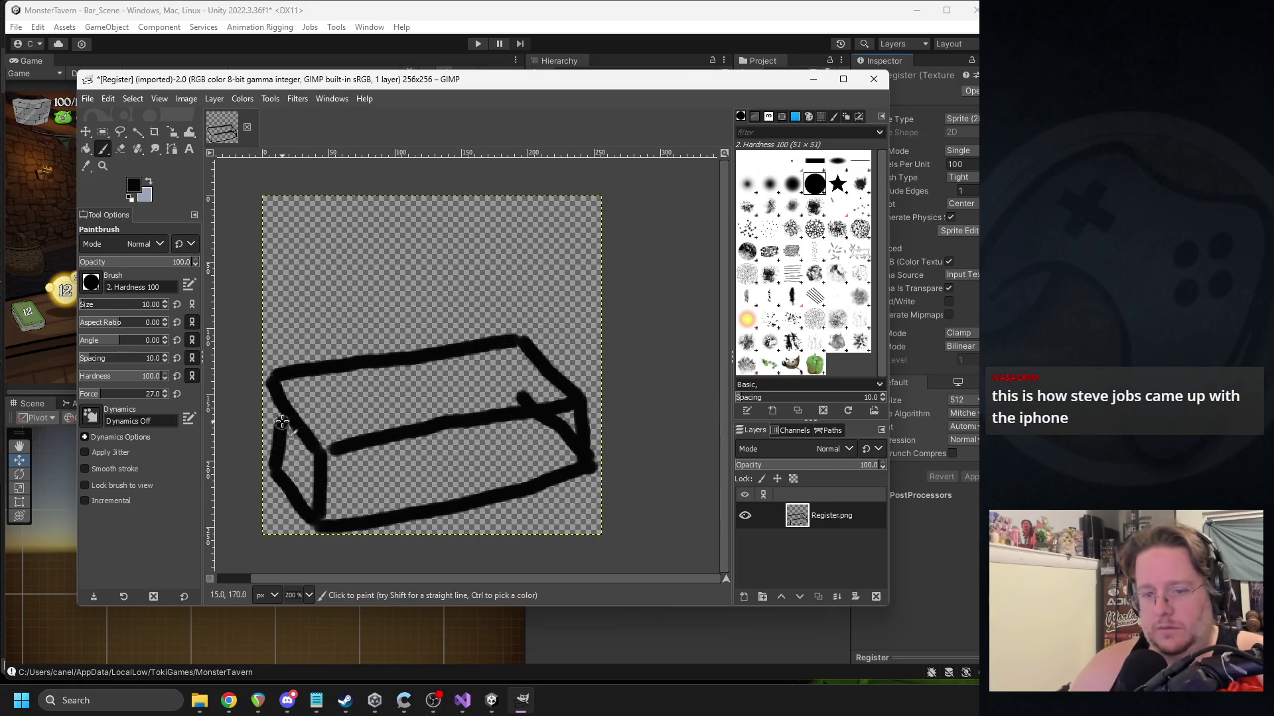
mouse_move(270, 386)
mouse_down()
mouse_move(263, 467)
mouse_move(274, 388)
mouse_up()
key(ctrl+z)
drag(519, 398, 521, 340)
drag(284, 464, 307, 456)
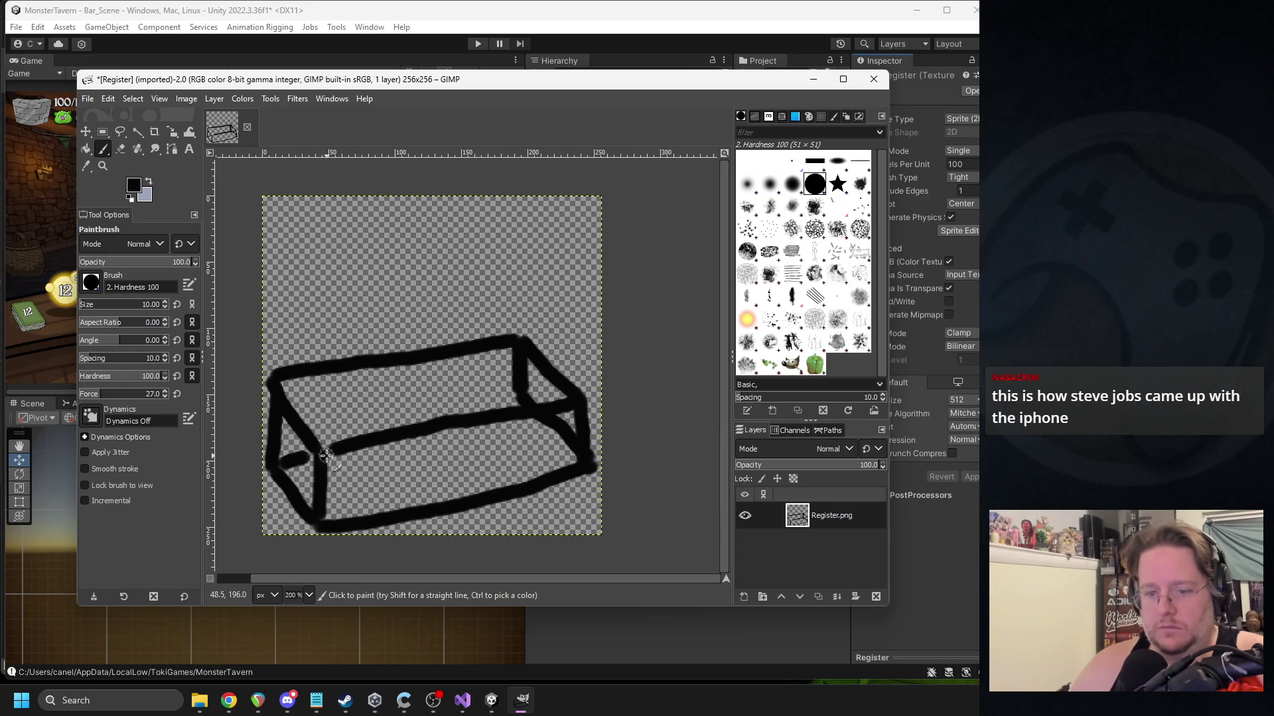
drag(325, 456, 574, 405)
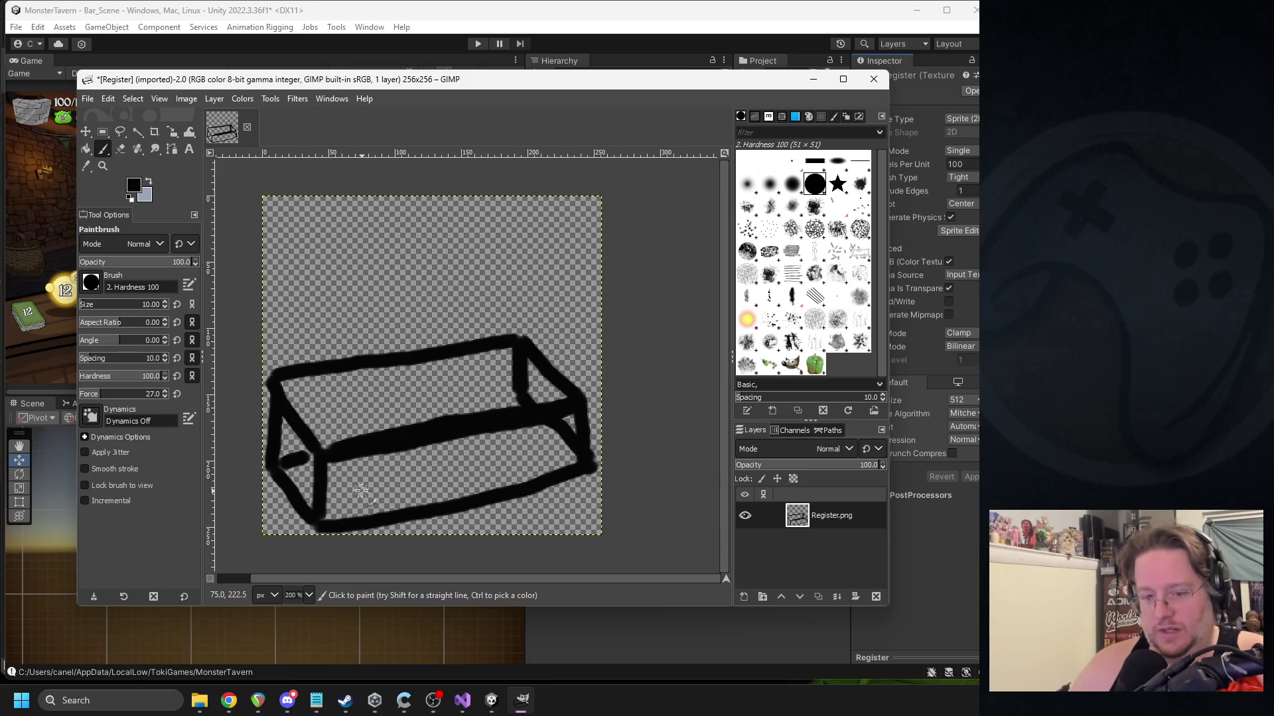
mouse_move(341, 466)
mouse_down()
mouse_move(361, 504)
mouse_move(534, 486)
mouse_move(561, 444)
mouse_move(385, 453)
mouse_move(348, 469)
mouse_up()
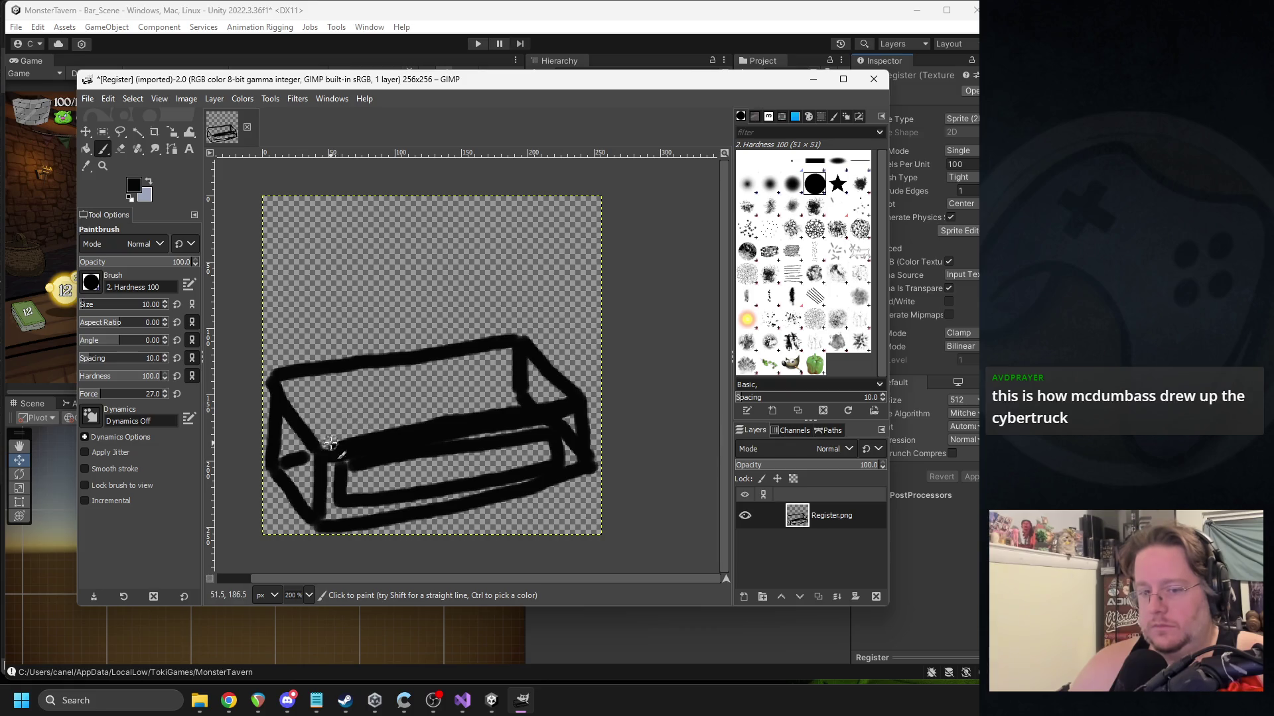
Sketch the rounded lid's top line and curved right side above the box.
mouse_move(325, 442)
mouse_down()
mouse_move(338, 371)
mouse_move(328, 329)
mouse_move(297, 306)
mouse_move(277, 379)
mouse_move(284, 306)
mouse_move(303, 309)
mouse_up()
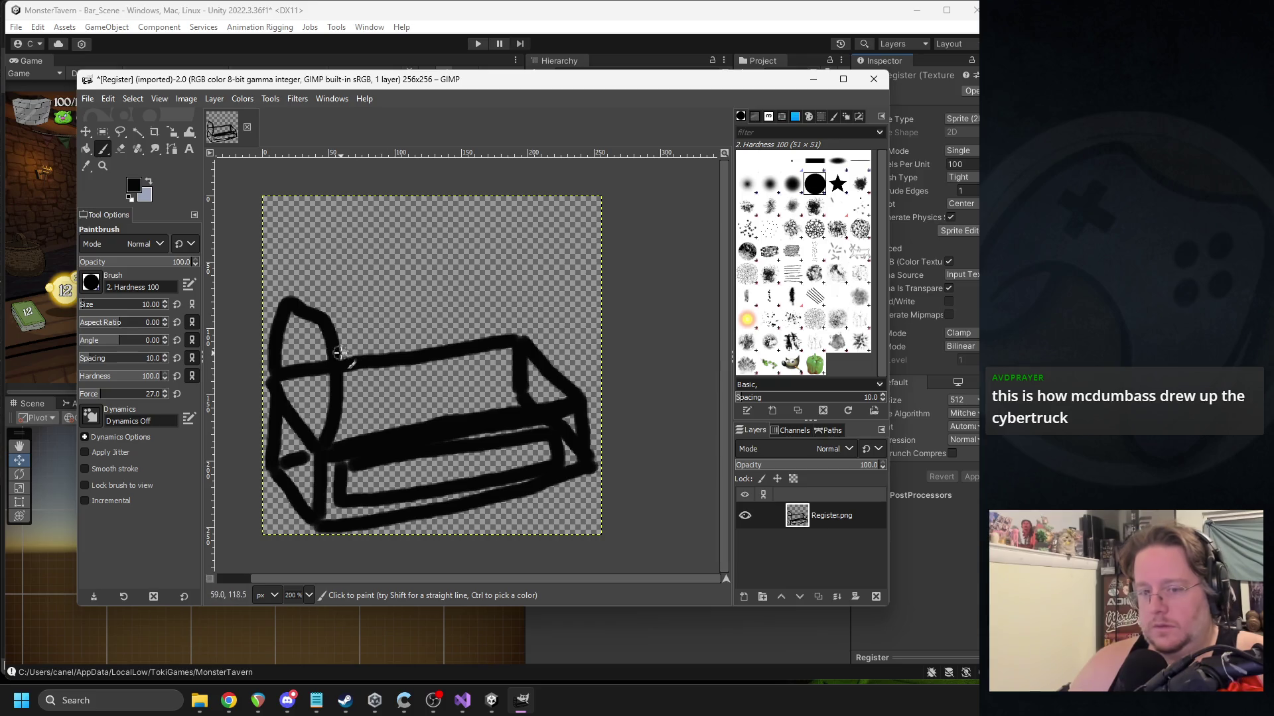
drag(298, 296, 480, 271)
mouse_move(328, 334)
mouse_down()
mouse_move(543, 313)
mouse_move(563, 298)
mouse_up()
mouse_move(586, 394)
mouse_down()
mouse_move(574, 311)
mouse_move(502, 267)
mouse_move(544, 262)
mouse_move(540, 284)
mouse_move(499, 267)
mouse_up()
key(ctrl+z)
key(ctrl+z)
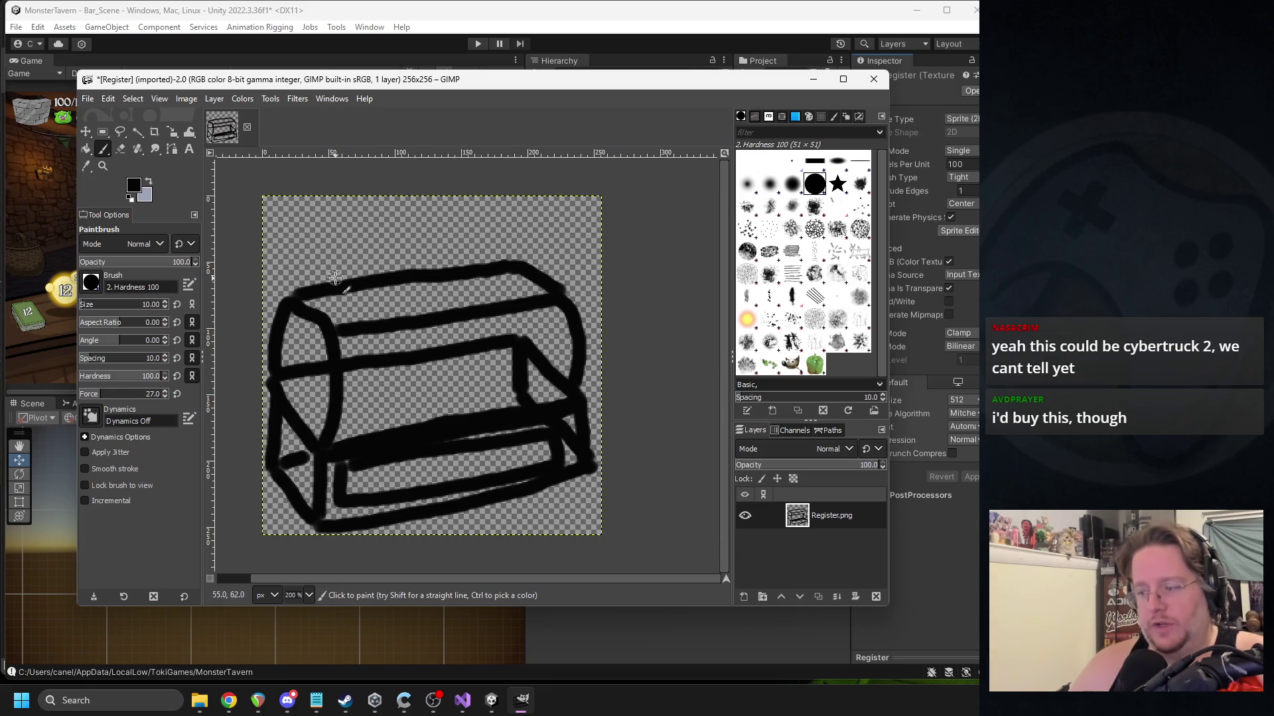
scroll(483, 373, up, 1)
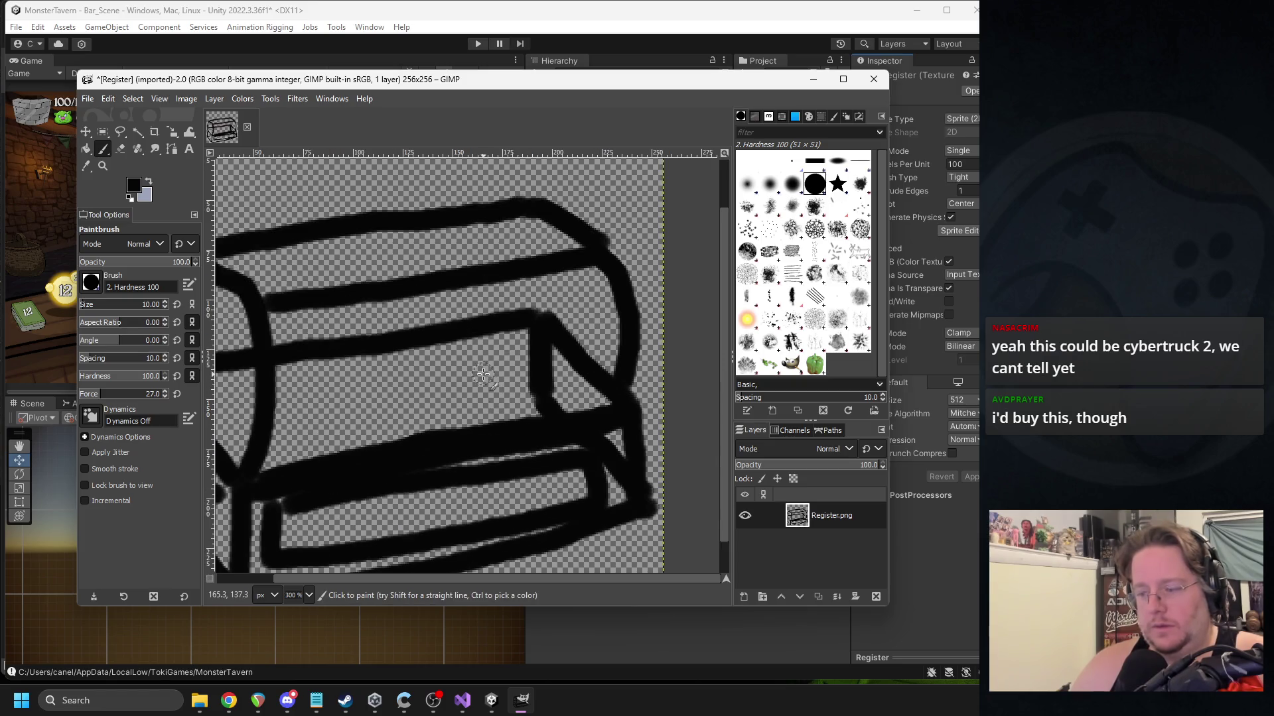
Change the foreground colour from black to a medium reddish brown around 845a35.
scroll(483, 374, down, 3)
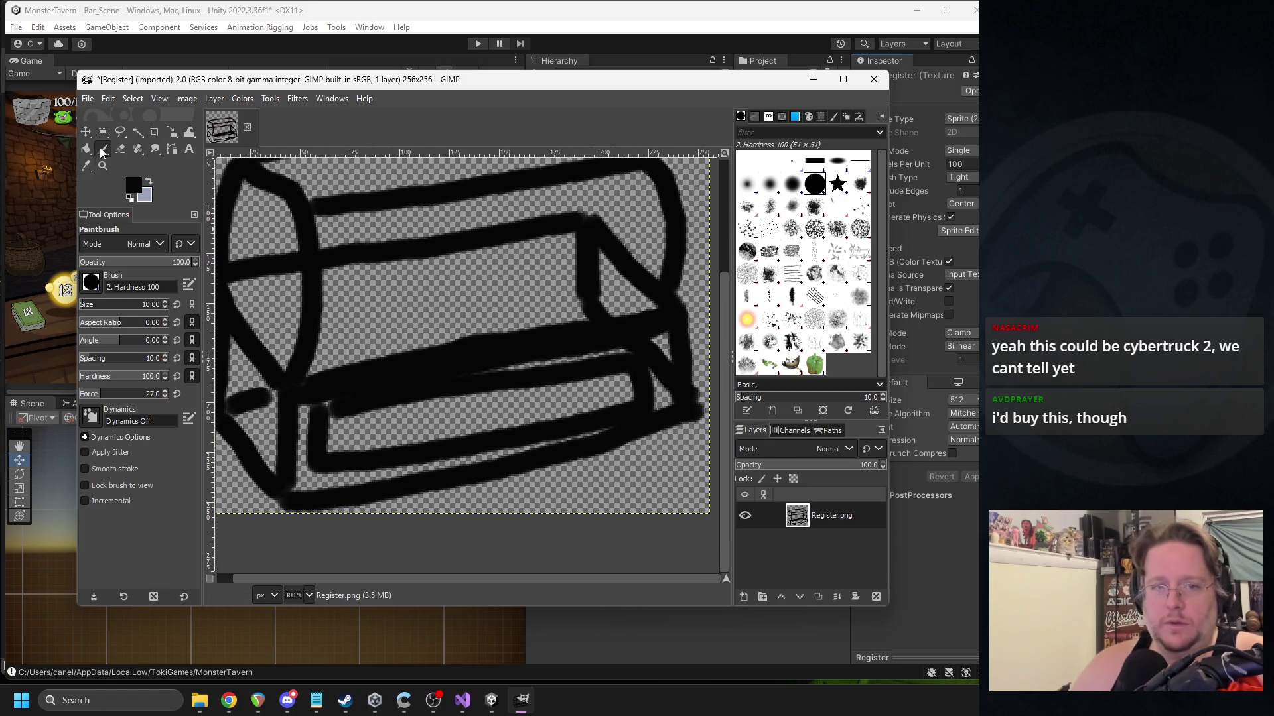
click(134, 185)
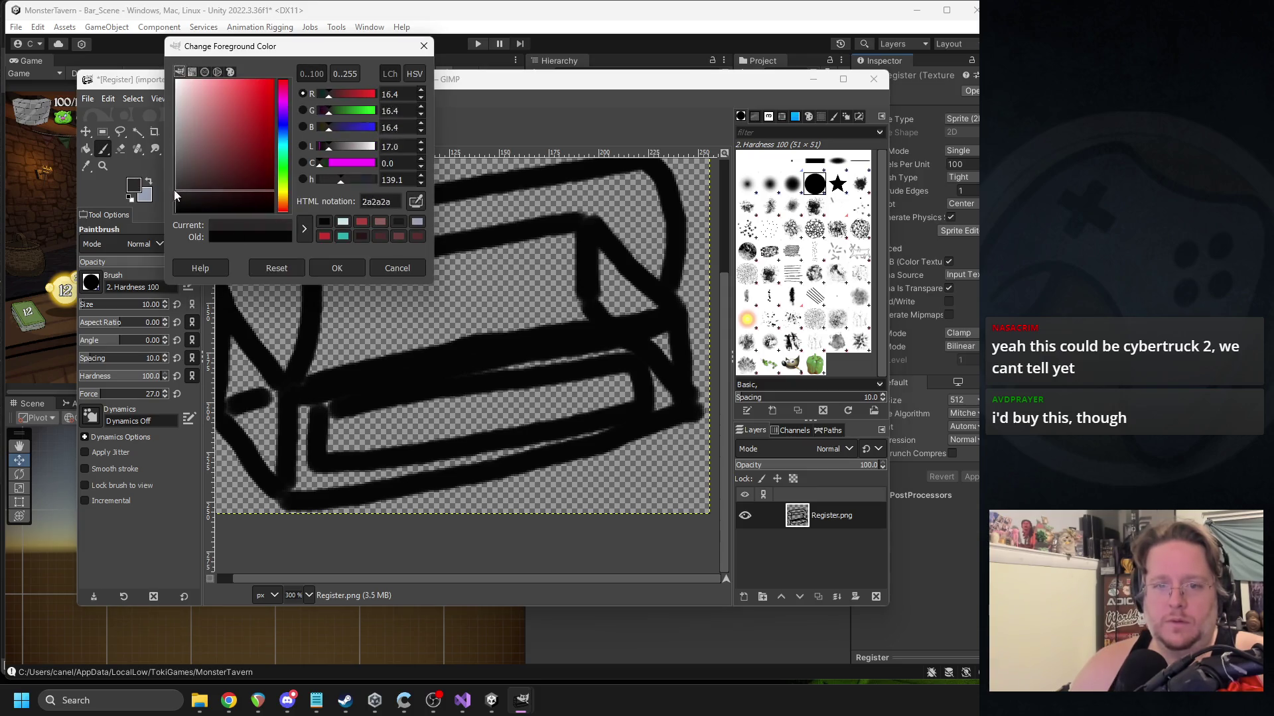
mouse_move(226, 186)
mouse_down()
mouse_move(227, 163)
mouse_move(267, 157)
mouse_move(216, 158)
mouse_move(223, 167)
mouse_up()
click(332, 147)
drag(332, 147, 335, 149)
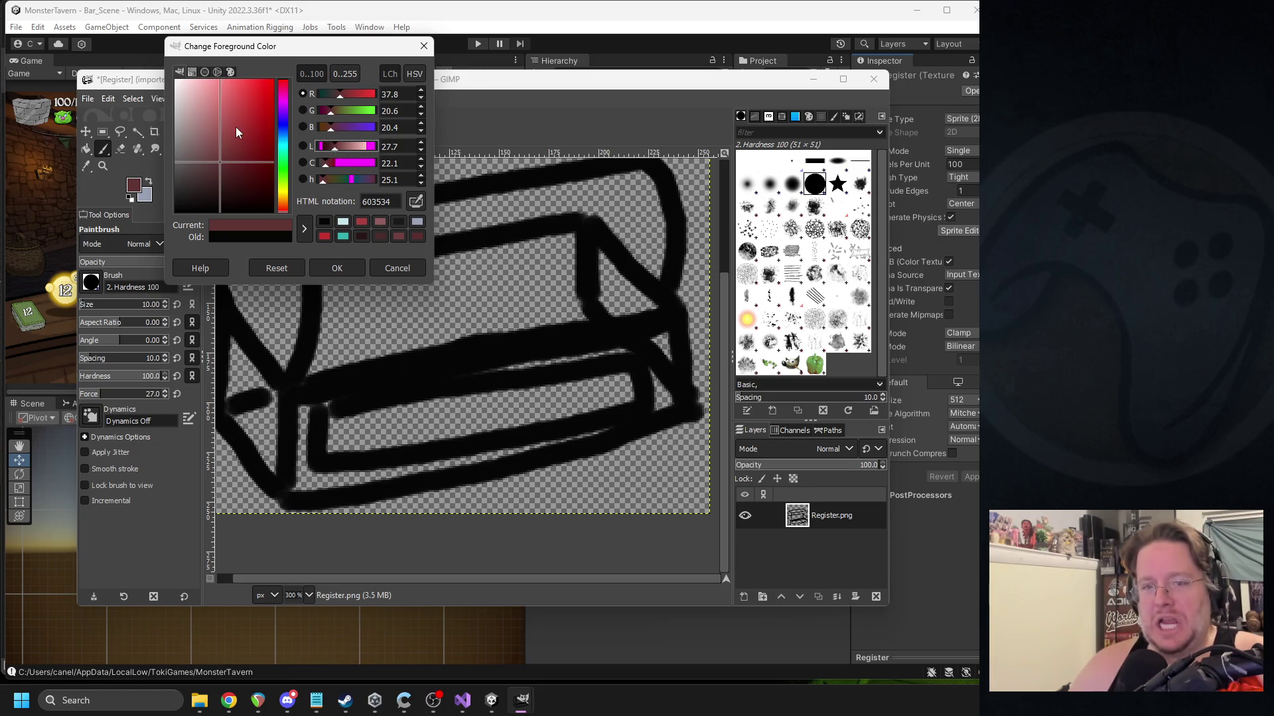
drag(236, 132, 220, 146)
mouse_move(335, 146)
mouse_down()
mouse_move(358, 135)
mouse_move(328, 127)
mouse_move(340, 113)
mouse_up()
click(337, 268)
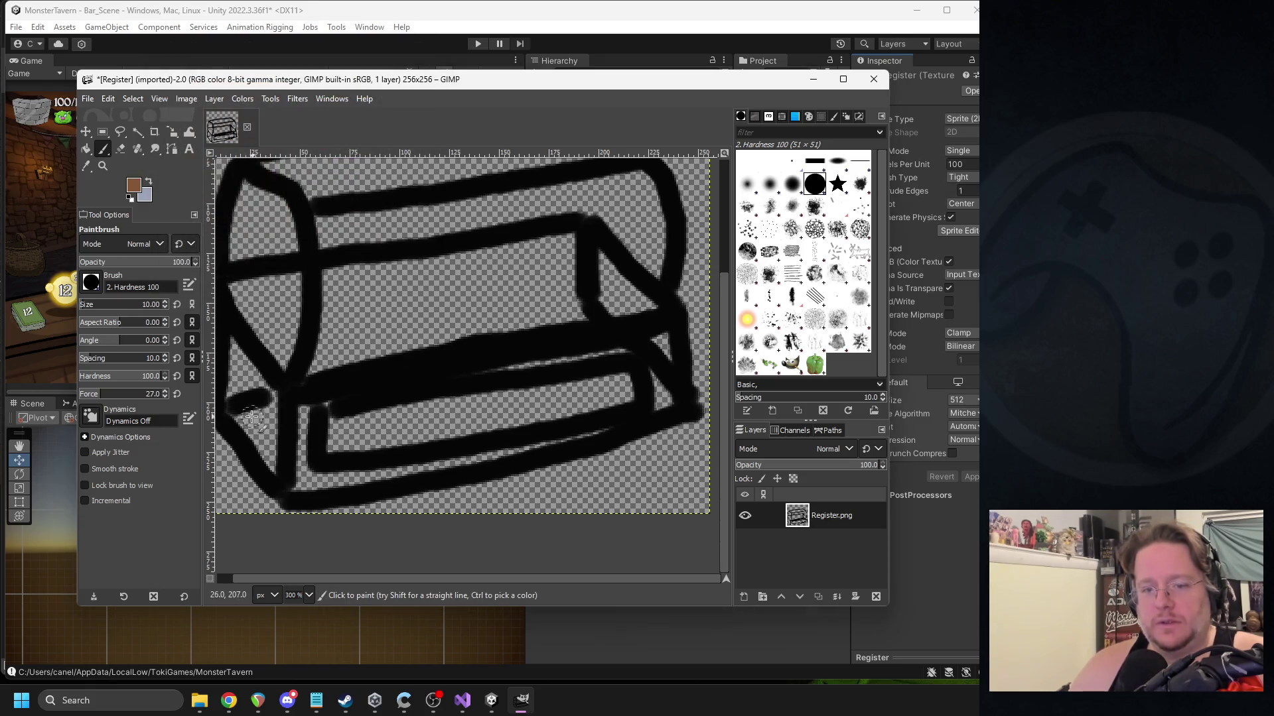
Paint brown along the front panel's bottom edge and black along its left and bottom border.
mouse_move(291, 489)
mouse_down()
mouse_move(678, 421)
mouse_move(666, 348)
mouse_move(634, 337)
mouse_move(336, 385)
mouse_move(311, 398)
mouse_move(309, 483)
mouse_up()
mouse_move(327, 450)
mouse_down()
mouse_move(332, 401)
mouse_move(336, 422)
mouse_up()
click(333, 418)
click(136, 187)
drag(240, 220, 165, 207)
click(332, 267)
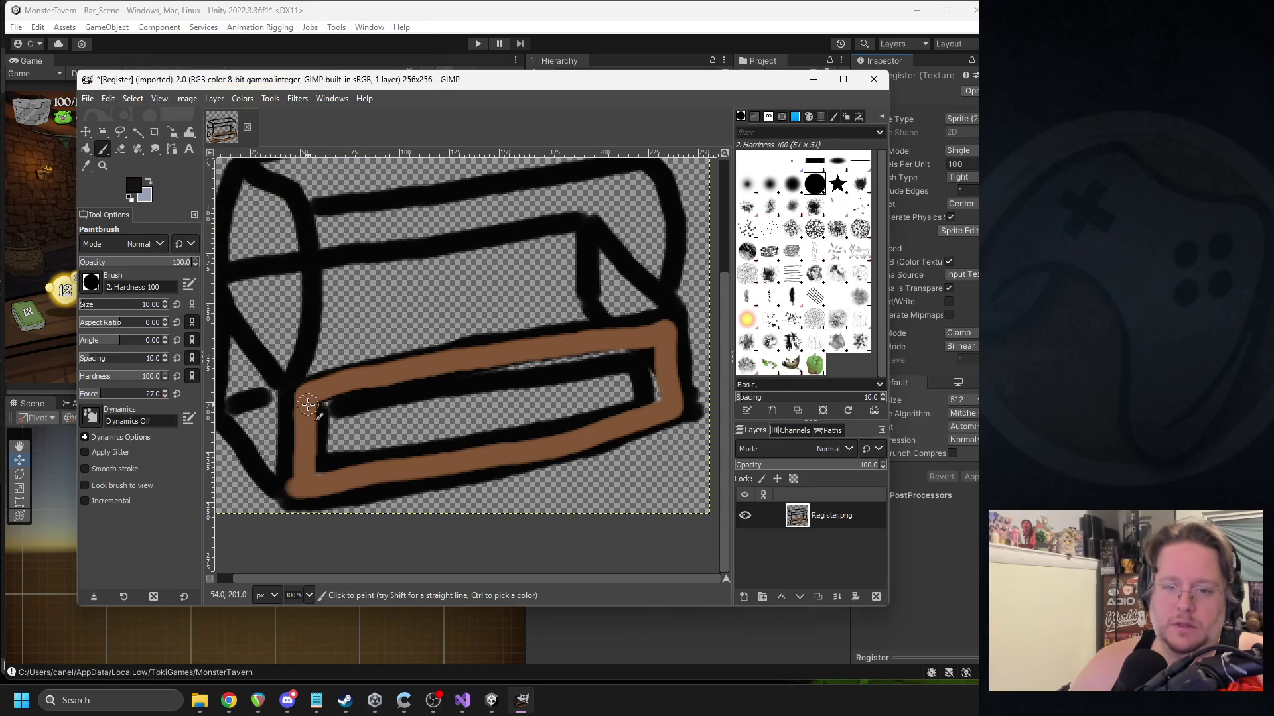
drag(315, 401, 323, 484)
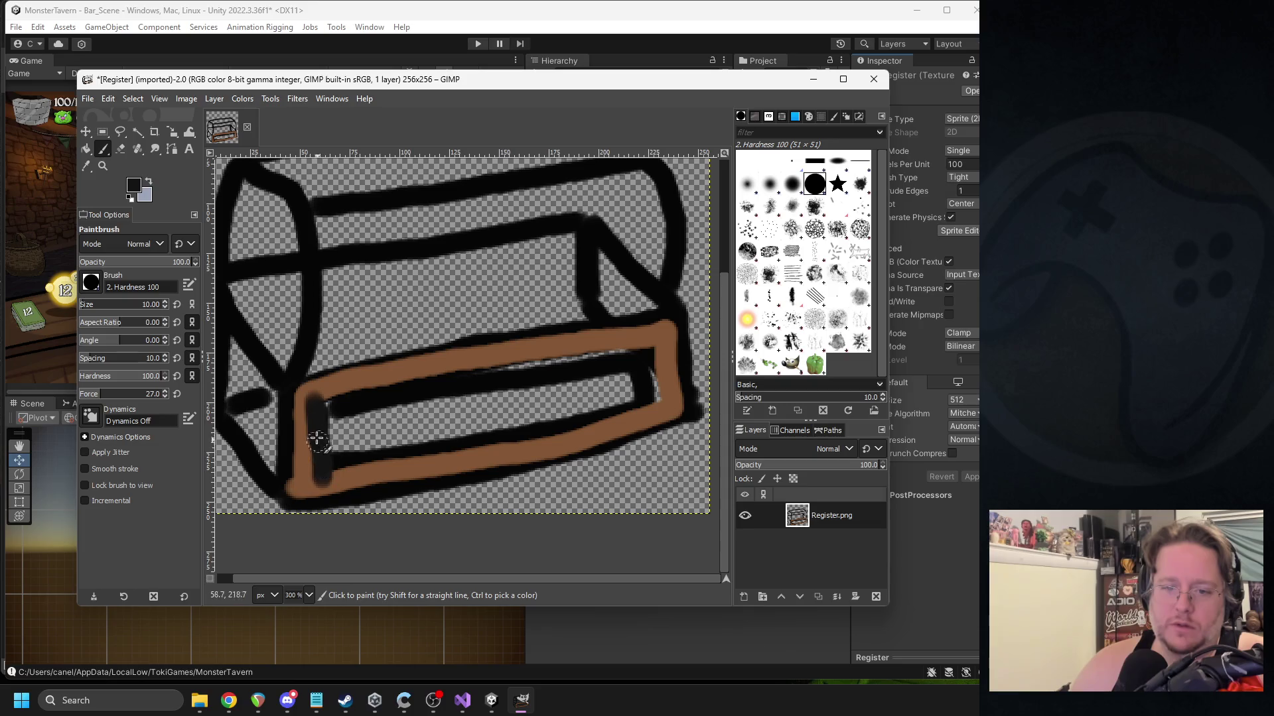
mouse_move(314, 409)
mouse_down()
mouse_move(307, 474)
mouse_move(584, 434)
mouse_move(659, 410)
mouse_move(652, 349)
mouse_move(660, 398)
mouse_move(658, 383)
mouse_move(560, 345)
mouse_move(526, 364)
mouse_move(327, 398)
mouse_up()
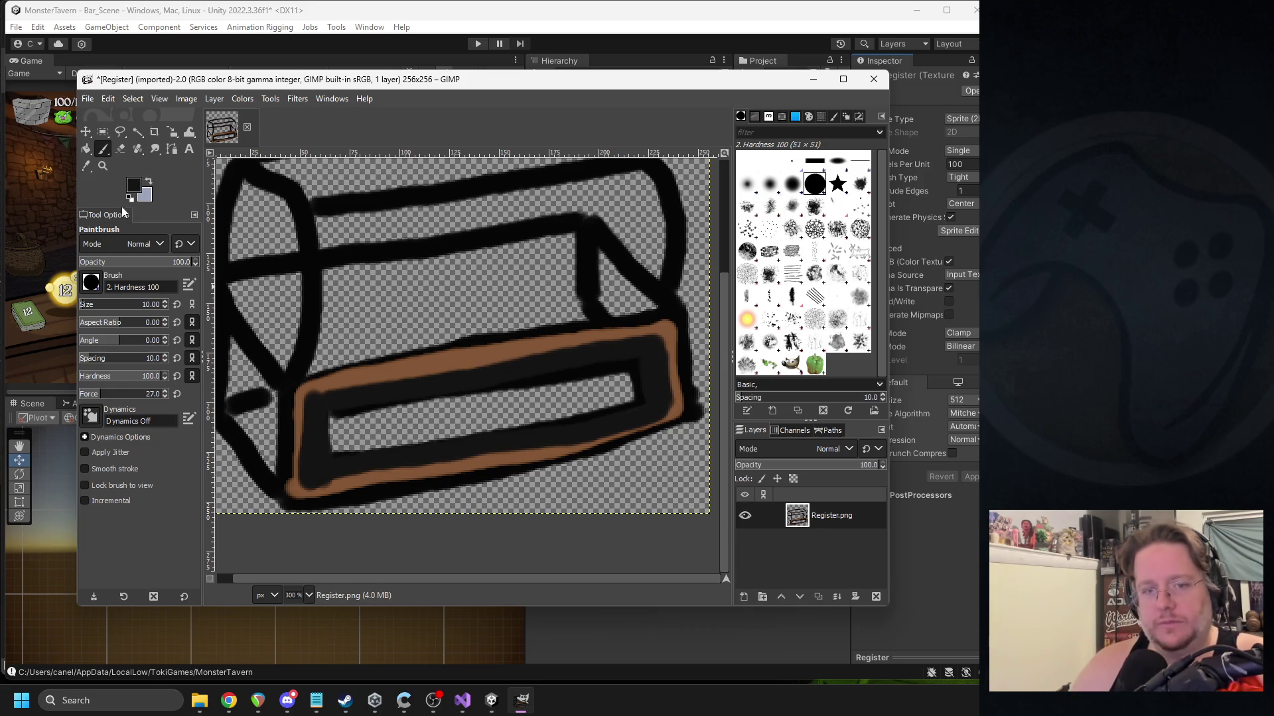
Sample the front panel's brown with the Color Picker and darken it slightly.
click(85, 165)
click(423, 374)
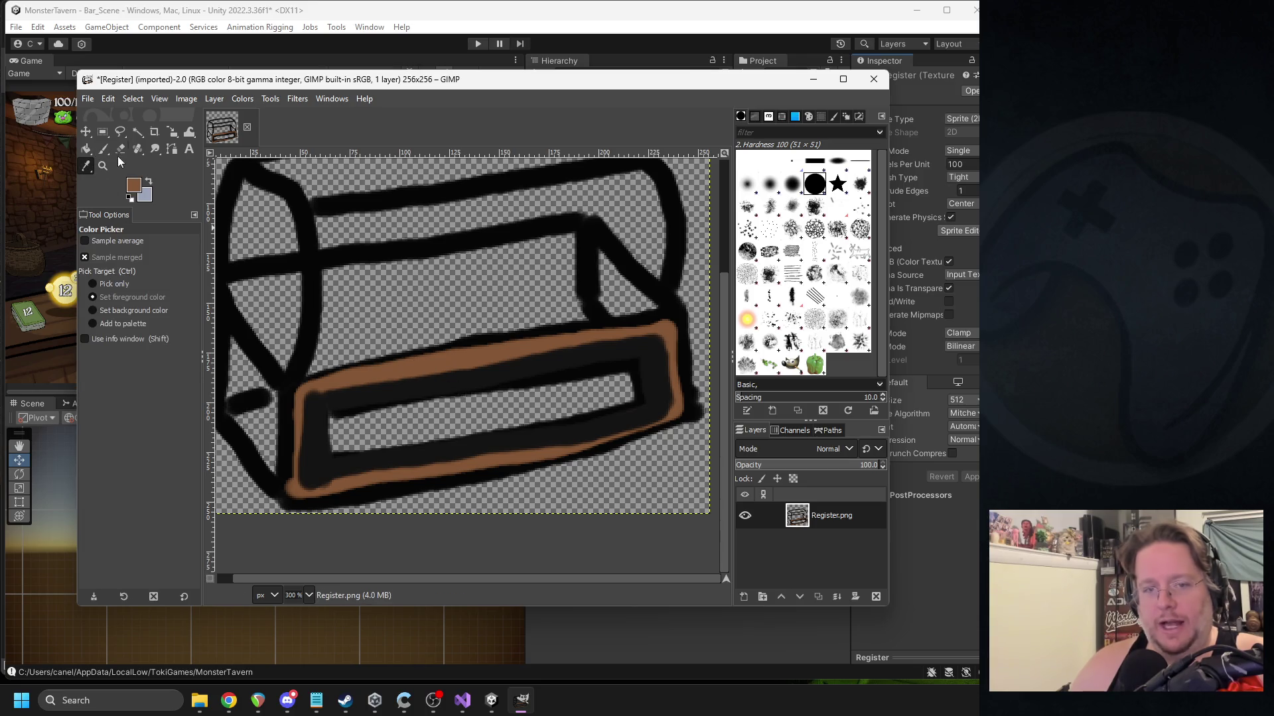
click(104, 148)
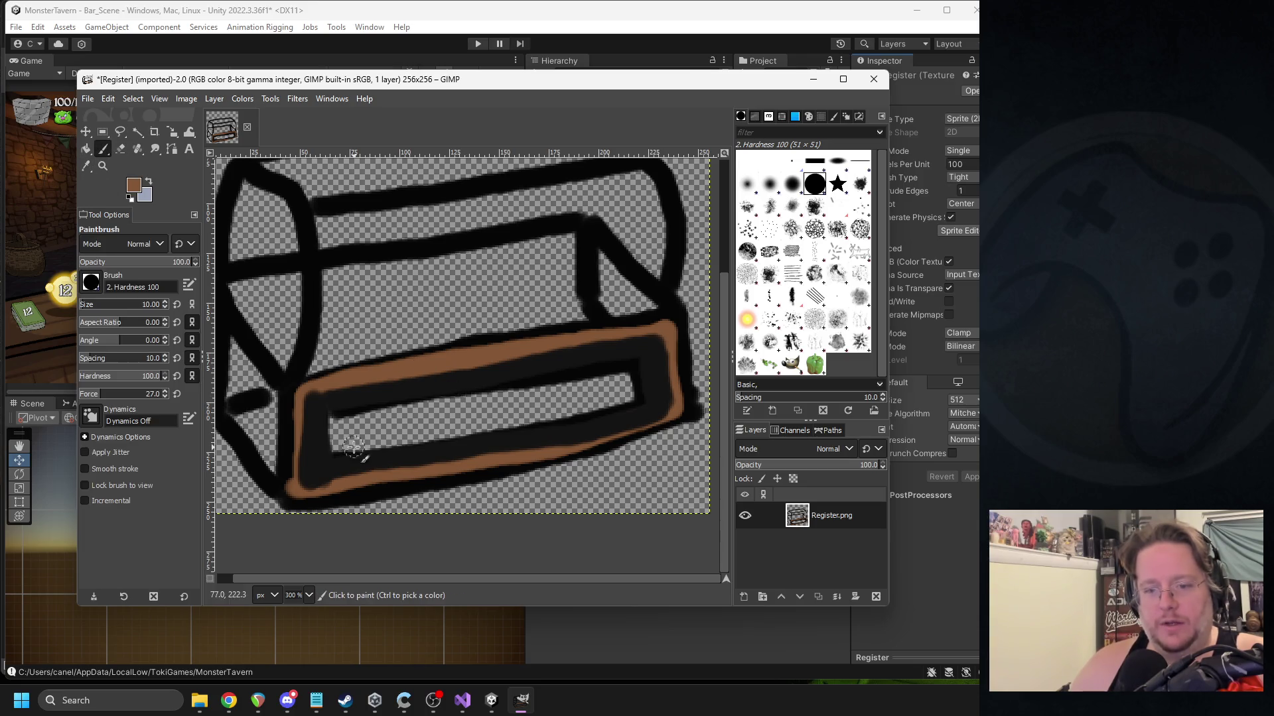
click(135, 190)
mouse_move(232, 148)
mouse_down()
mouse_move(245, 150)
mouse_move(237, 166)
mouse_up()
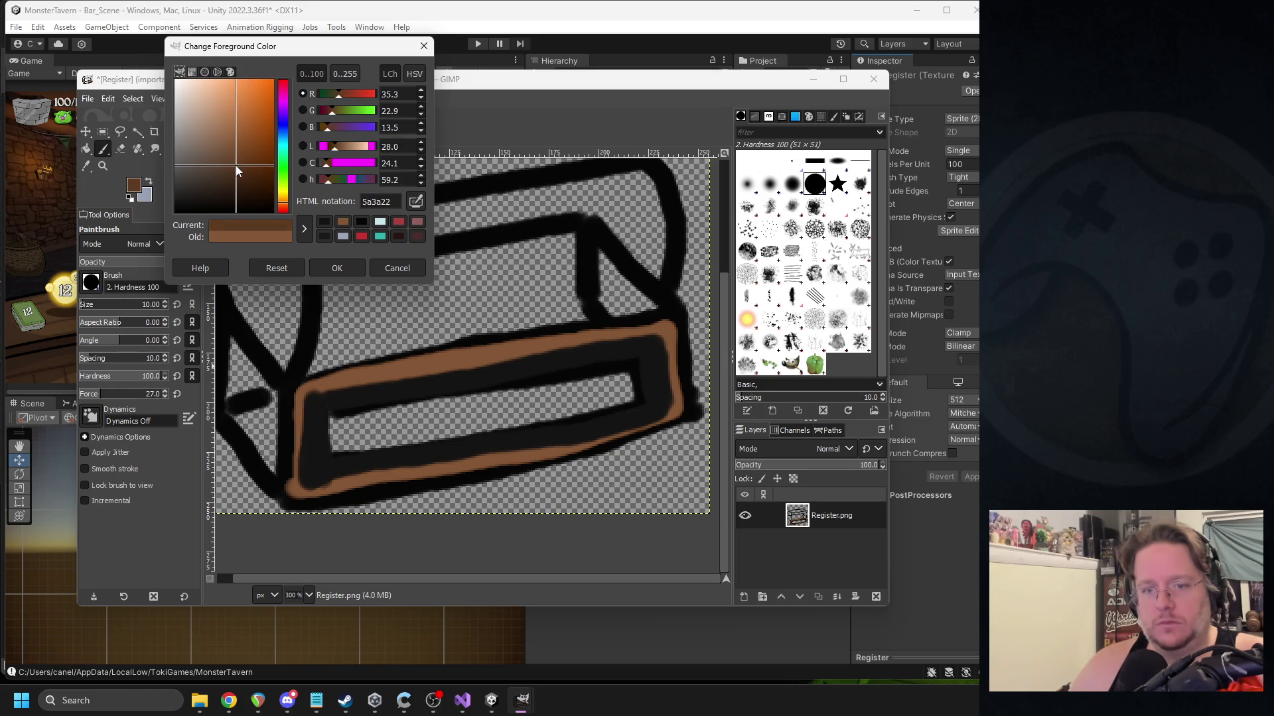
click(337, 268)
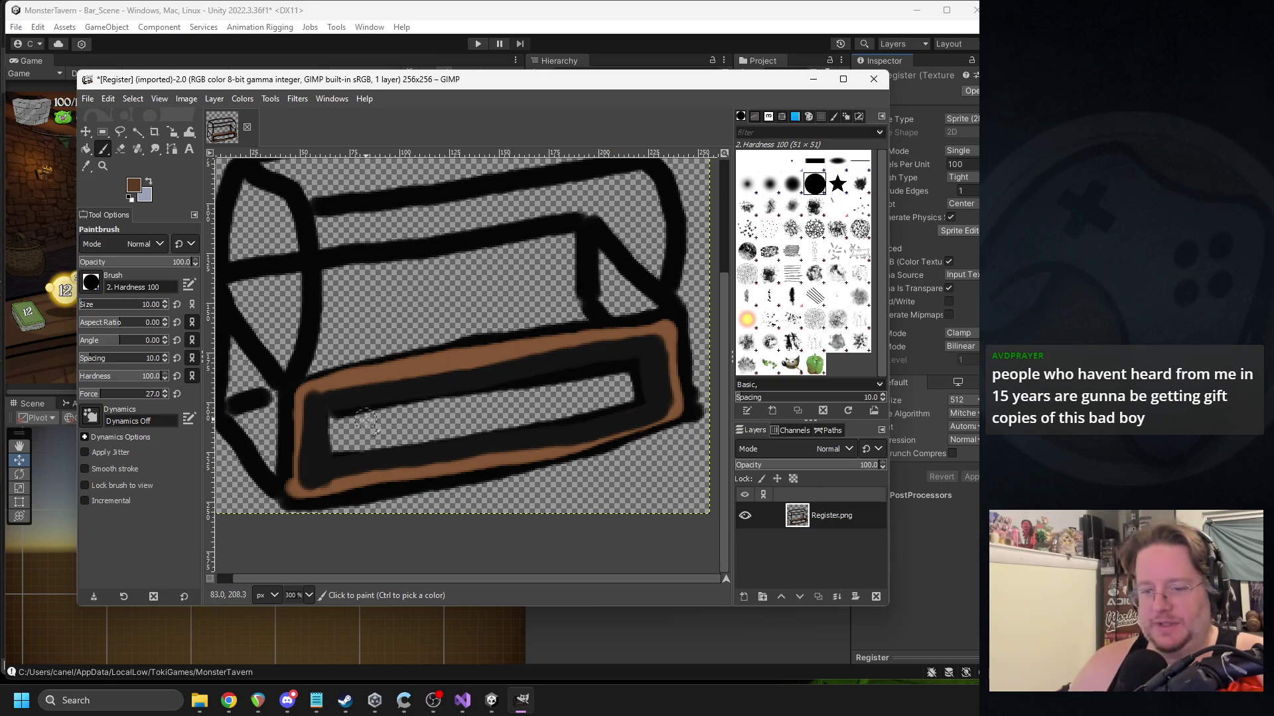
Fill the panel's inner band and transparent slot with brown, then pick darker 4b2d17.
mouse_move(326, 458)
mouse_down()
mouse_move(601, 417)
mouse_move(639, 396)
mouse_move(347, 455)
mouse_move(330, 455)
mouse_move(328, 419)
mouse_up()
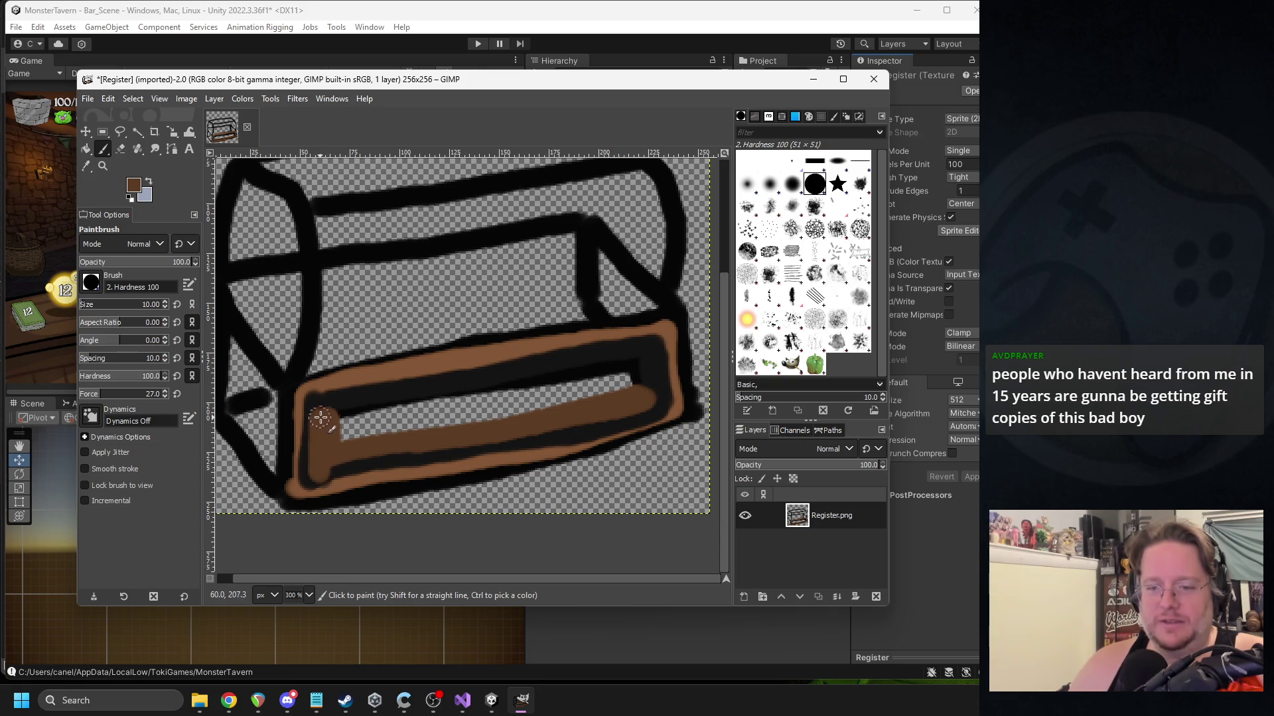
mouse_move(323, 468)
mouse_down()
mouse_move(555, 435)
mouse_move(659, 399)
mouse_move(644, 353)
mouse_move(330, 410)
mouse_up()
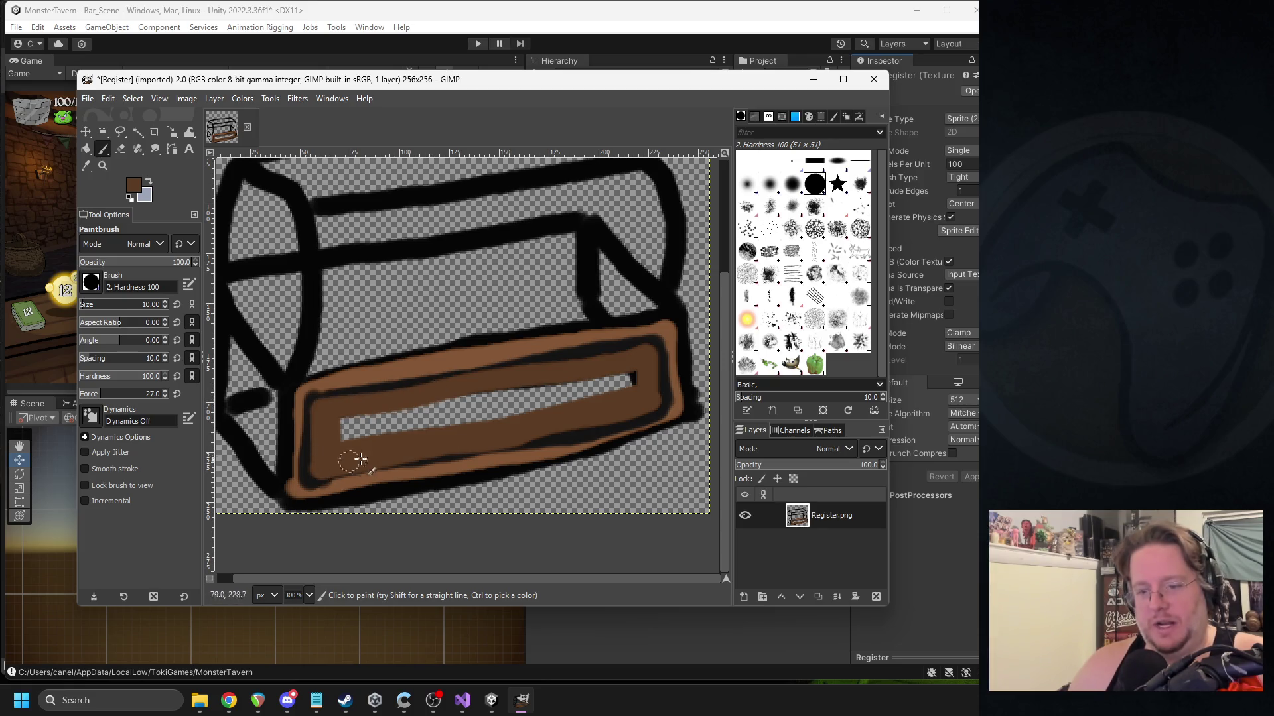
drag(353, 439, 631, 384)
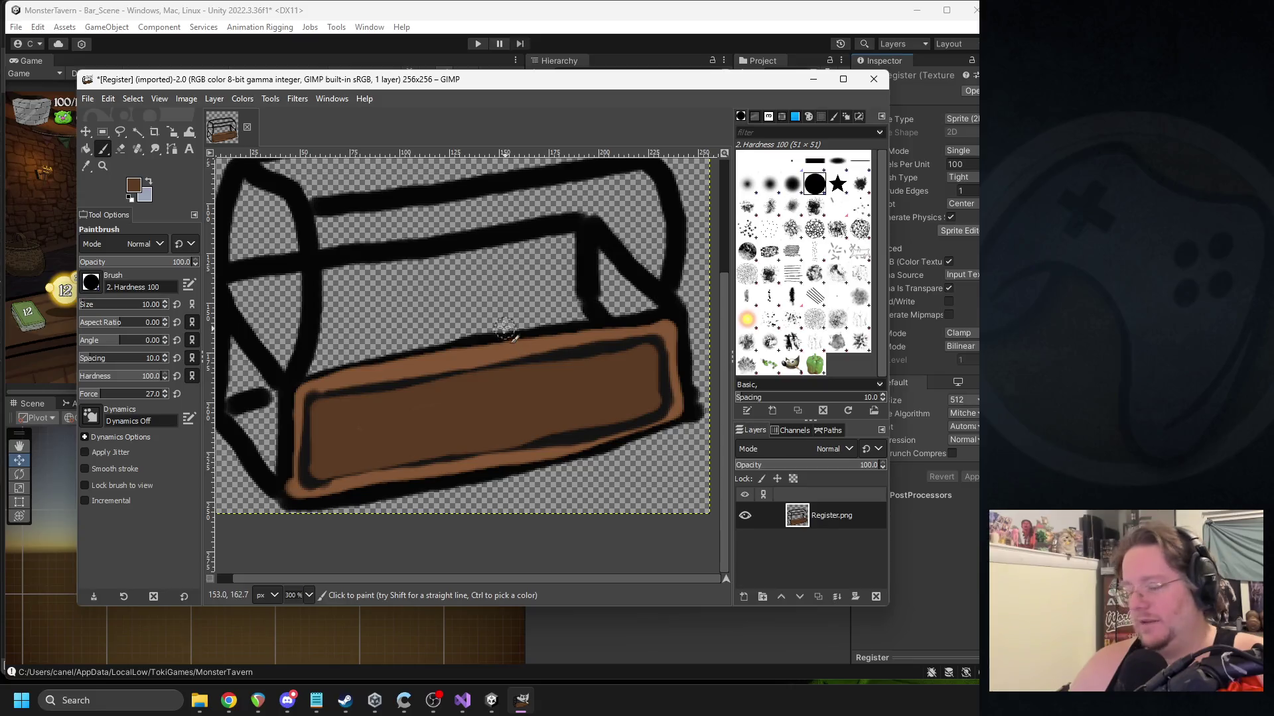
click(132, 190)
drag(244, 178, 244, 174)
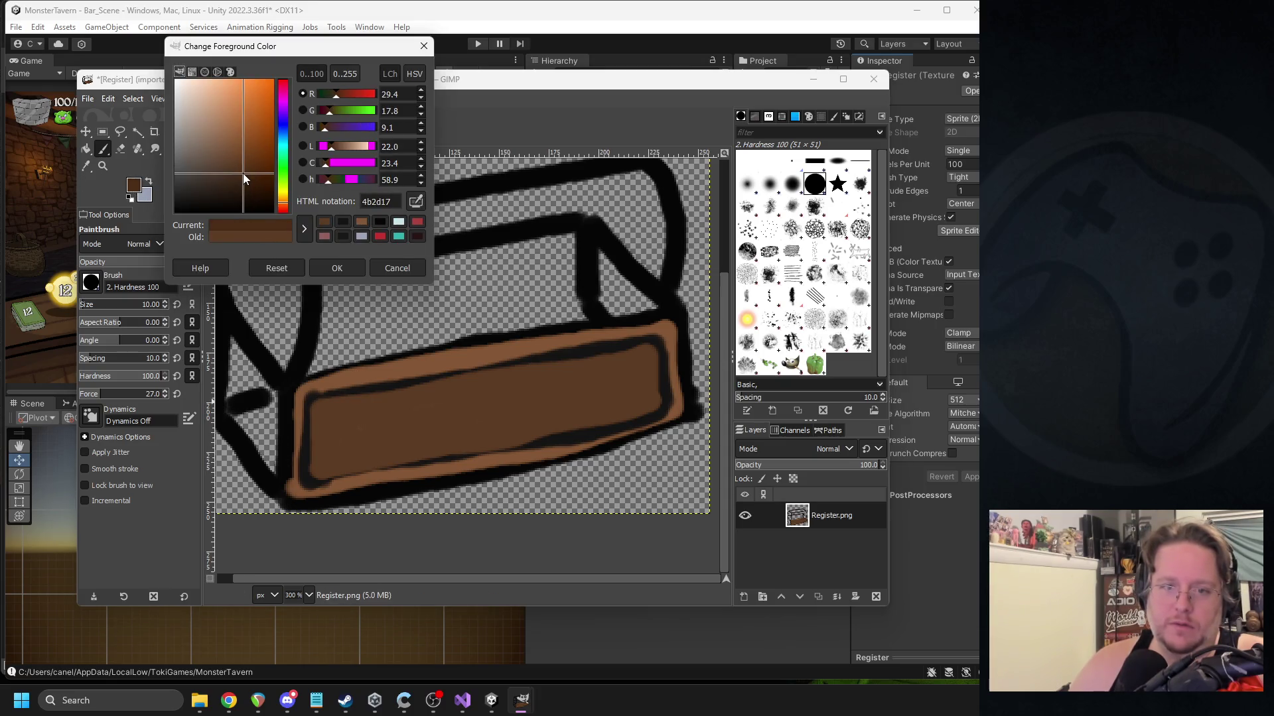
Paint the box's left end face dark brown, redoing the stroke after an undo.
click(327, 268)
mouse_move(273, 477)
mouse_down()
mouse_move(223, 415)
mouse_move(228, 362)
mouse_up()
scroll(229, 362, left, 4)
key(ctrl+z)
mouse_move(352, 339)
mouse_down()
mouse_move(358, 415)
mouse_move(393, 472)
mouse_move(396, 405)
mouse_move(365, 362)
mouse_move(358, 384)
mouse_move(381, 428)
mouse_move(369, 373)
mouse_up()
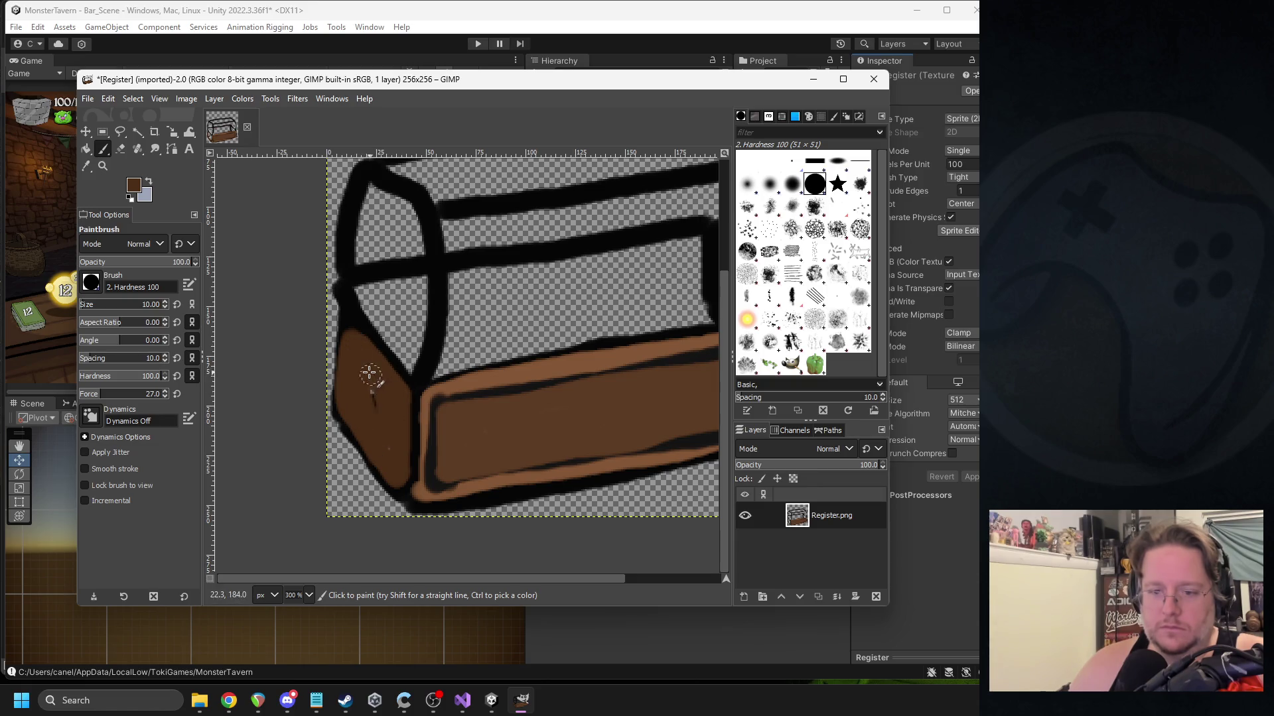
scroll(501, 365, right, 3)
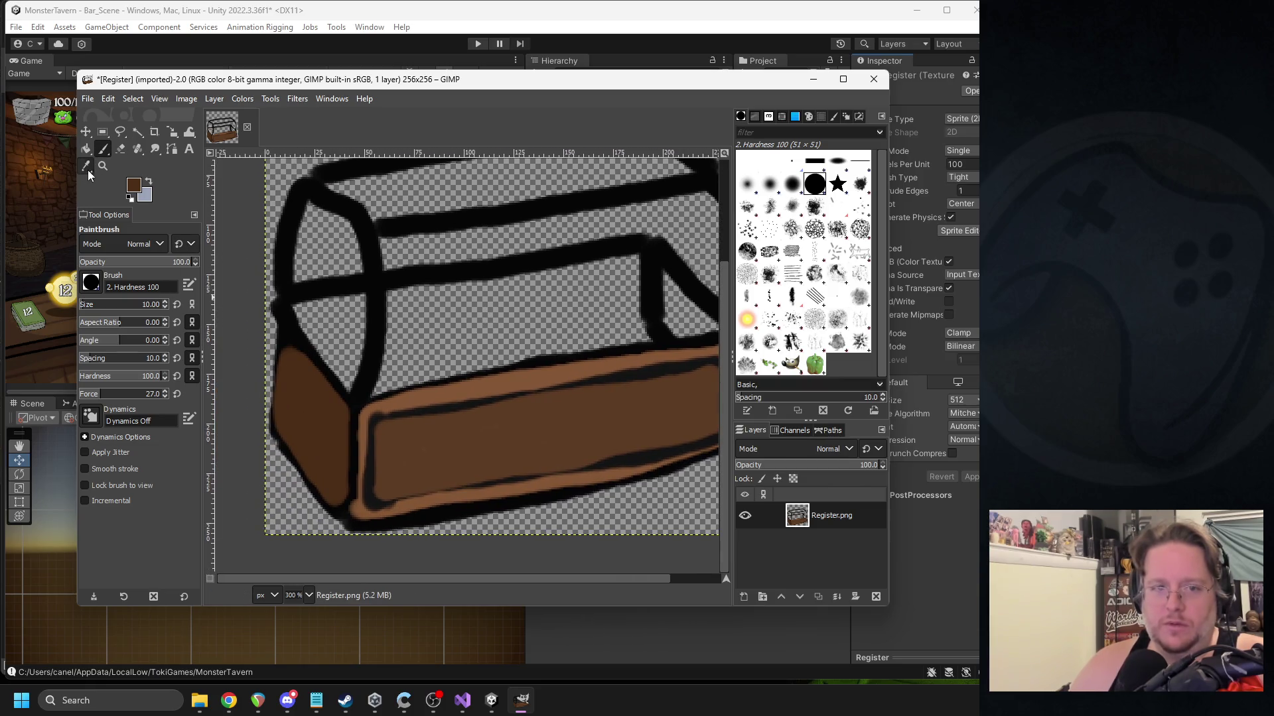
click(86, 167)
click(103, 149)
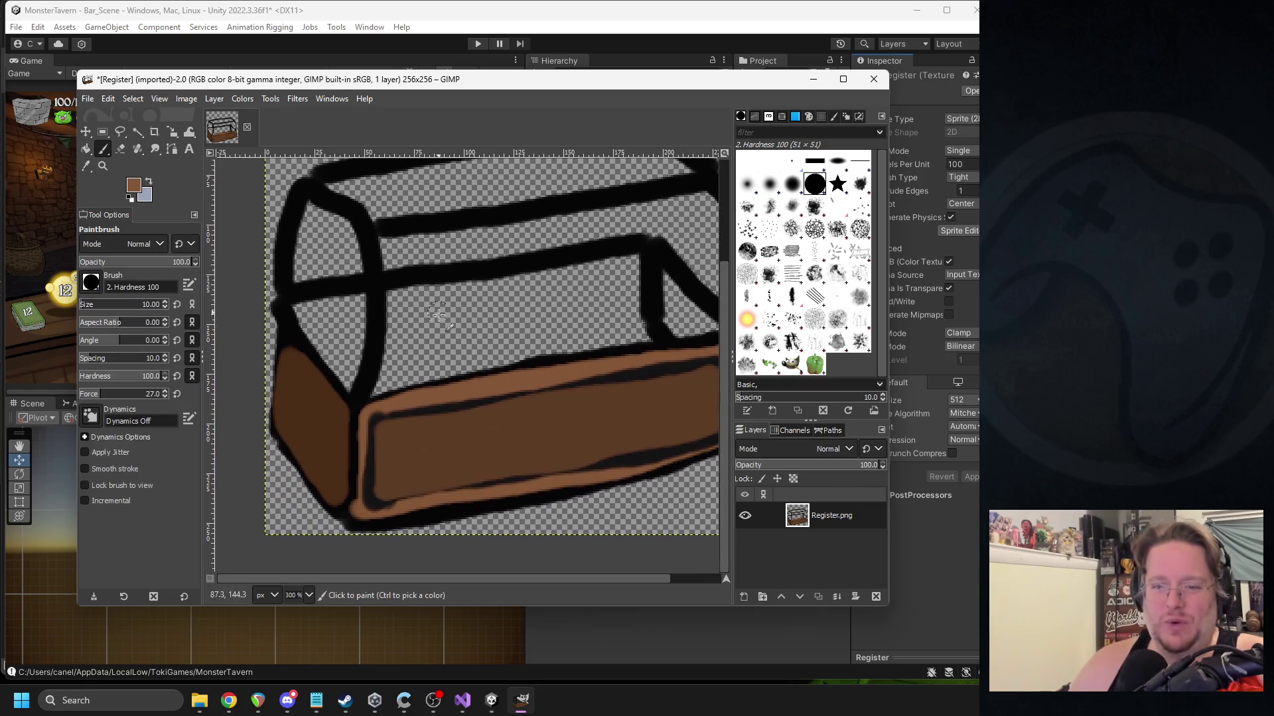
scroll(413, 366, up, 2)
scroll(413, 367, right, 1)
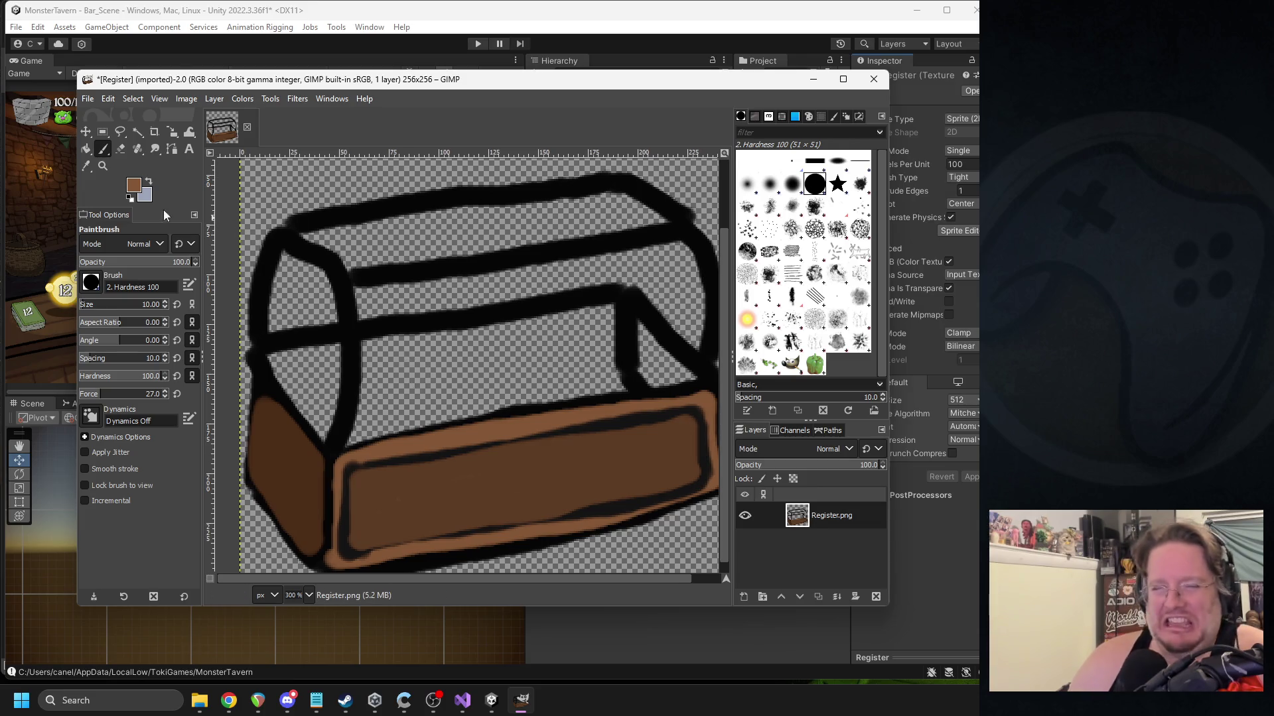
click(133, 187)
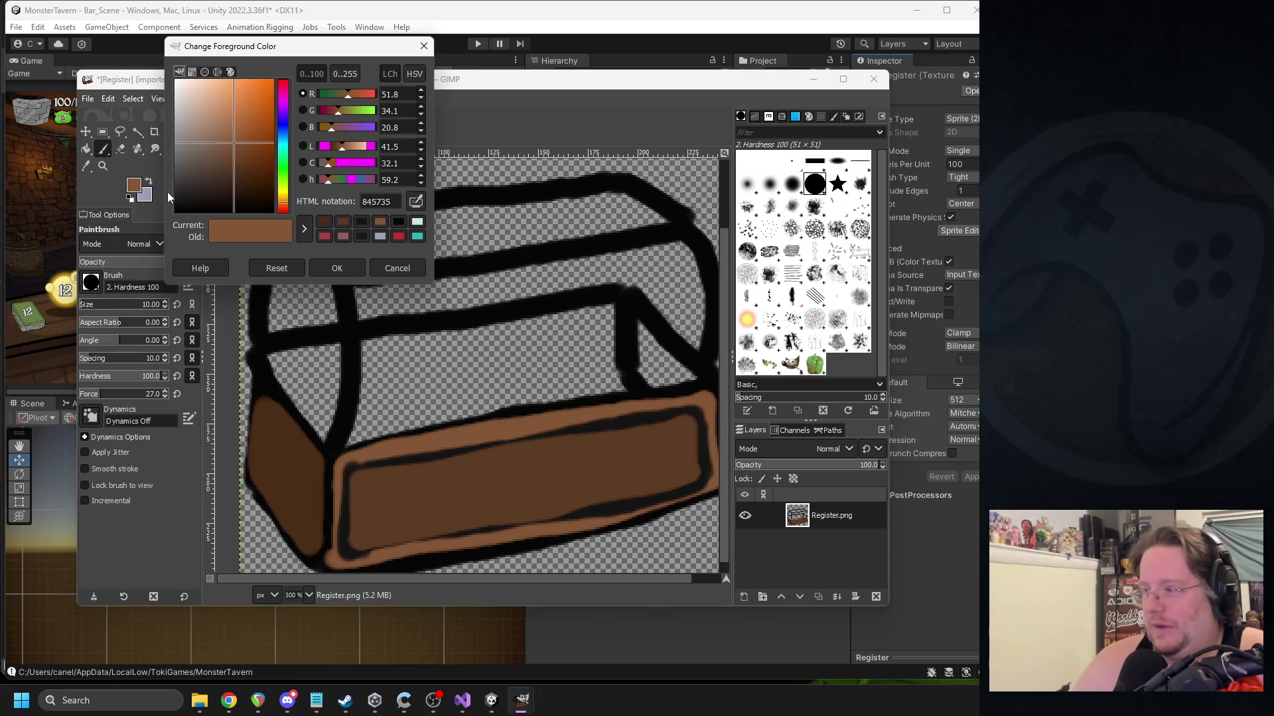
Set aside a pale tan, then switch to black and extend the lid's top outline.
drag(217, 143, 199, 143)
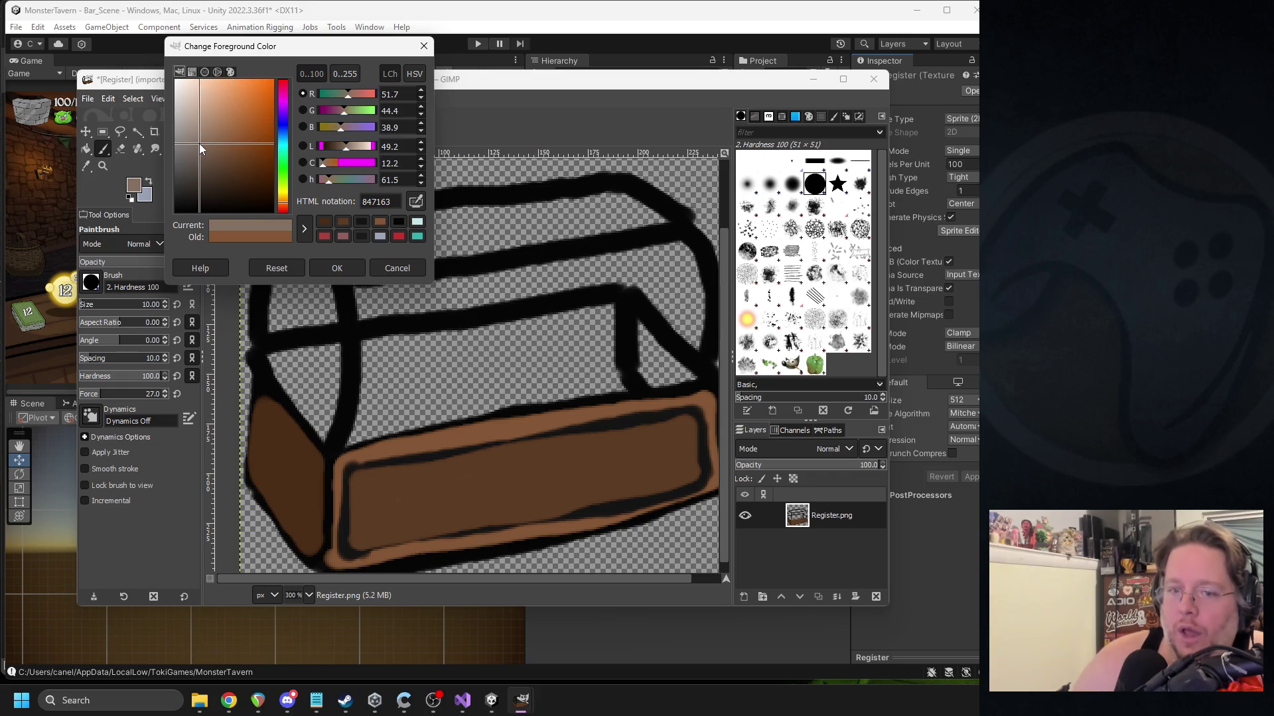
click(331, 273)
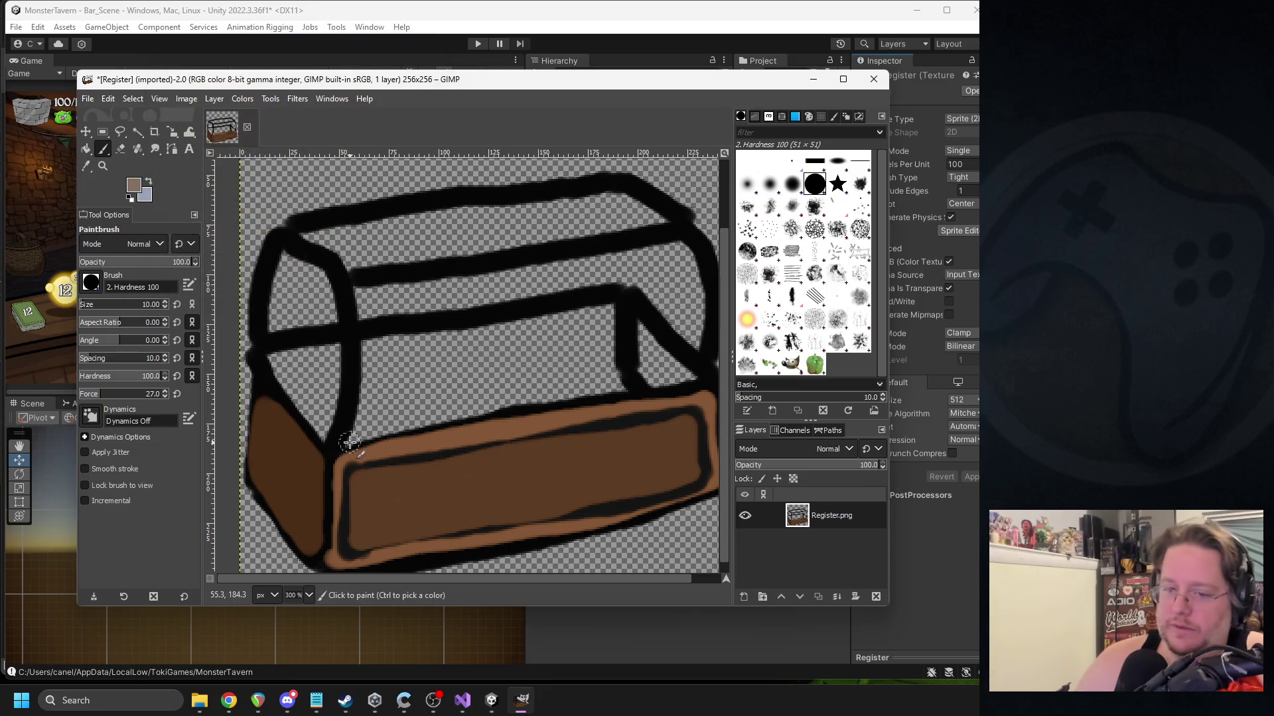
scroll(388, 369, left, 3)
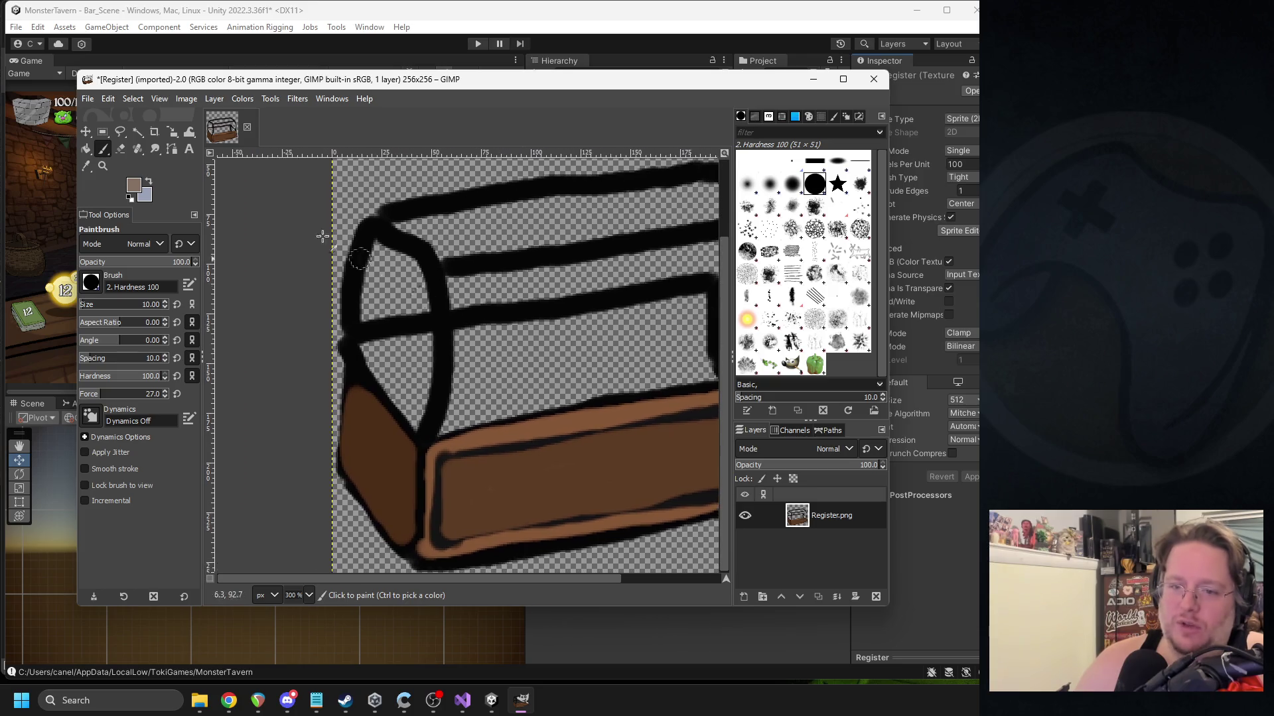
click(134, 186)
mouse_move(212, 159)
mouse_down()
mouse_move(190, 205)
mouse_move(167, 215)
mouse_up()
click(323, 268)
mouse_move(427, 433)
mouse_down()
mouse_move(426, 311)
mouse_move(394, 251)
mouse_move(421, 301)
mouse_move(419, 362)
mouse_up()
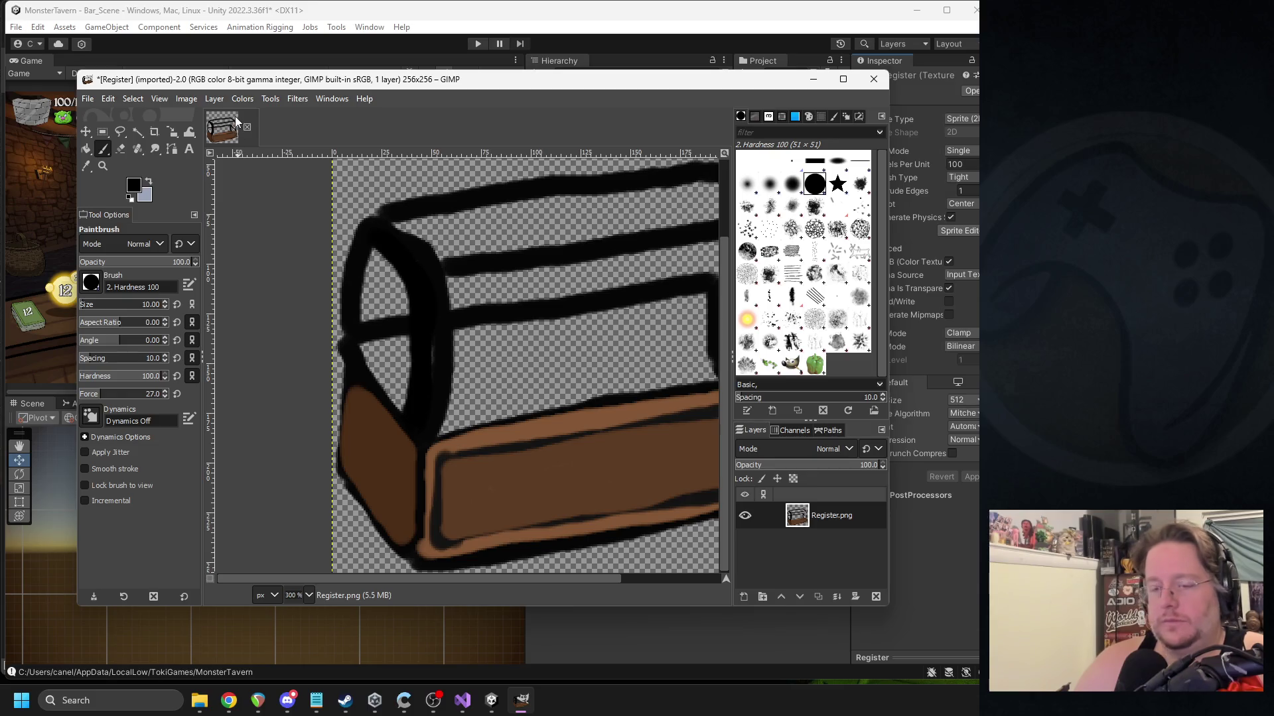
scroll(378, 278, up, 2)
scroll(378, 278, right, 3)
mouse_move(341, 281)
mouse_down()
mouse_move(660, 228)
mouse_move(353, 272)
mouse_up()
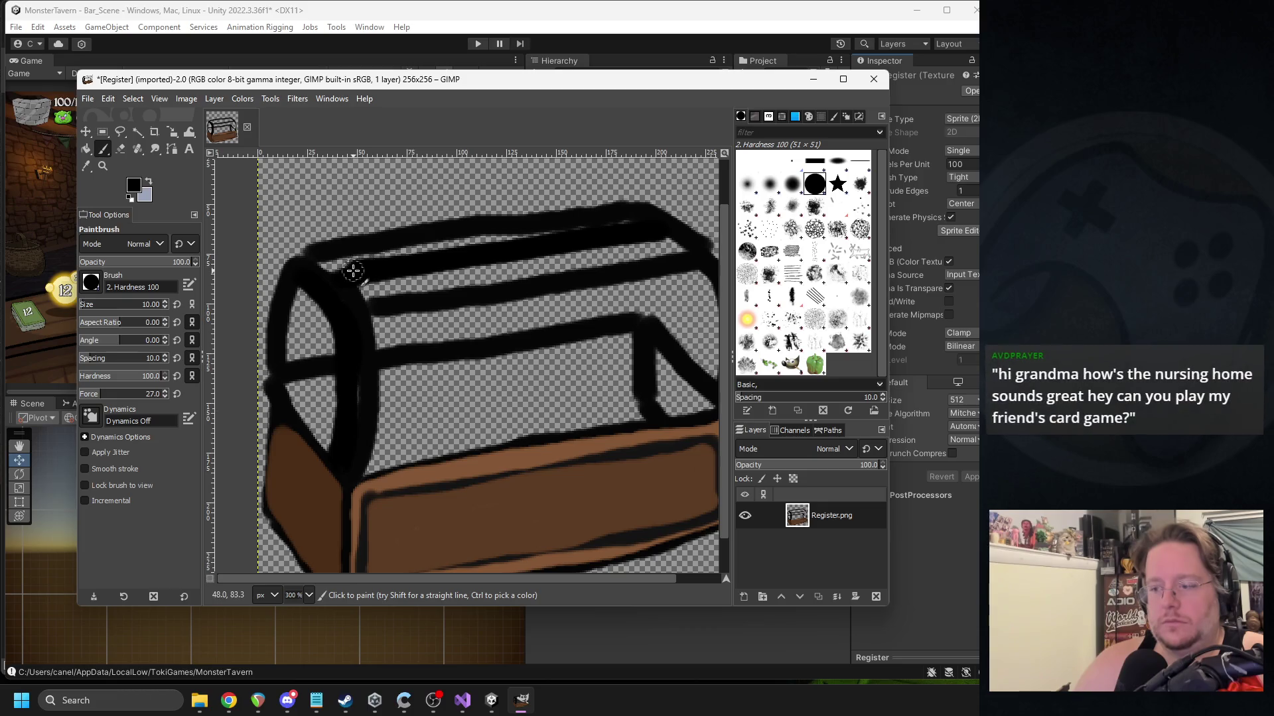
scroll(374, 274, right, 2)
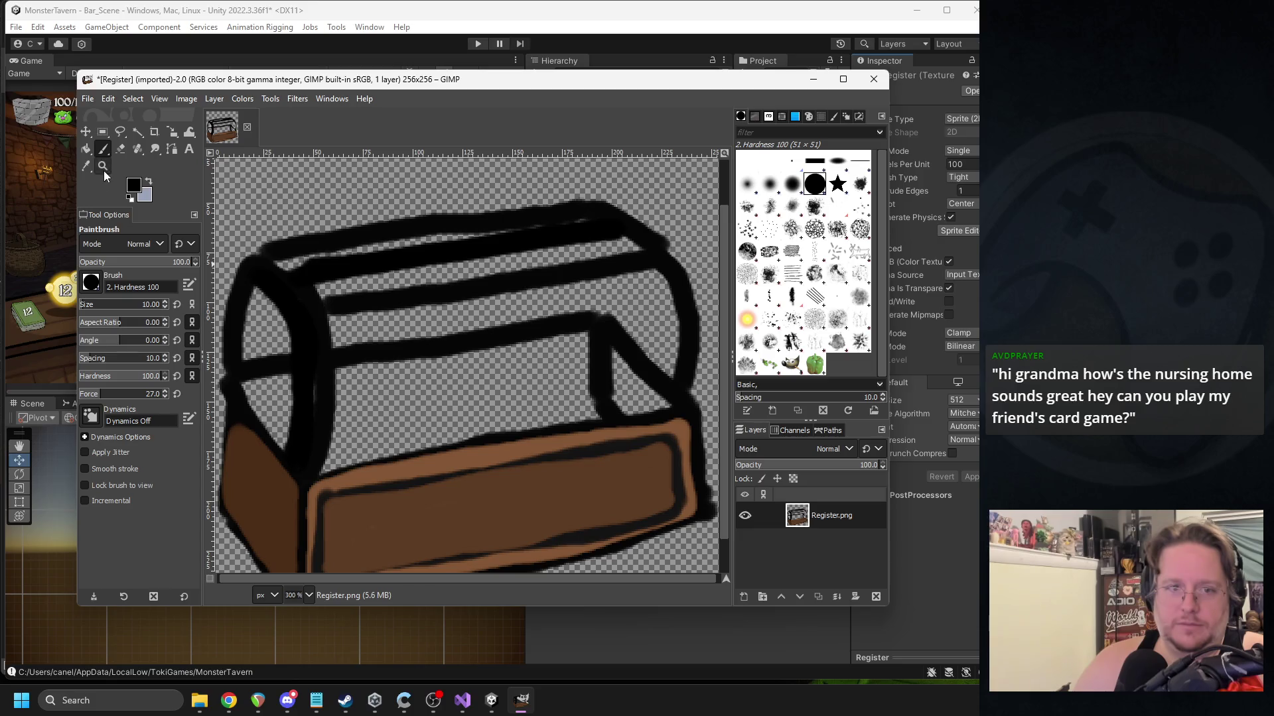
Sample the box's brown and lighten it toward a muted 927763 for the lid.
click(88, 164)
click(369, 476)
click(136, 188)
mouse_move(224, 126)
mouse_down()
mouse_move(200, 126)
mouse_move(213, 129)
mouse_move(211, 109)
mouse_move(206, 137)
mouse_up()
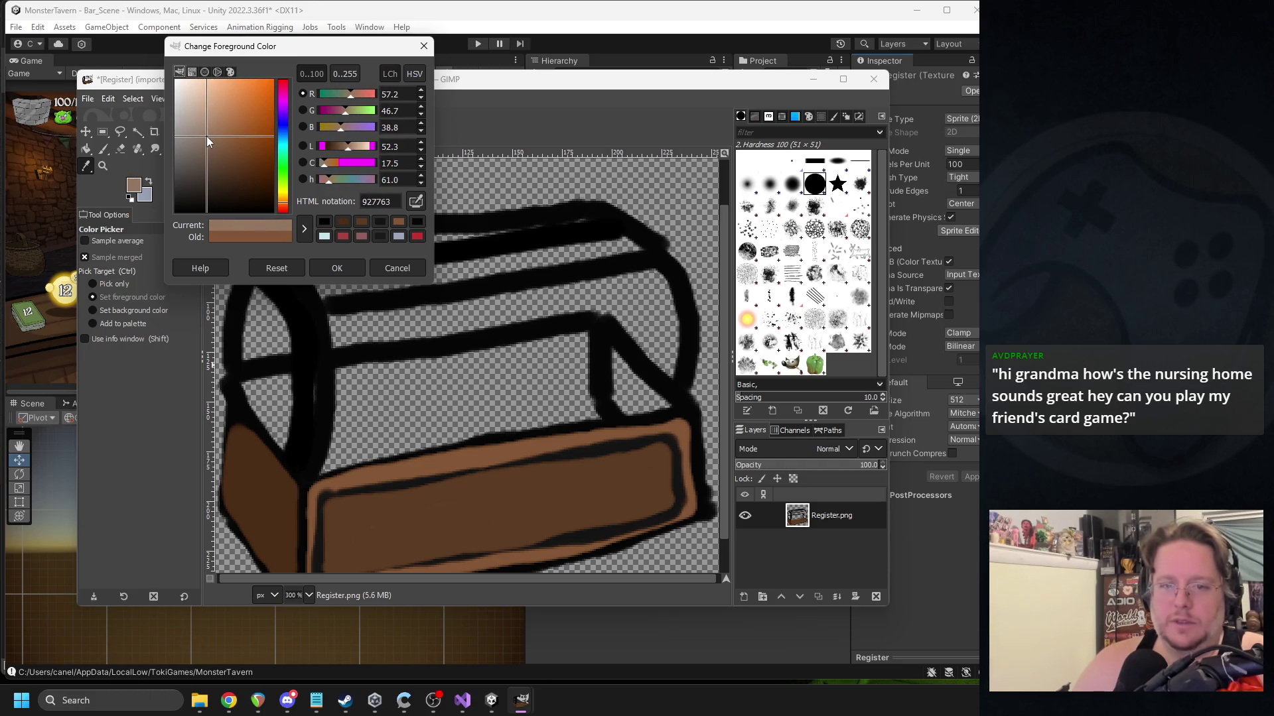
Paint a pale tan band up the lid's left side and across its top rail.
click(335, 269)
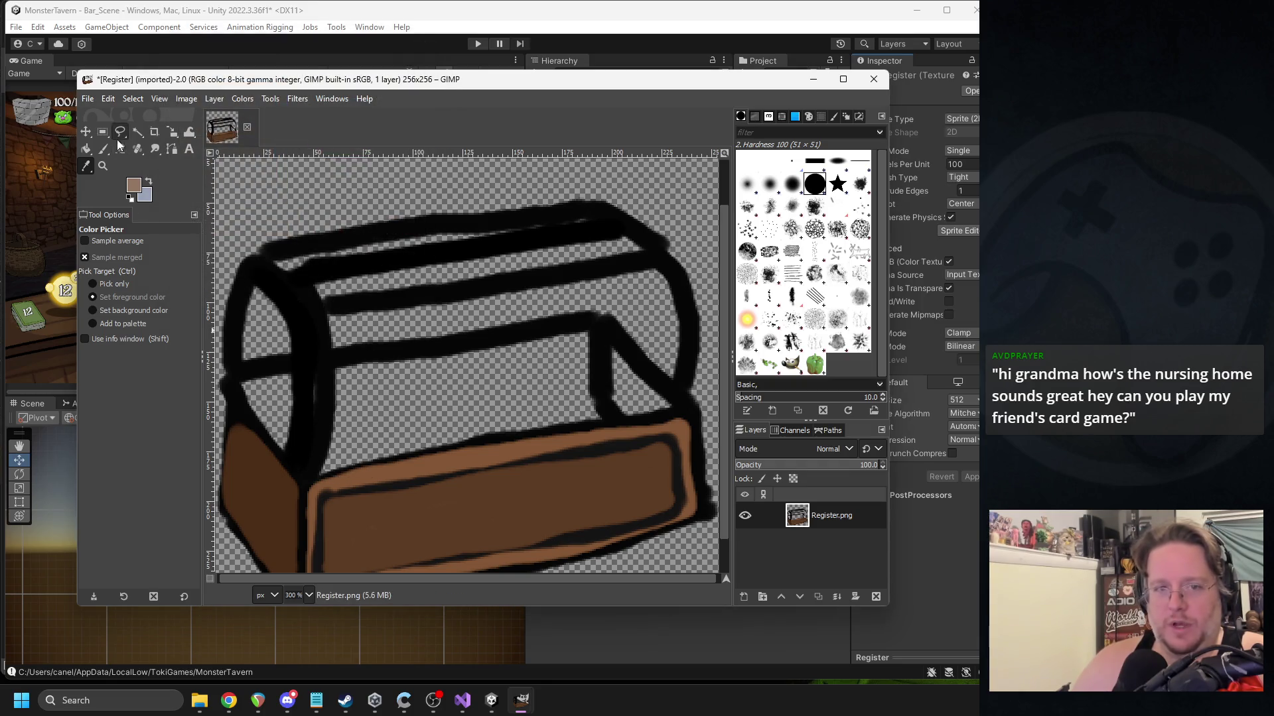
key(p)
mouse_move(321, 471)
mouse_down()
mouse_move(342, 421)
mouse_move(330, 435)
mouse_move(329, 350)
mouse_up()
key(ctrl+z)
mouse_move(322, 470)
mouse_down()
mouse_move(321, 358)
mouse_move(296, 292)
mouse_move(627, 233)
mouse_up()
mouse_move(668, 418)
mouse_down()
mouse_move(661, 321)
mouse_move(625, 257)
mouse_up()
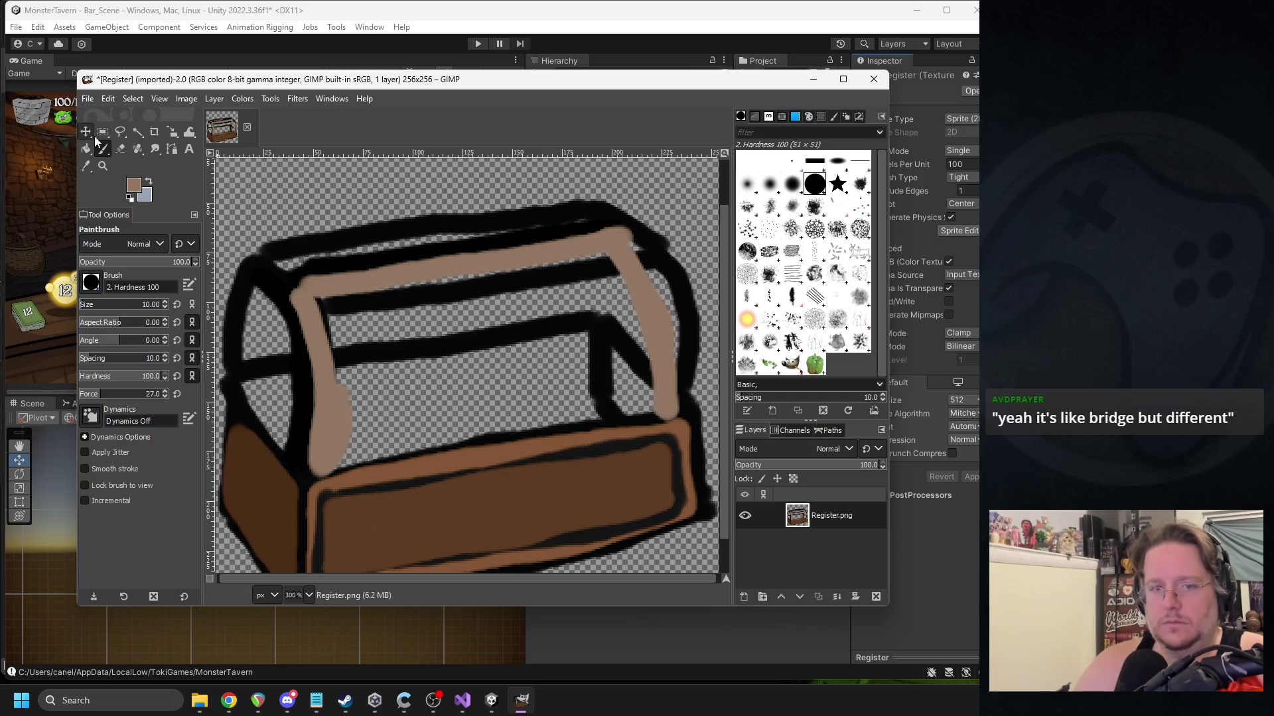
Erase the box's right-edge outline and redraw it in black.
key(ctrl+z)
click(121, 149)
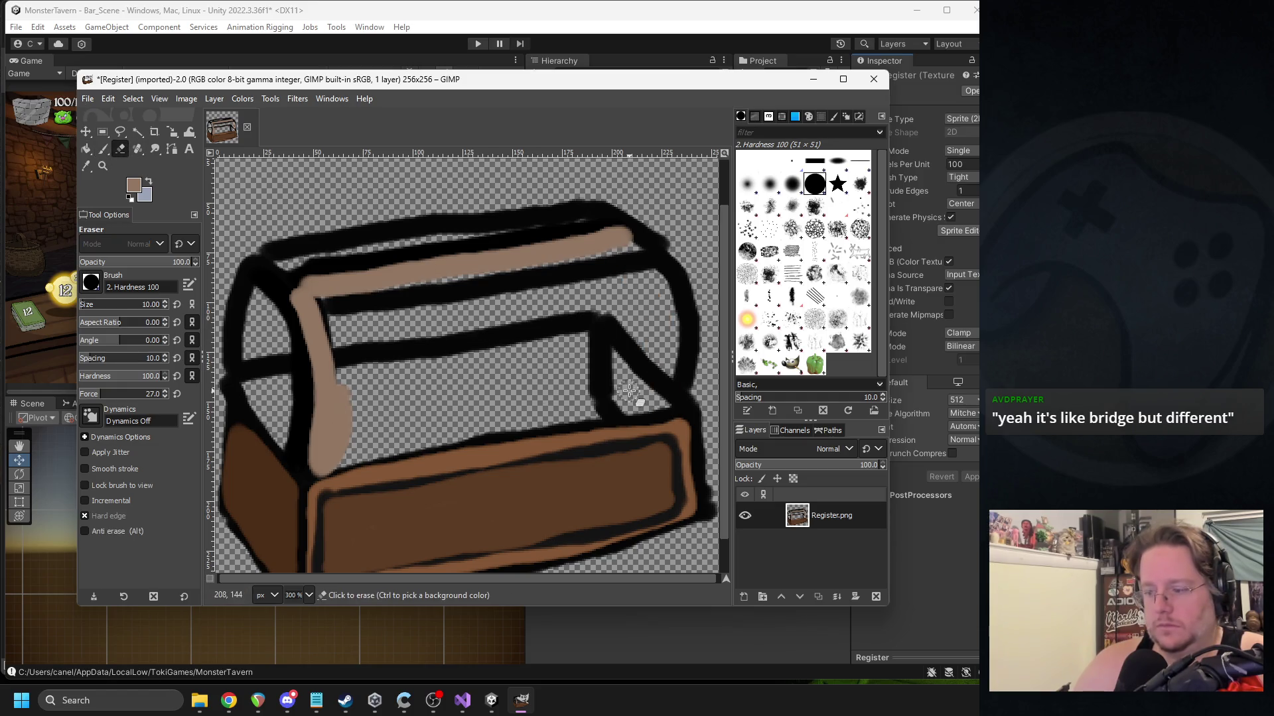
mouse_move(678, 375)
mouse_down()
mouse_move(693, 294)
mouse_move(670, 264)
mouse_up()
click(102, 149)
click(135, 185)
click(187, 210)
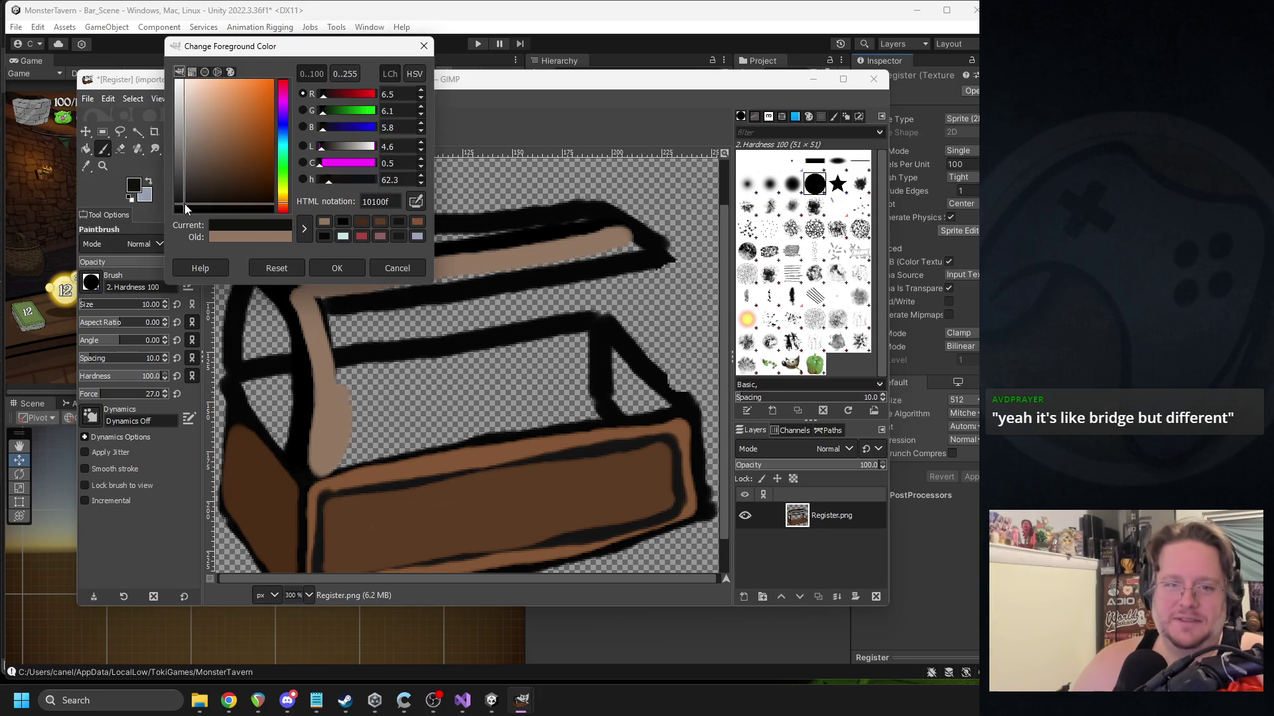
click(337, 268)
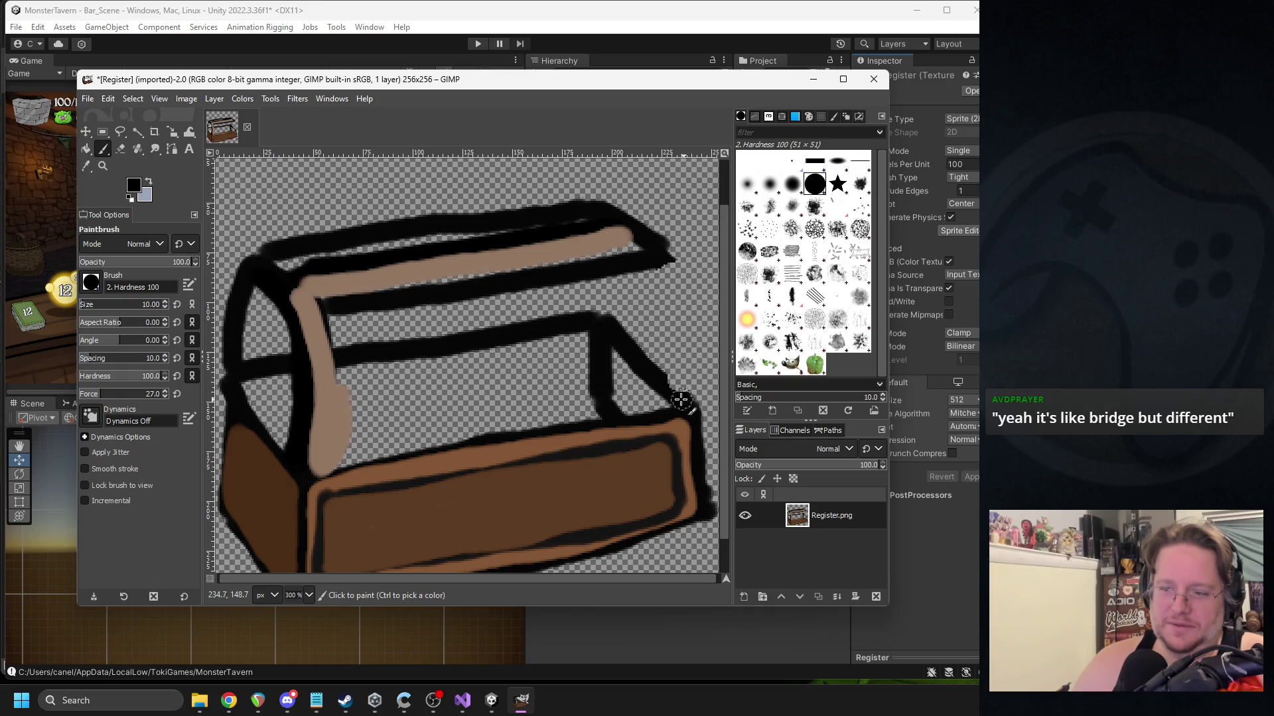
mouse_move(680, 402)
mouse_down()
mouse_move(691, 347)
mouse_move(651, 263)
mouse_up()
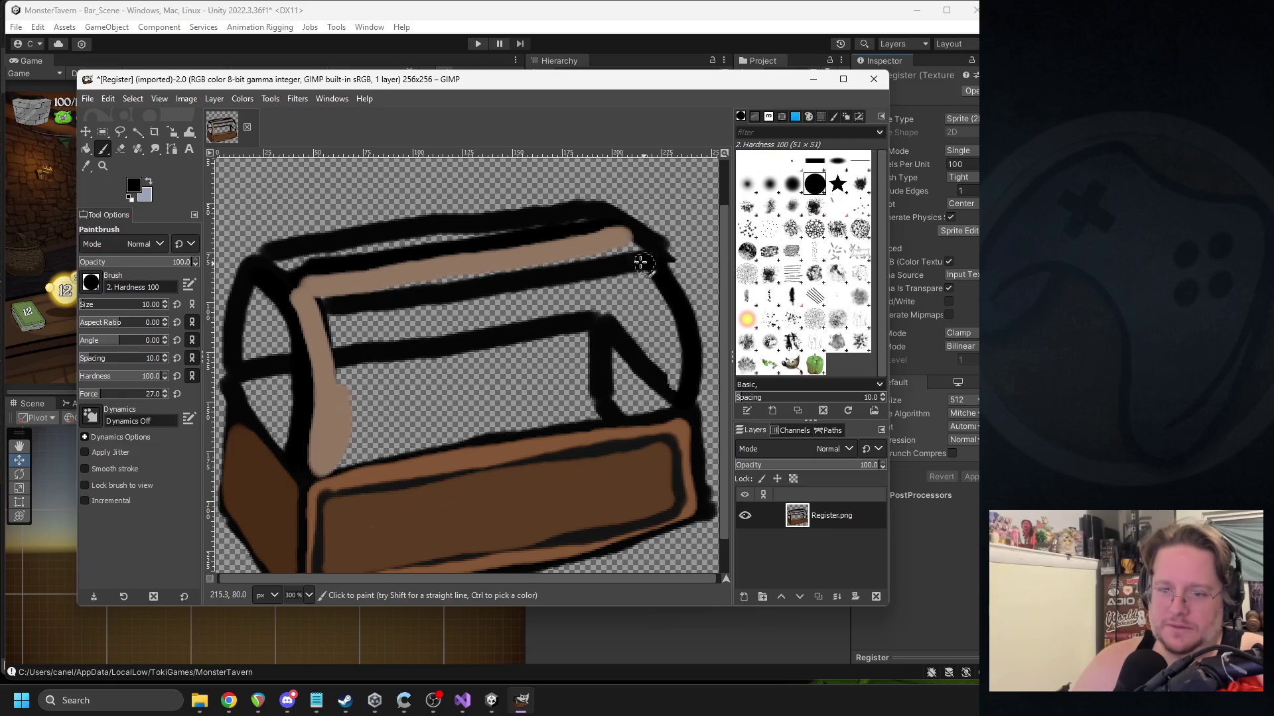
click(86, 165)
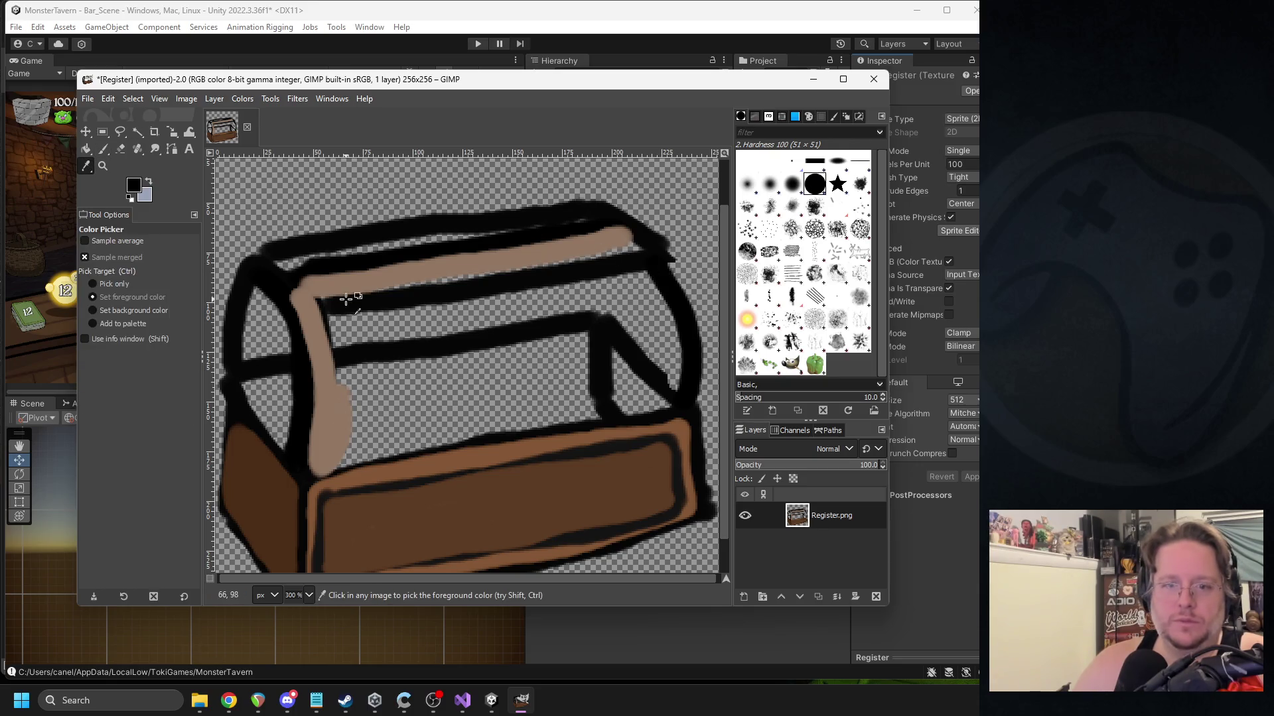
Sample the lid's tan and paint over the black lines and transparent gap across the lid top.
click(315, 280)
click(102, 149)
mouse_move(335, 292)
mouse_down()
mouse_move(328, 305)
mouse_move(638, 253)
mouse_move(663, 302)
mouse_move(670, 399)
mouse_move(335, 457)
mouse_move(574, 401)
mouse_move(670, 397)
mouse_move(650, 311)
mouse_move(636, 319)
mouse_move(654, 383)
mouse_move(393, 431)
mouse_move(347, 366)
mouse_move(327, 296)
mouse_up()
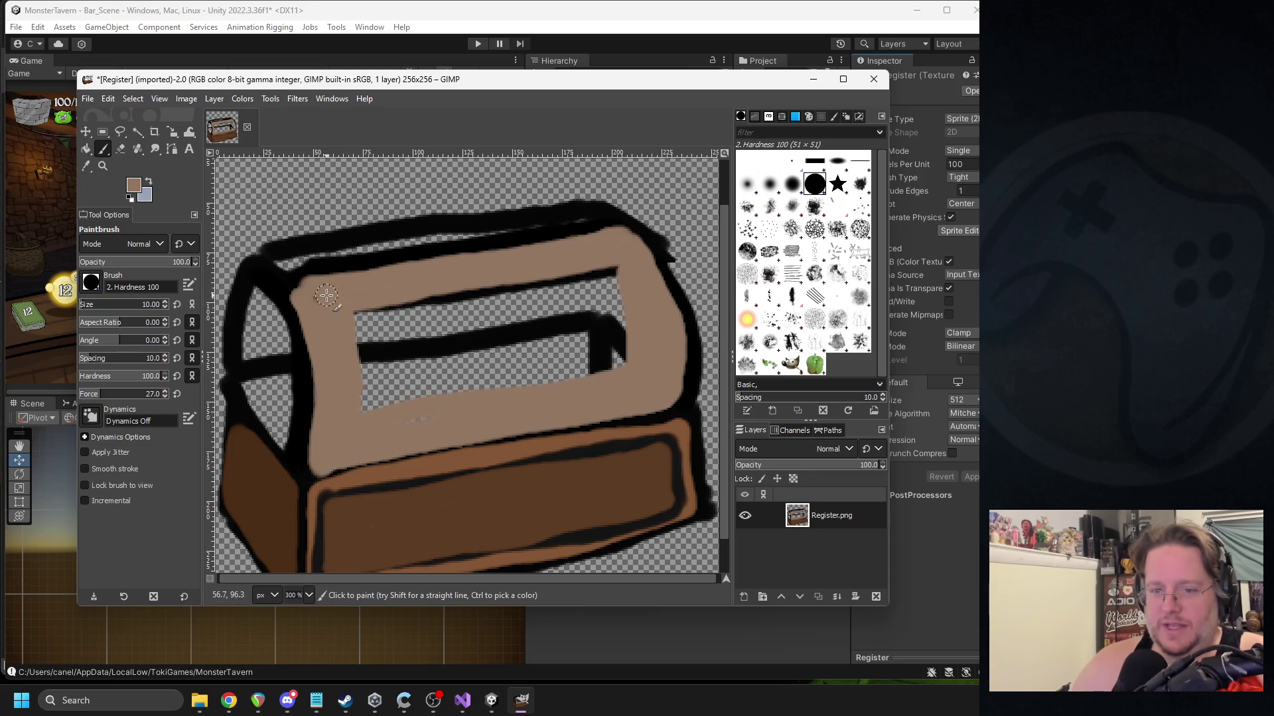
drag(379, 409, 610, 363)
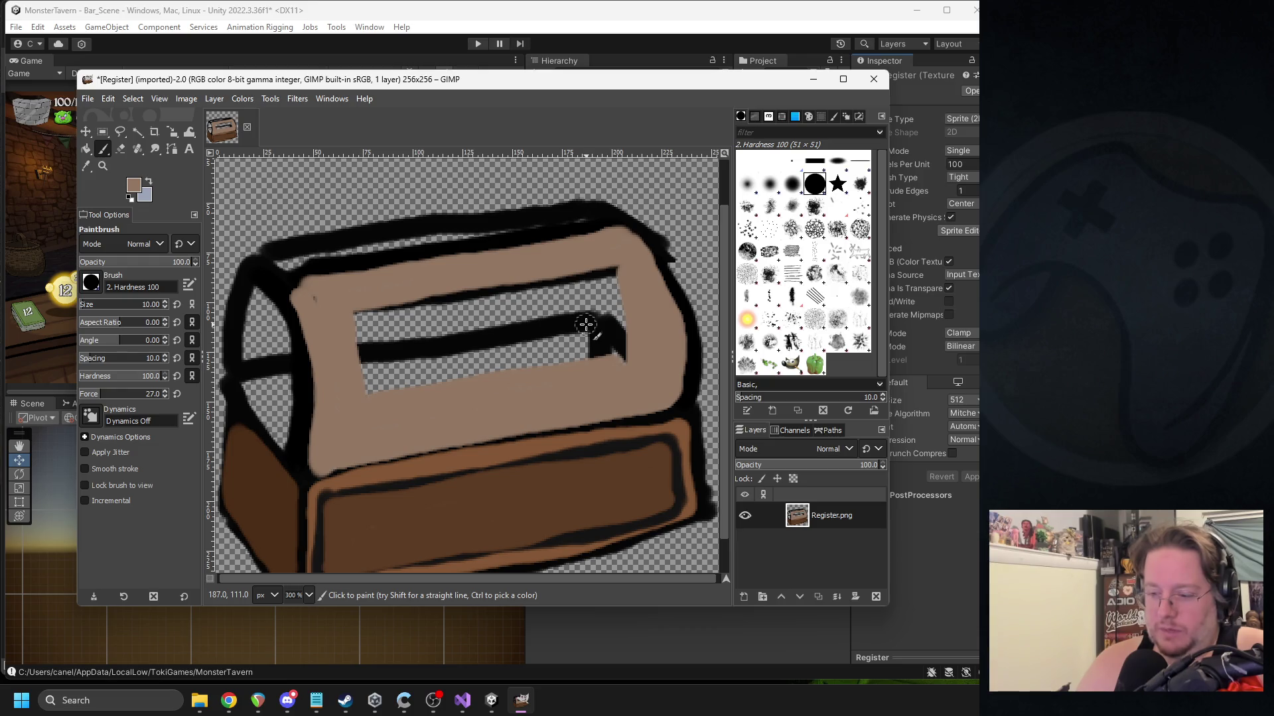
mouse_move(365, 394)
mouse_down()
mouse_move(613, 351)
mouse_move(621, 300)
mouse_move(603, 276)
mouse_move(316, 298)
mouse_move(376, 378)
mouse_move(401, 307)
mouse_move(458, 345)
mouse_move(439, 323)
mouse_move(490, 355)
mouse_move(483, 332)
mouse_move(521, 351)
mouse_up()
mouse_move(557, 325)
mouse_down()
mouse_move(597, 331)
mouse_move(595, 315)
mouse_up()
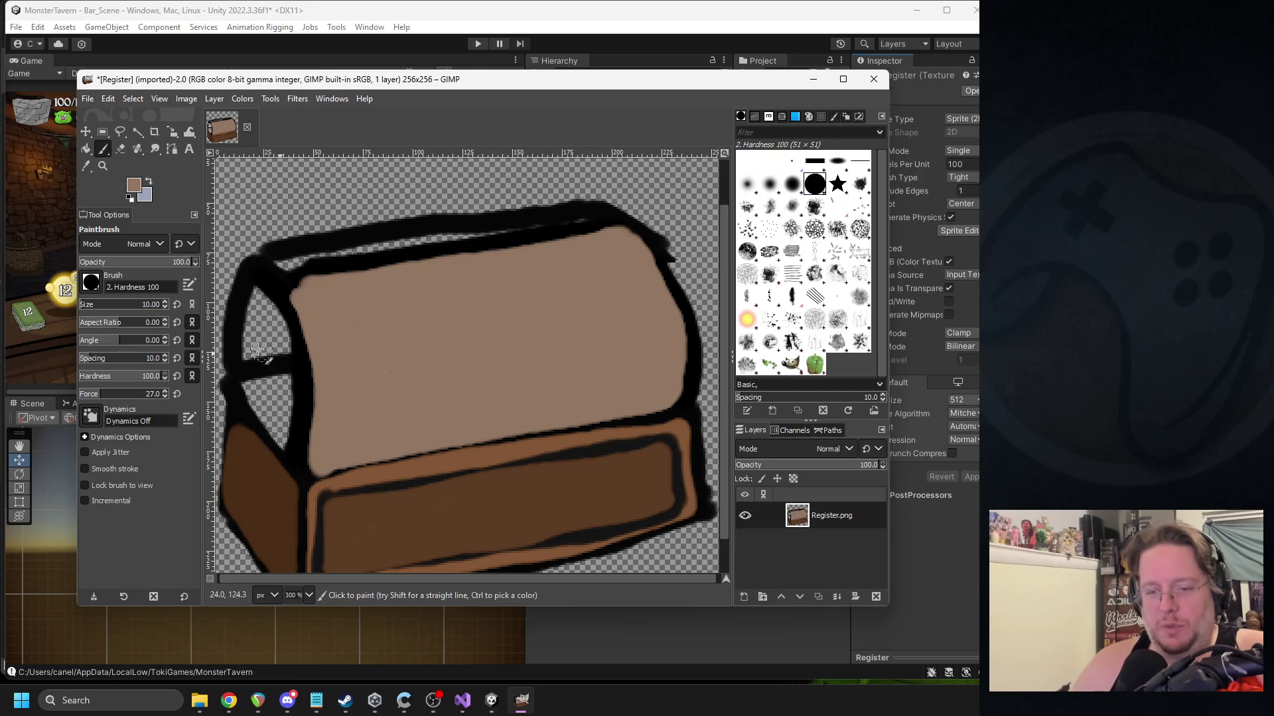
click(134, 191)
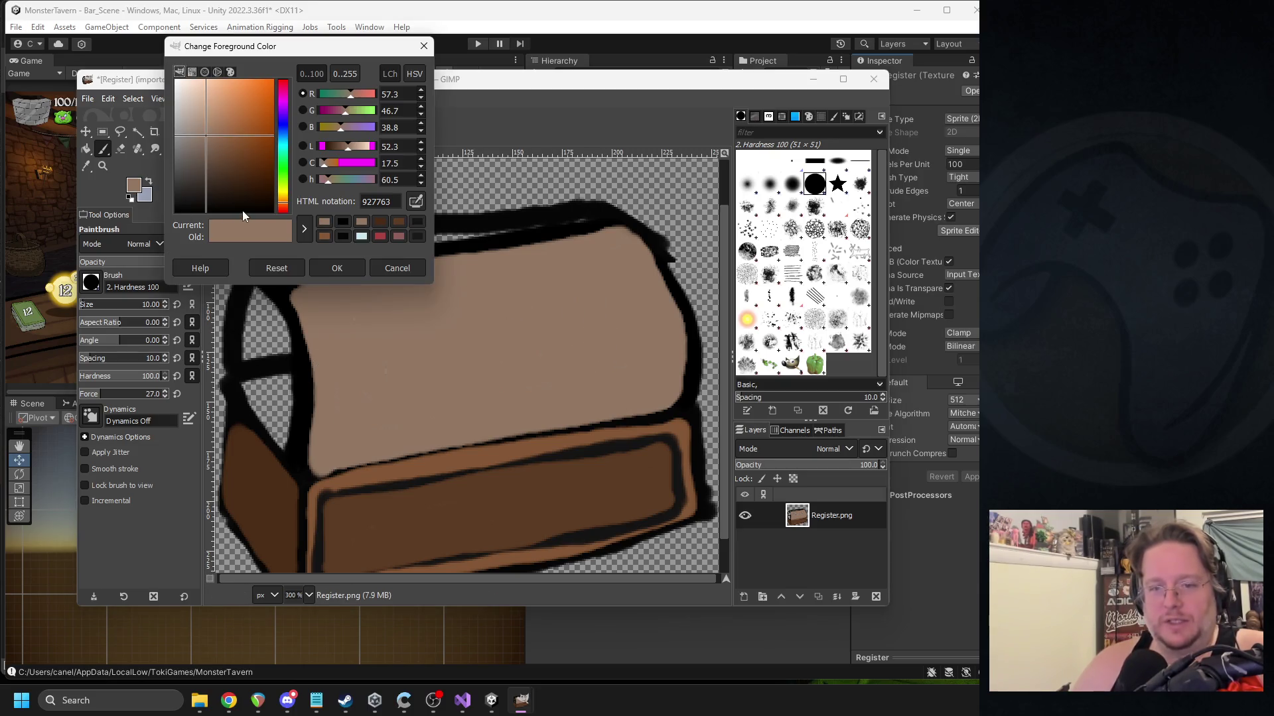
Choose a darker brown and shade the lid's rounded left end with it.
click(213, 157)
click(319, 271)
mouse_move(300, 457)
mouse_down()
mouse_move(244, 383)
mouse_move(247, 302)
mouse_move(262, 292)
mouse_move(290, 359)
mouse_move(291, 436)
mouse_move(246, 377)
mouse_move(253, 325)
mouse_move(281, 392)
mouse_move(261, 361)
mouse_move(265, 340)
mouse_move(271, 353)
mouse_up()
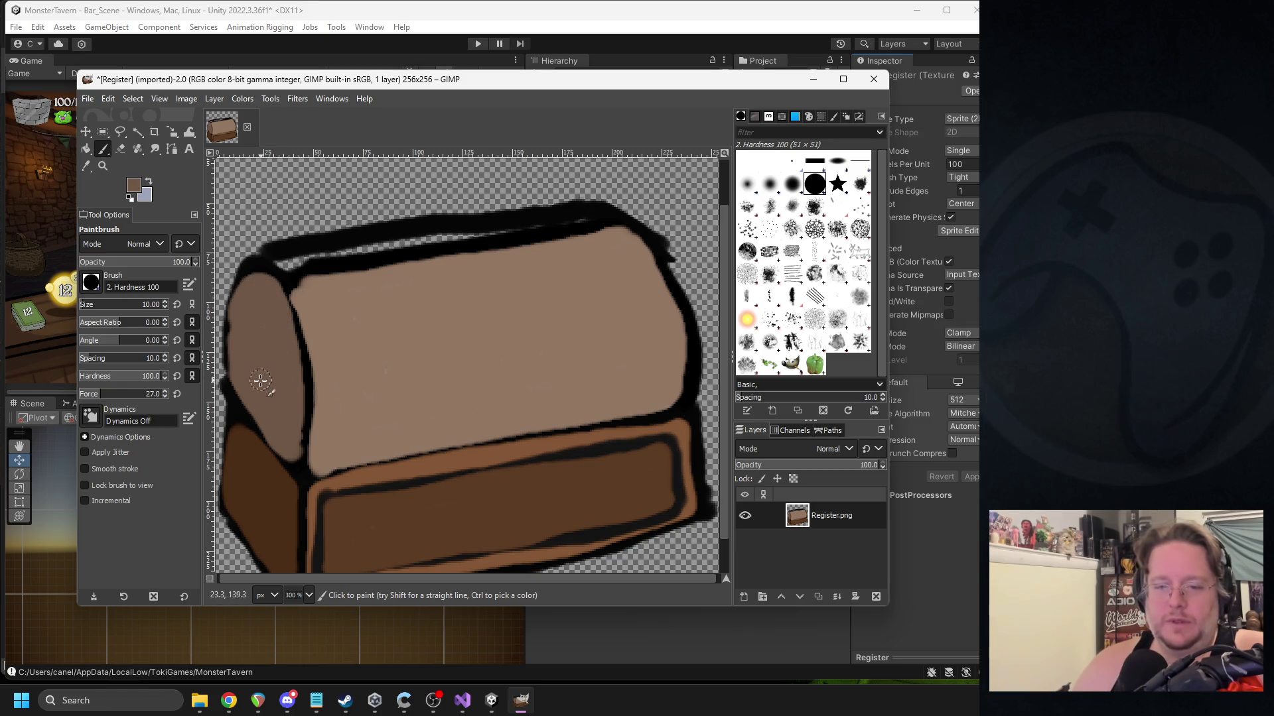
Bring the image's left edge into view and sample the pale tan from the lid's top.
drag(277, 414, 398, 392)
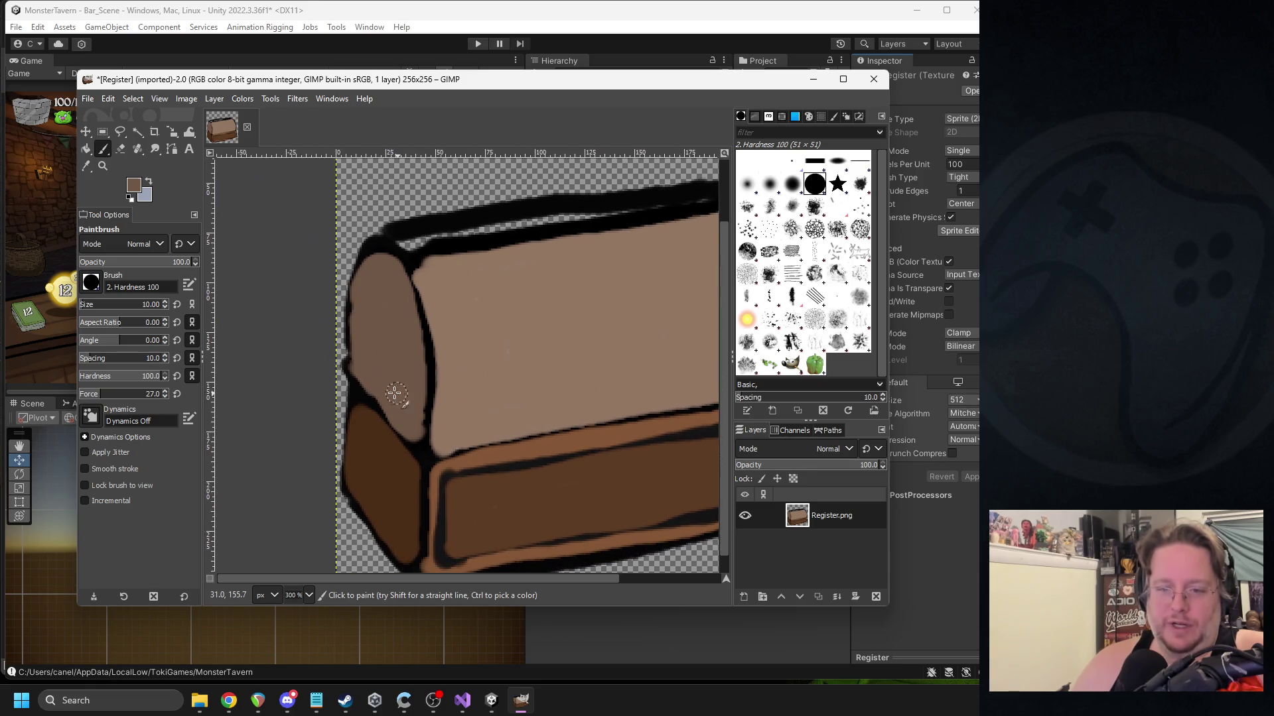
scroll(318, 285, up, 4)
scroll(318, 286, right, 4)
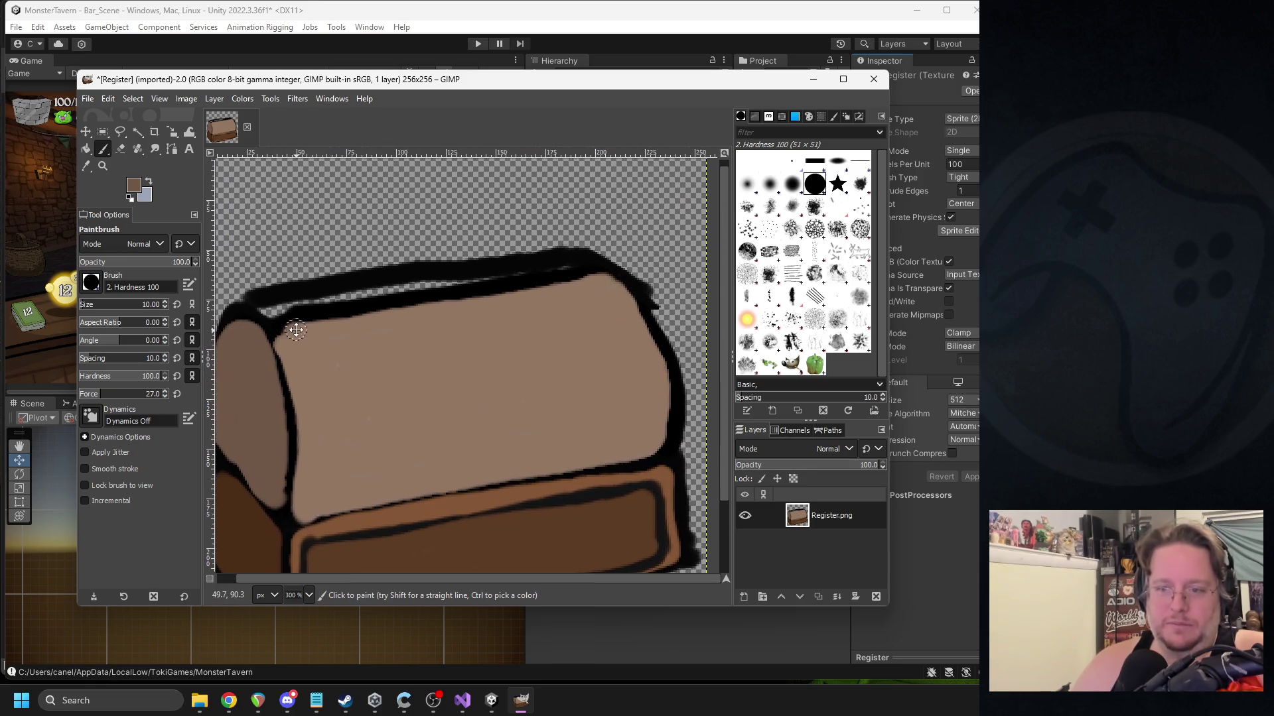
scroll(323, 271, left, 1)
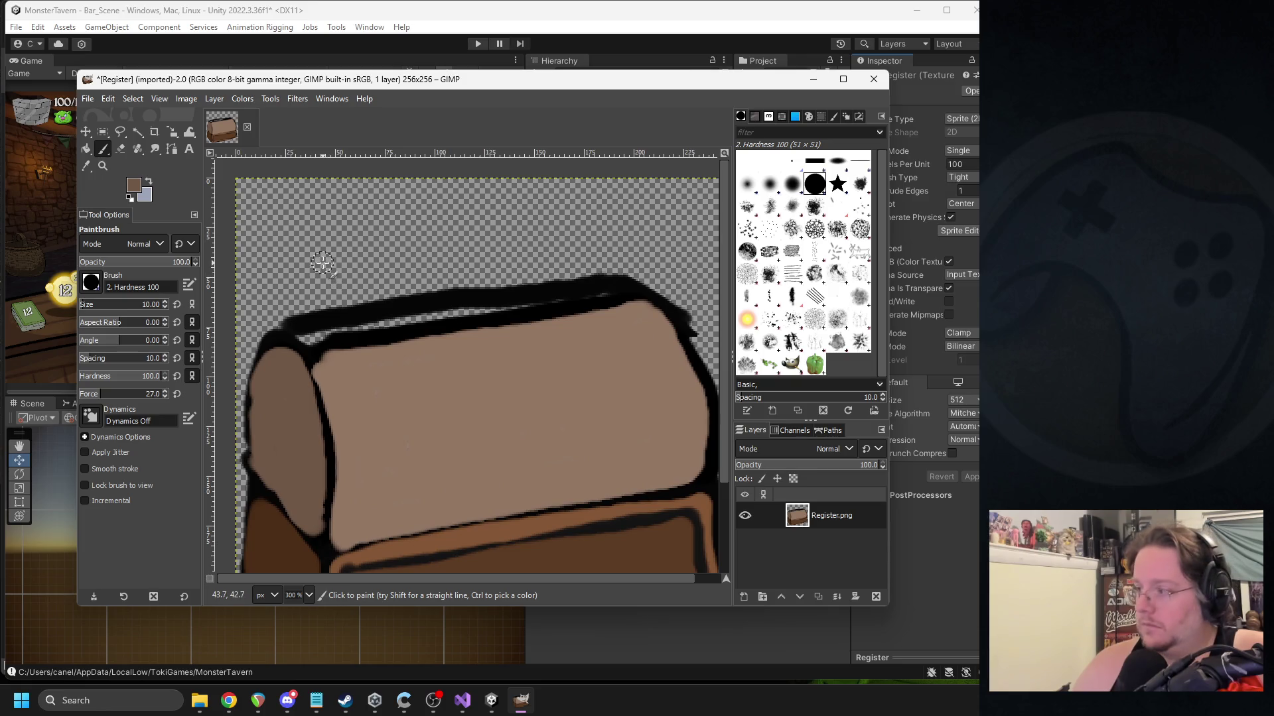
click(86, 166)
click(401, 377)
click(134, 185)
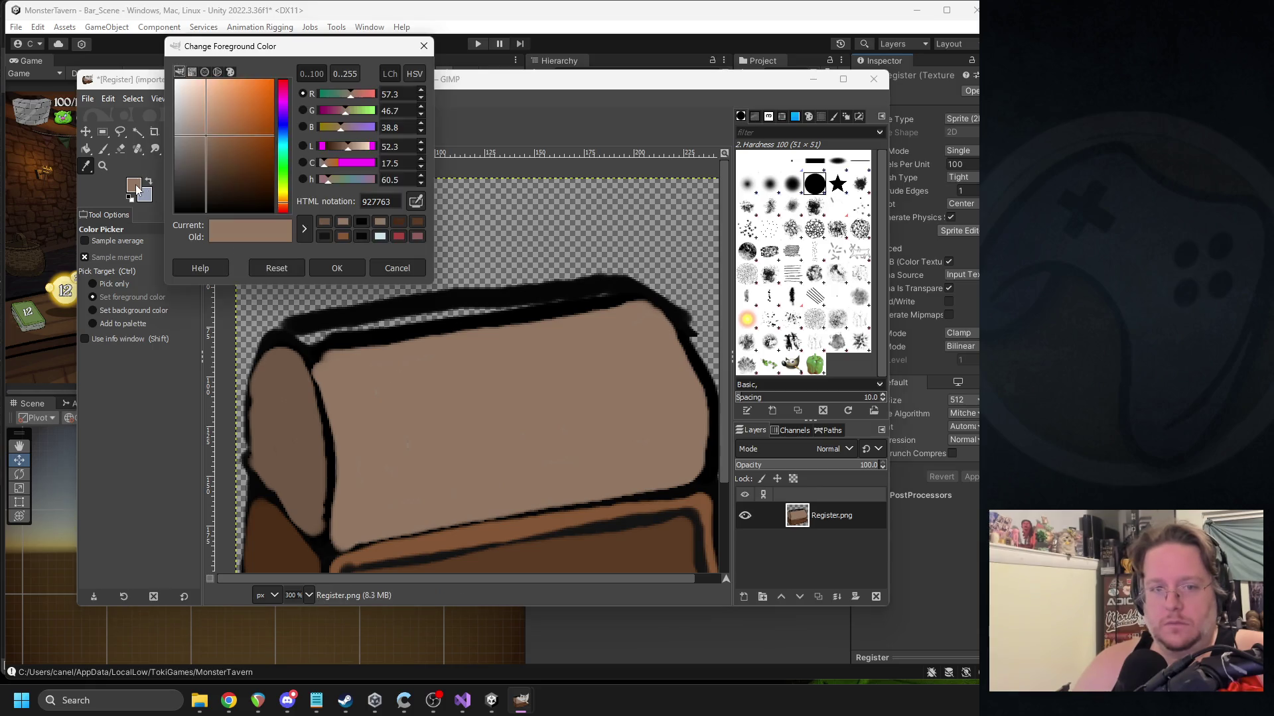
Paint a slightly darker tan strip along the lid's back edge.
click(205, 142)
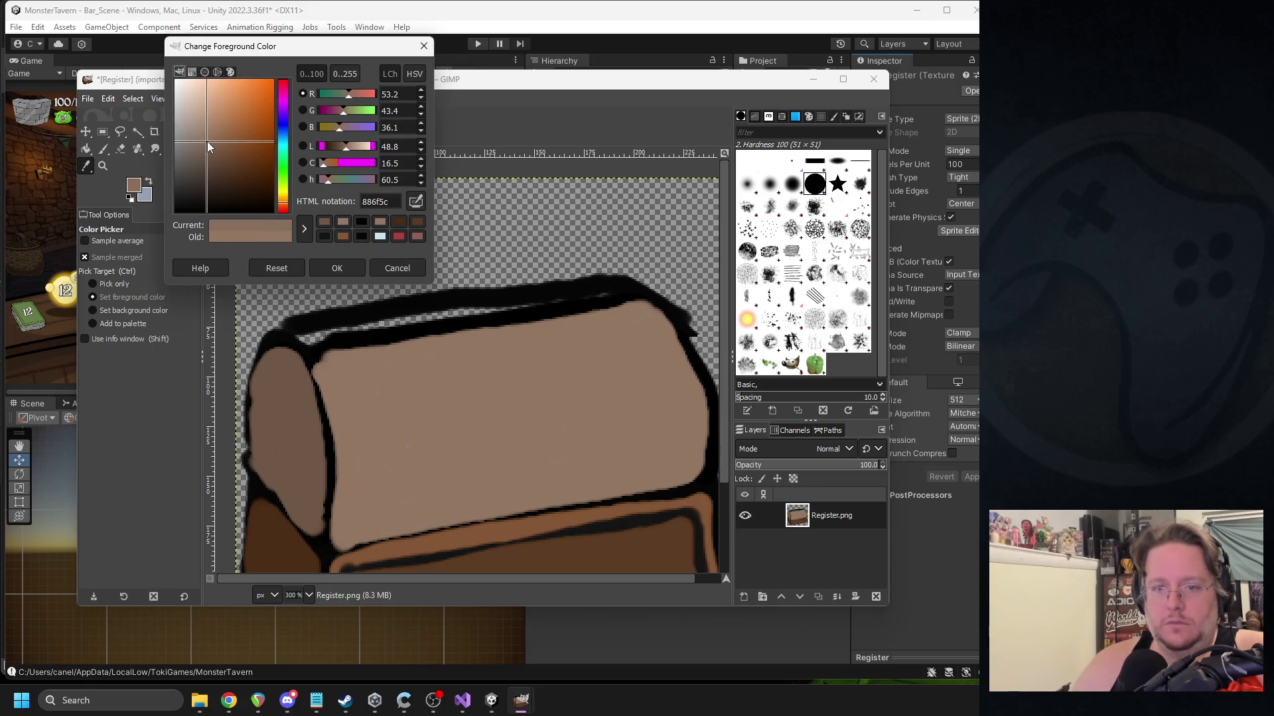
click(336, 269)
click(104, 150)
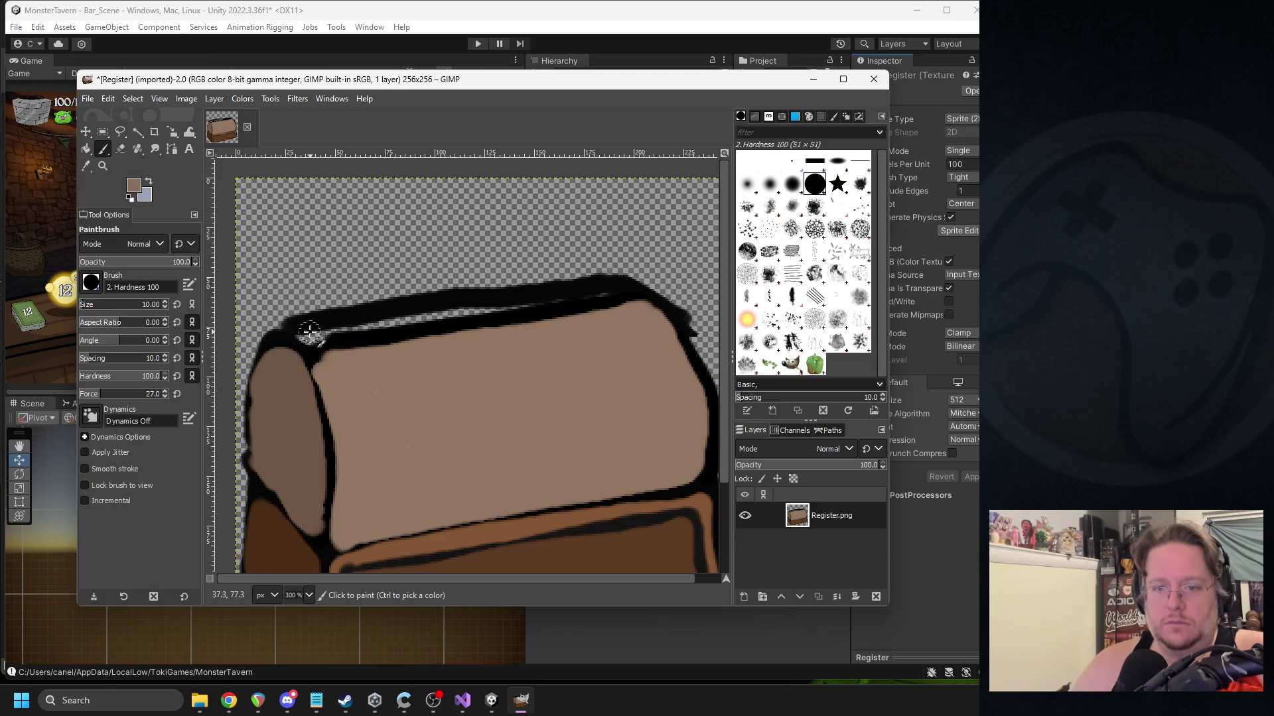
mouse_move(299, 335)
mouse_down()
mouse_move(625, 290)
mouse_move(317, 342)
mouse_move(298, 329)
mouse_up()
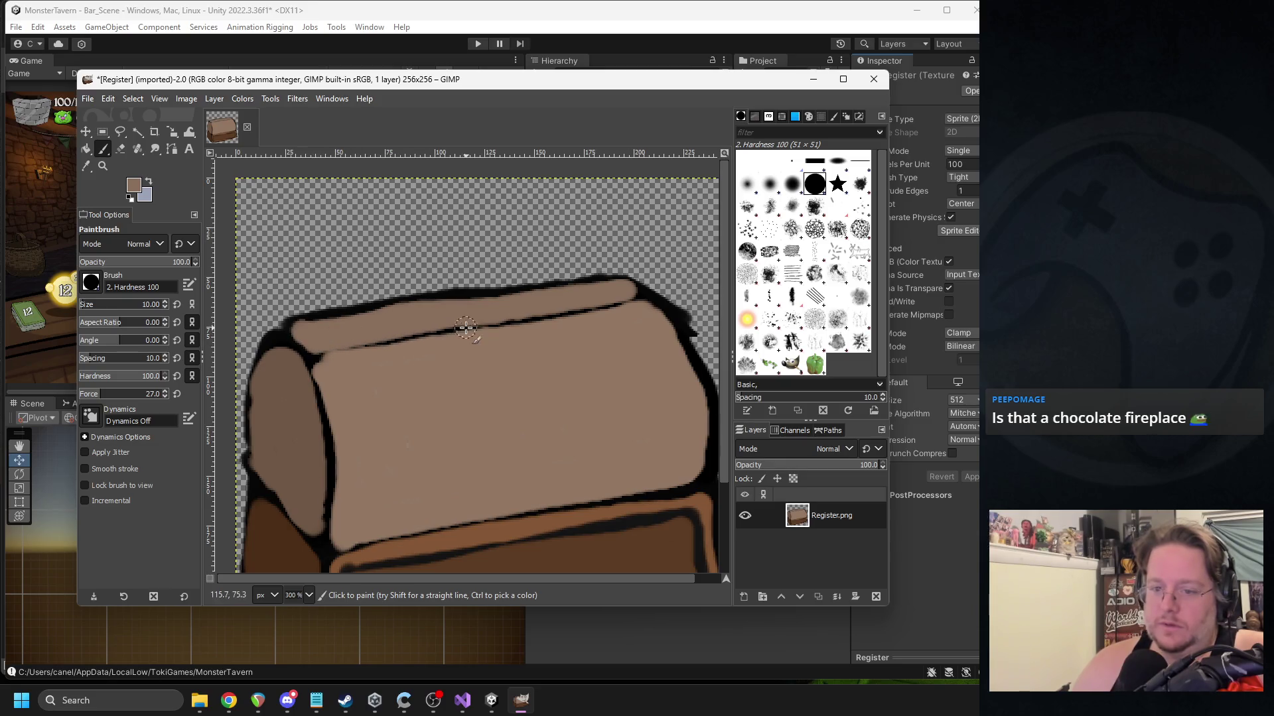
scroll(466, 327, down, 1)
scroll(412, 292, up, 1)
Erase the stray black spike and thin the ragged outline on the box's upper right.
key(shift+e)
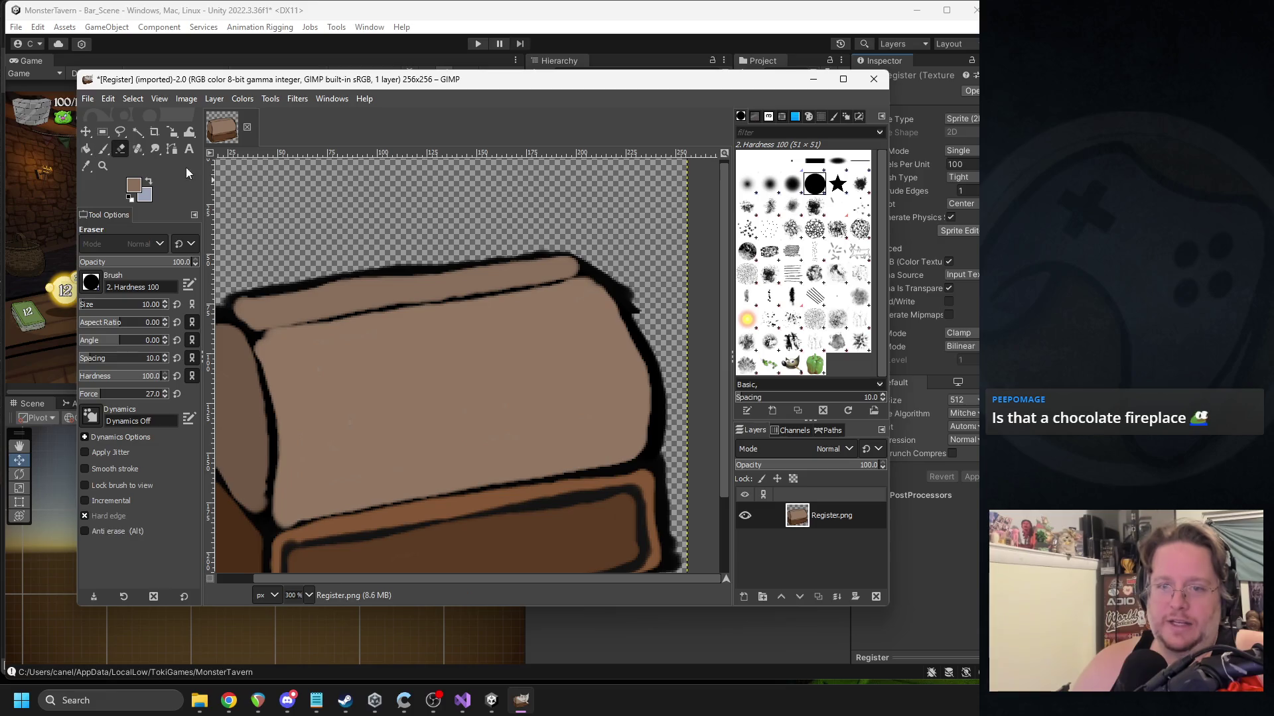
drag(650, 321, 603, 255)
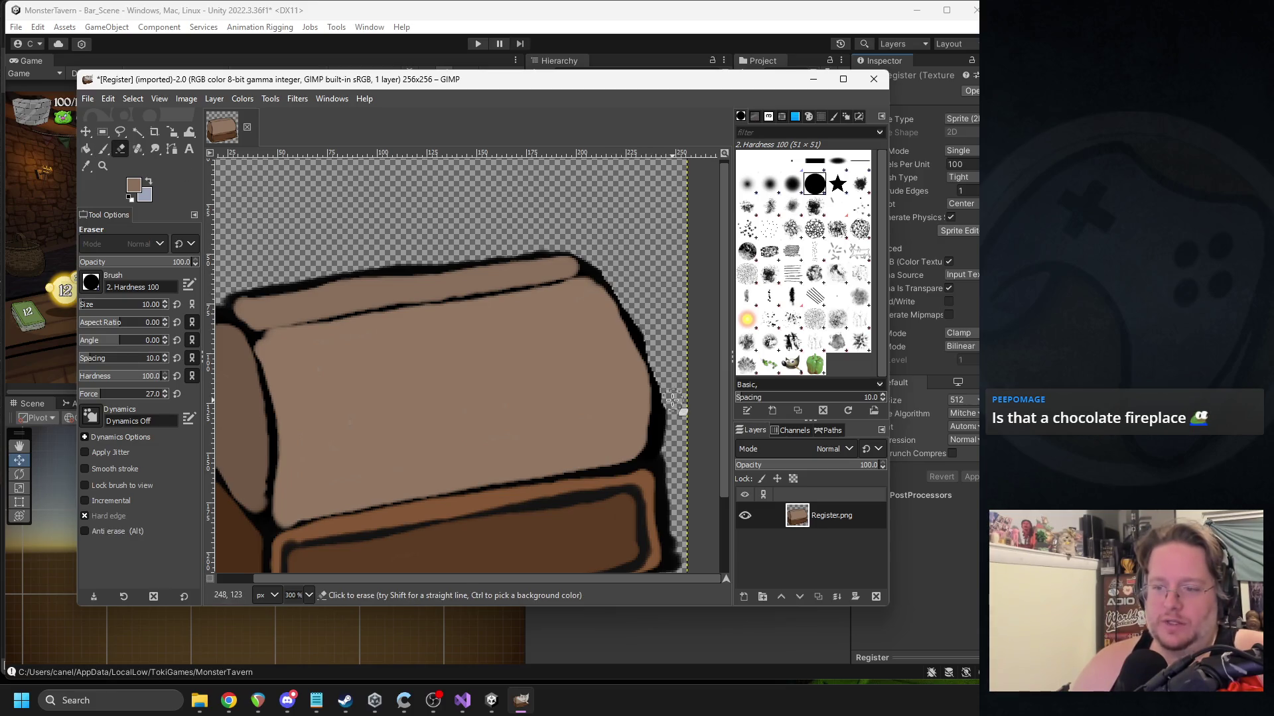
mouse_move(666, 453)
mouse_down()
mouse_move(649, 326)
mouse_move(665, 363)
mouse_move(605, 275)
mouse_move(631, 292)
mouse_up()
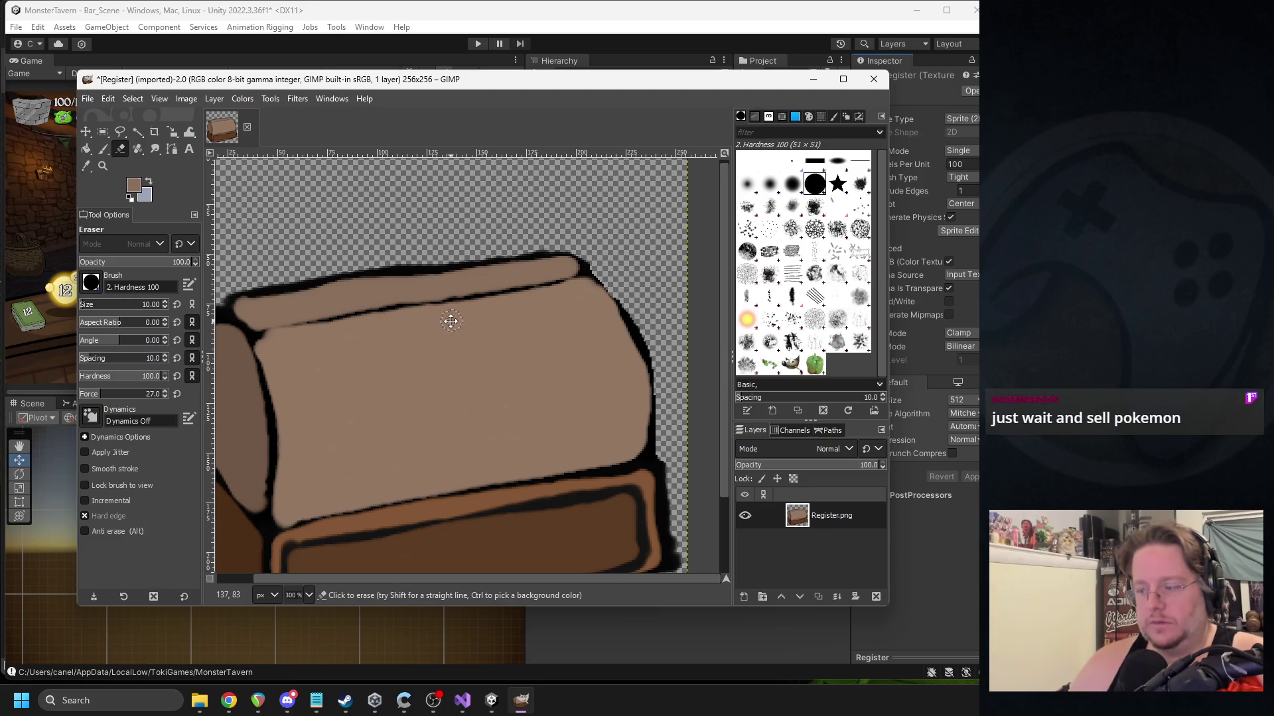
scroll(450, 322, down, 3)
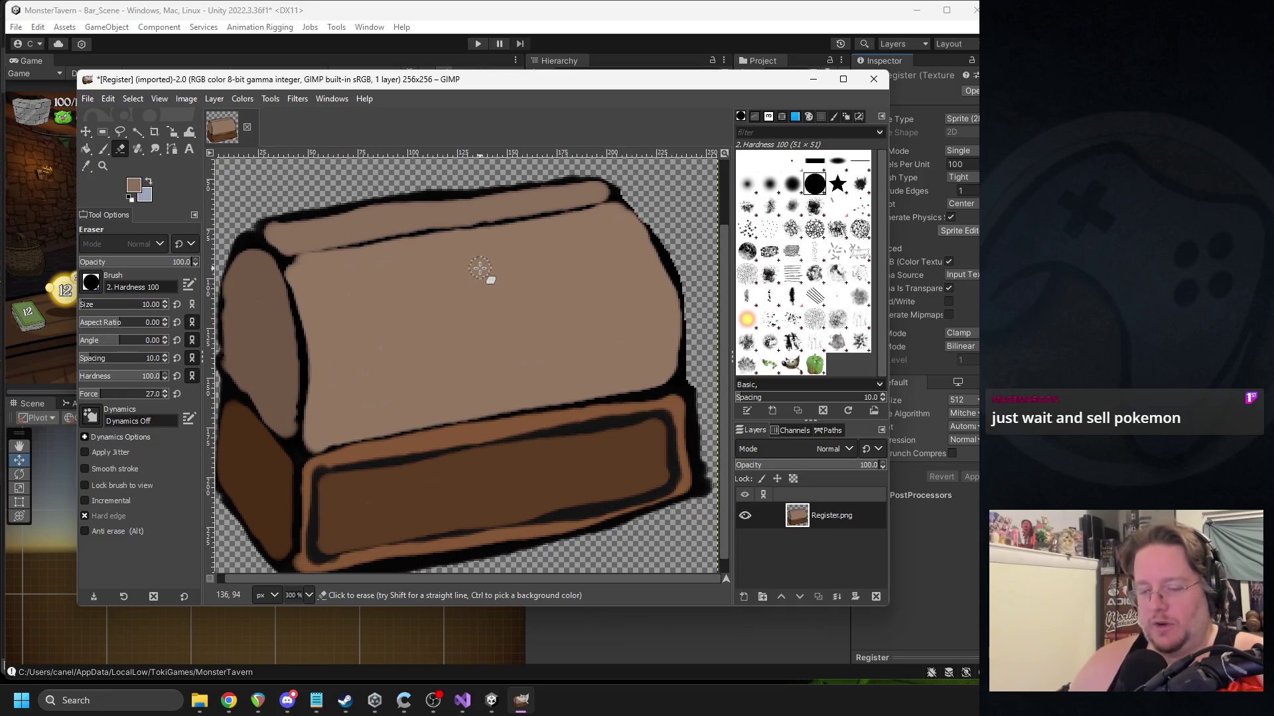
scroll(455, 284, down, 1)
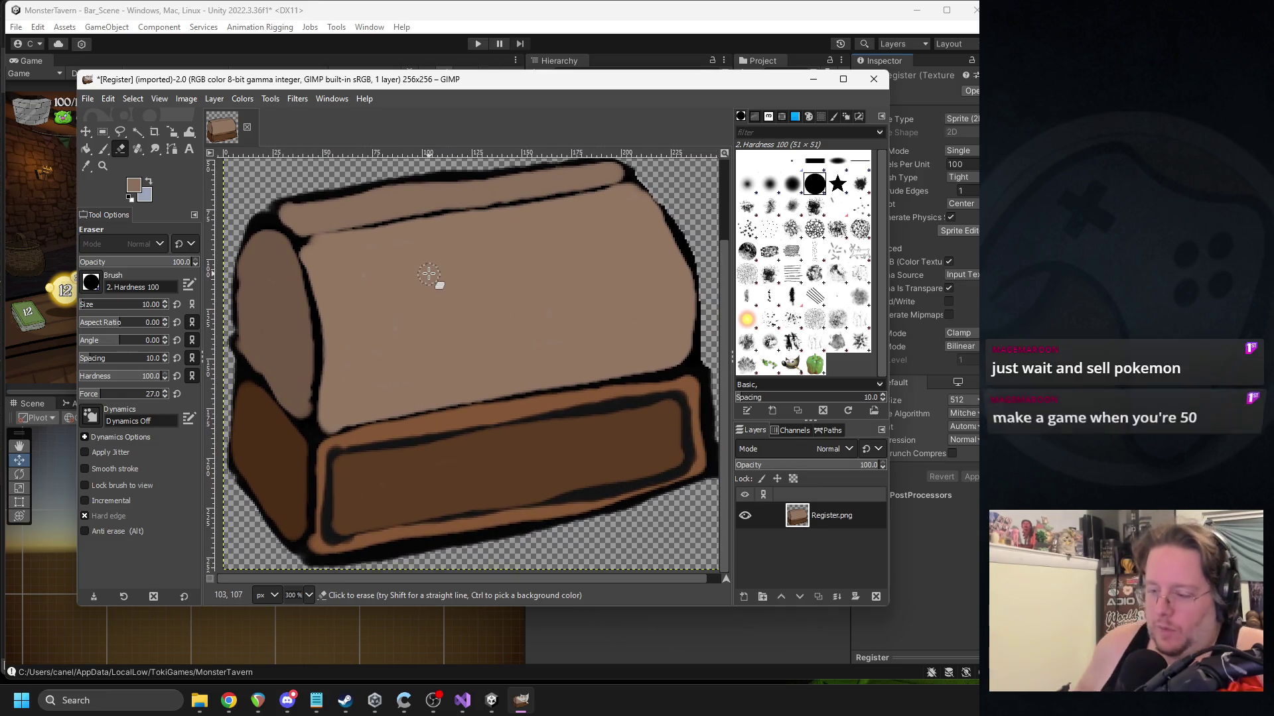
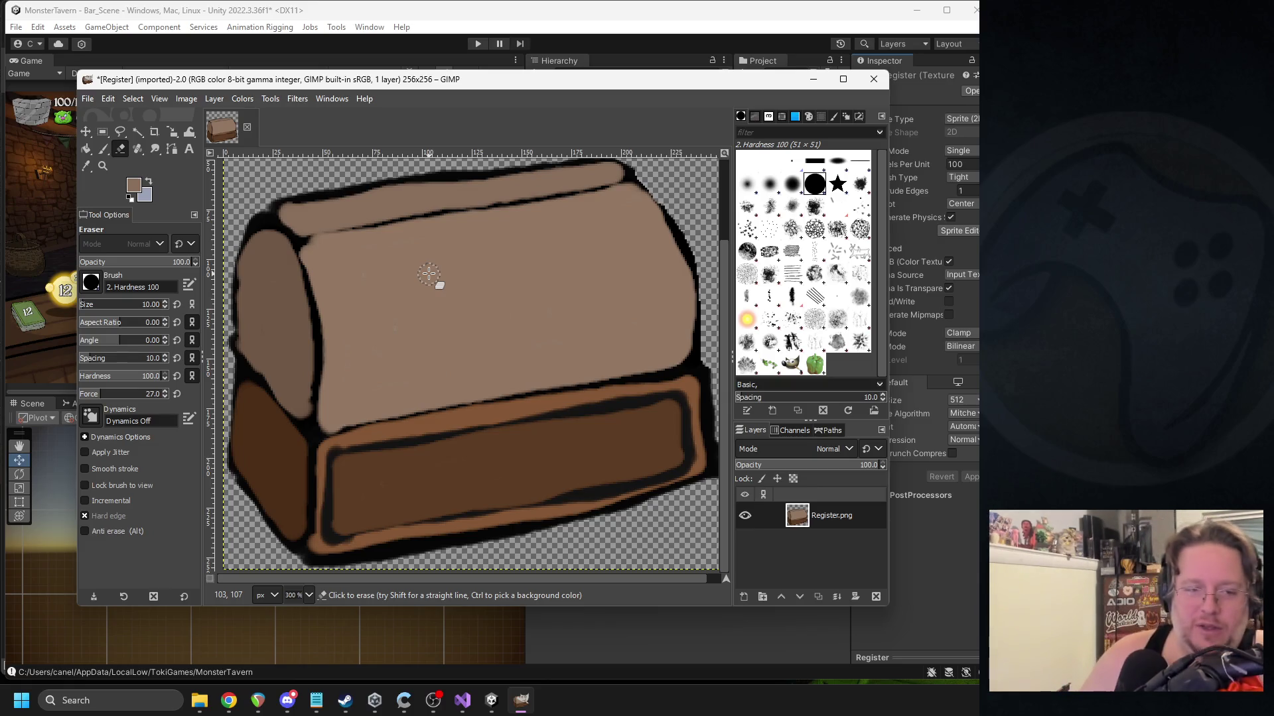
Bring the register image in GIMP back to the front and zoom the canvas to 300%.
key(alt+Tab)
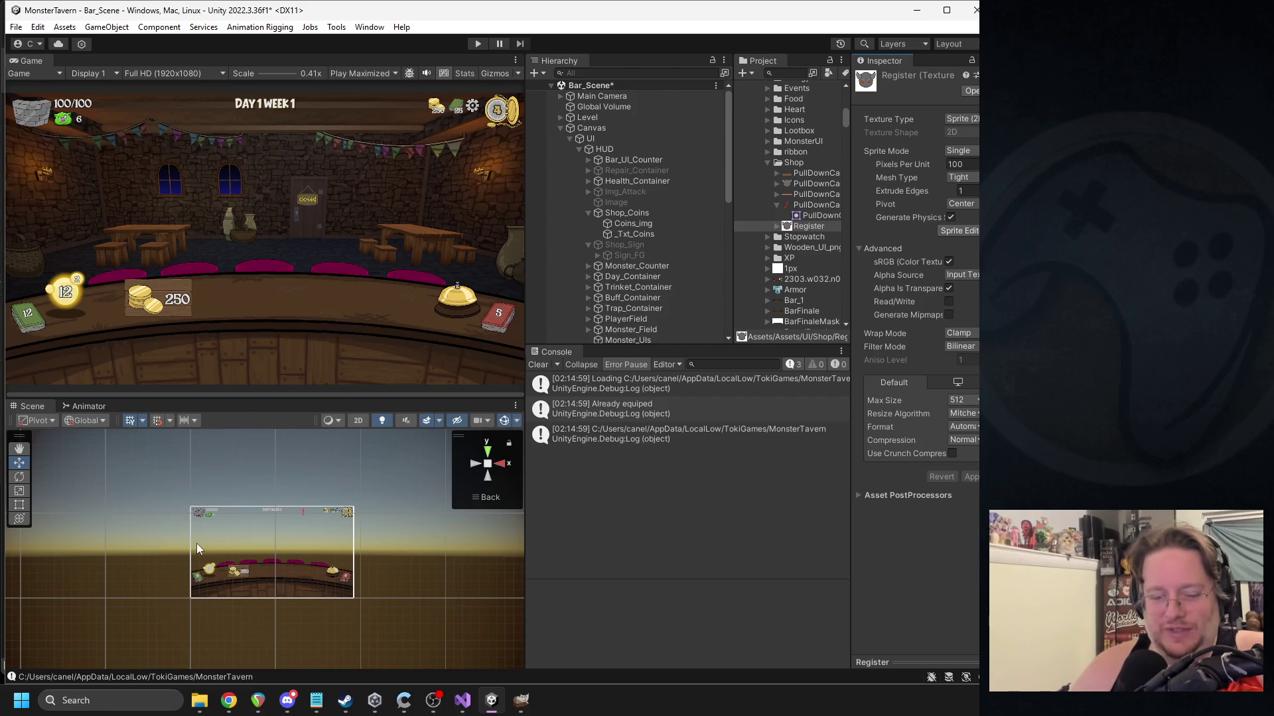
click(521, 700)
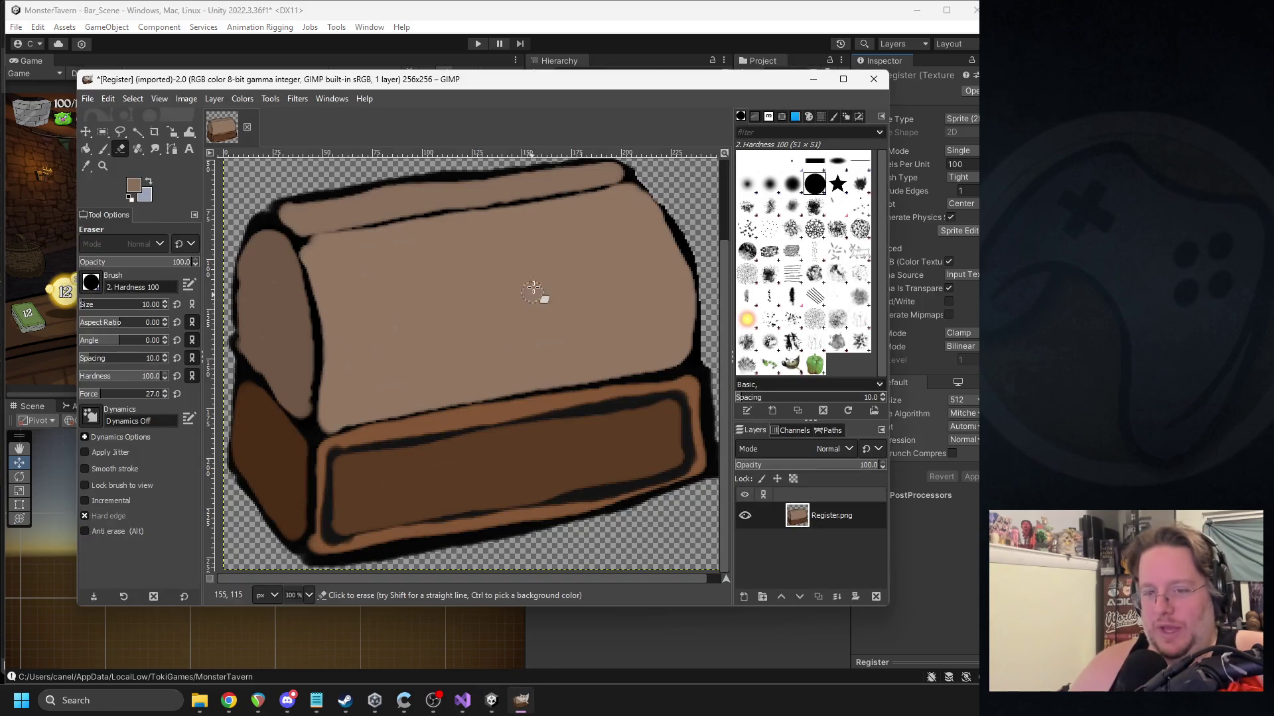
ctrl+scroll(561, 328, up, 1)
Trial-erase the box's top-left outline, undo it, and switch to the Paintbrush.
click(357, 328)
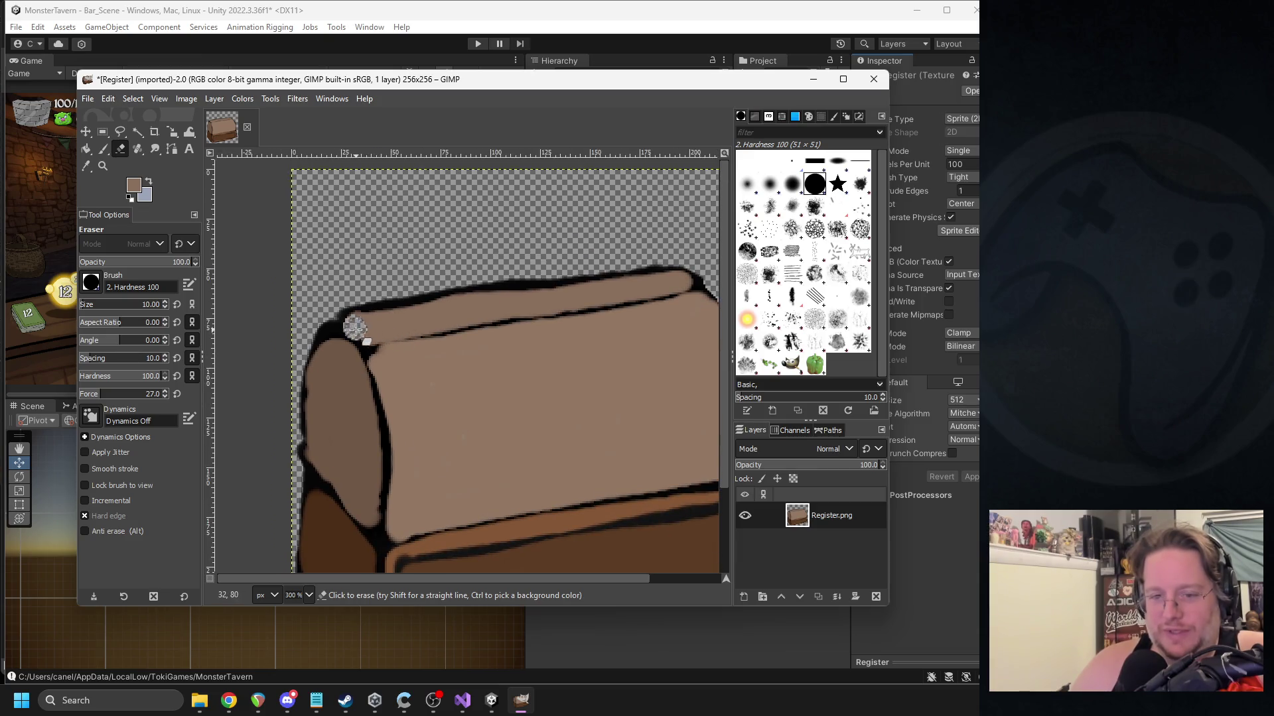
key(ctrl+z)
scroll(465, 365, right, 3)
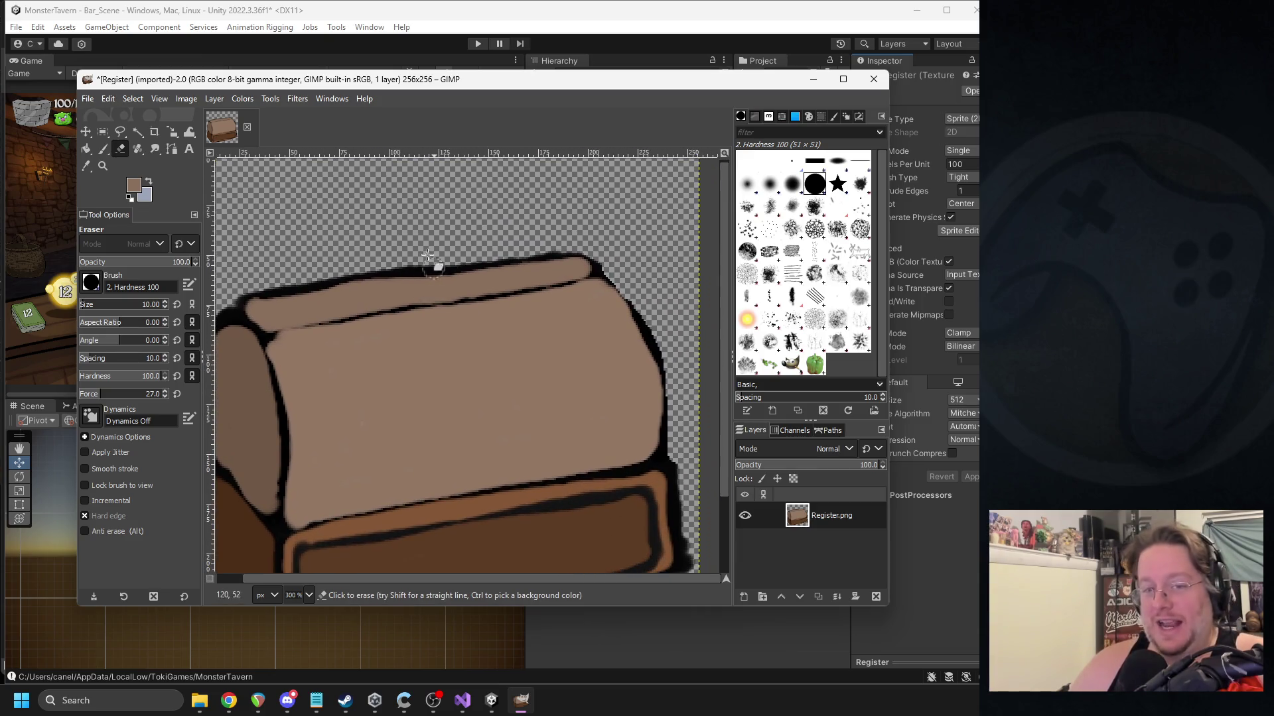
click(104, 149)
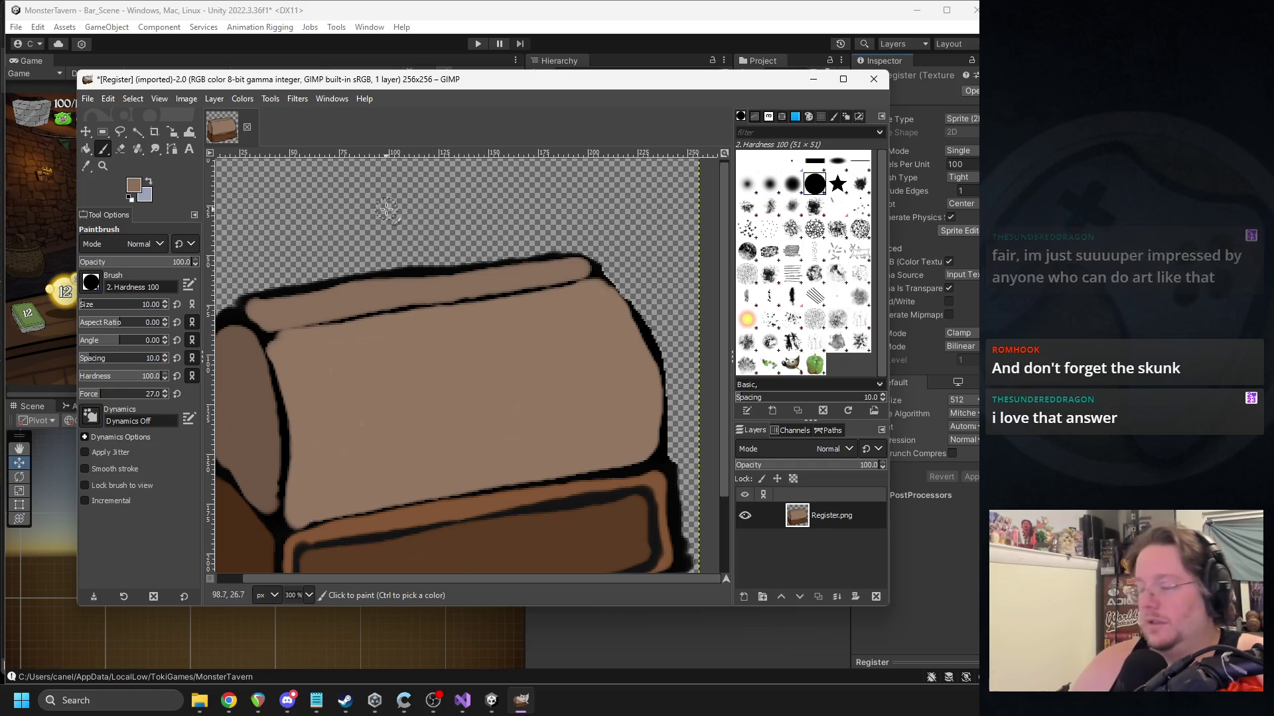
Set both the background and foreground colours to black.
scroll(384, 212, up, 1)
scroll(332, 206, left, 2)
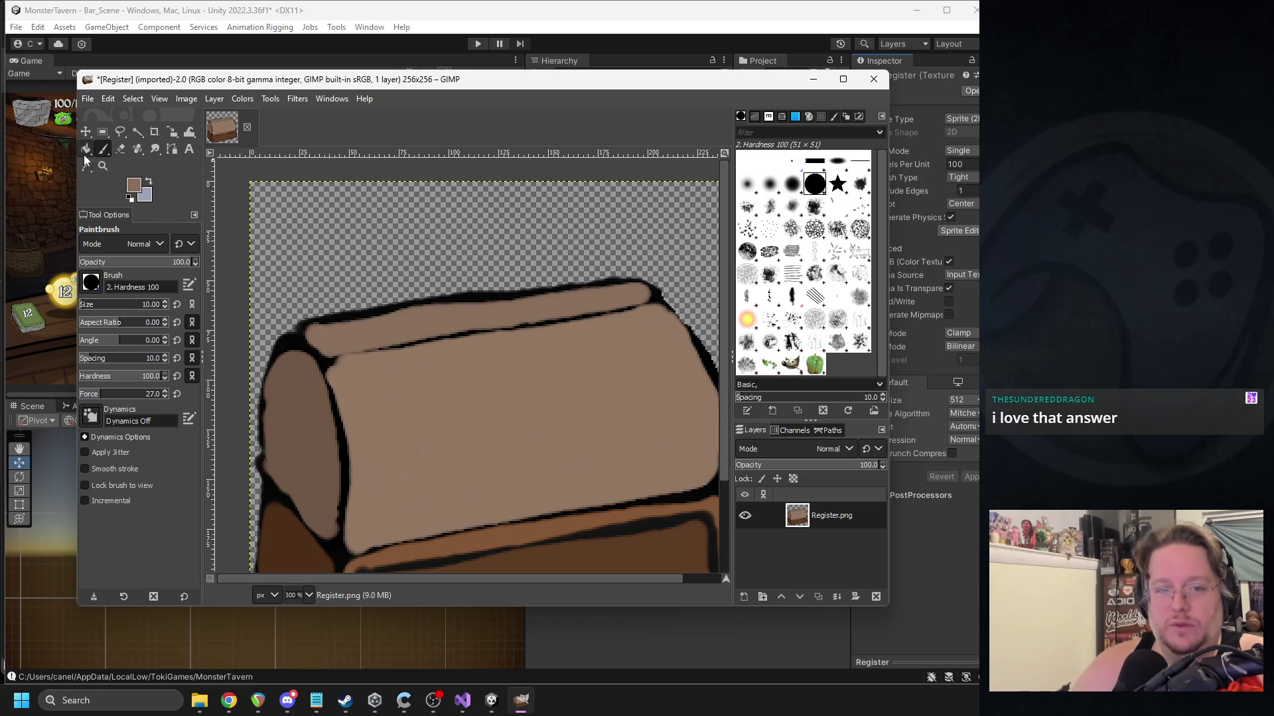
click(141, 199)
click(180, 207)
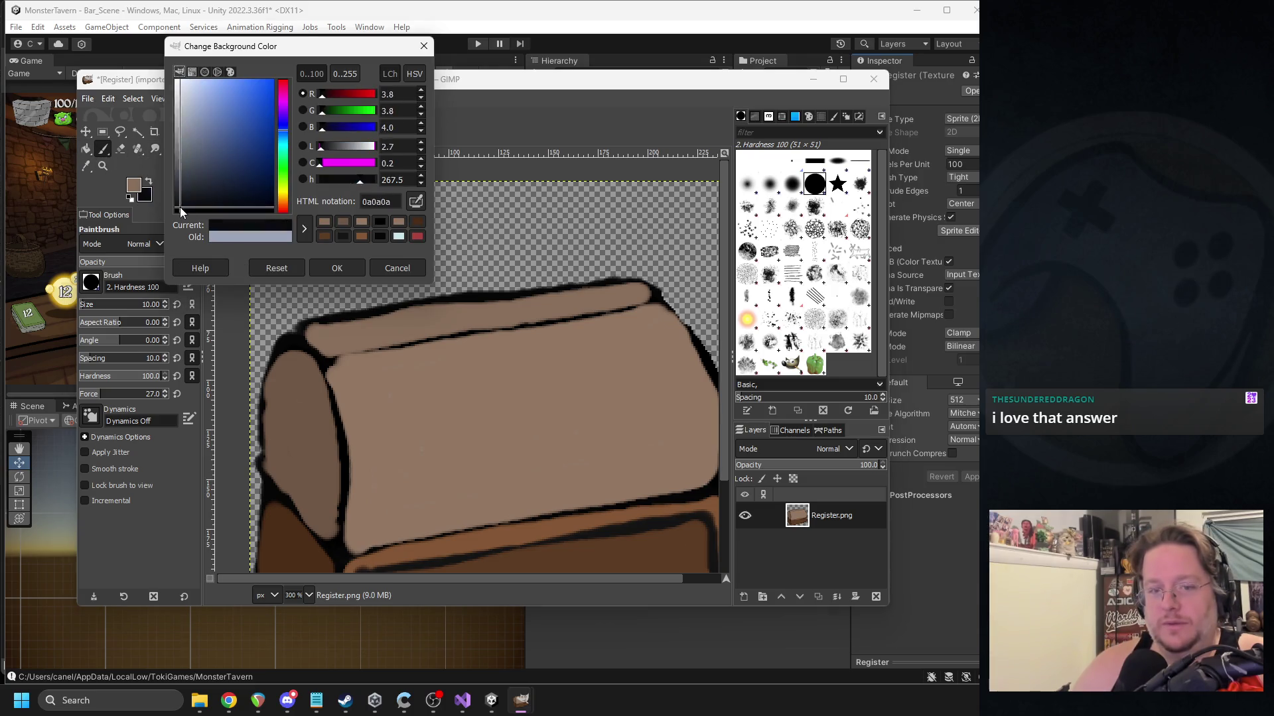
click(329, 268)
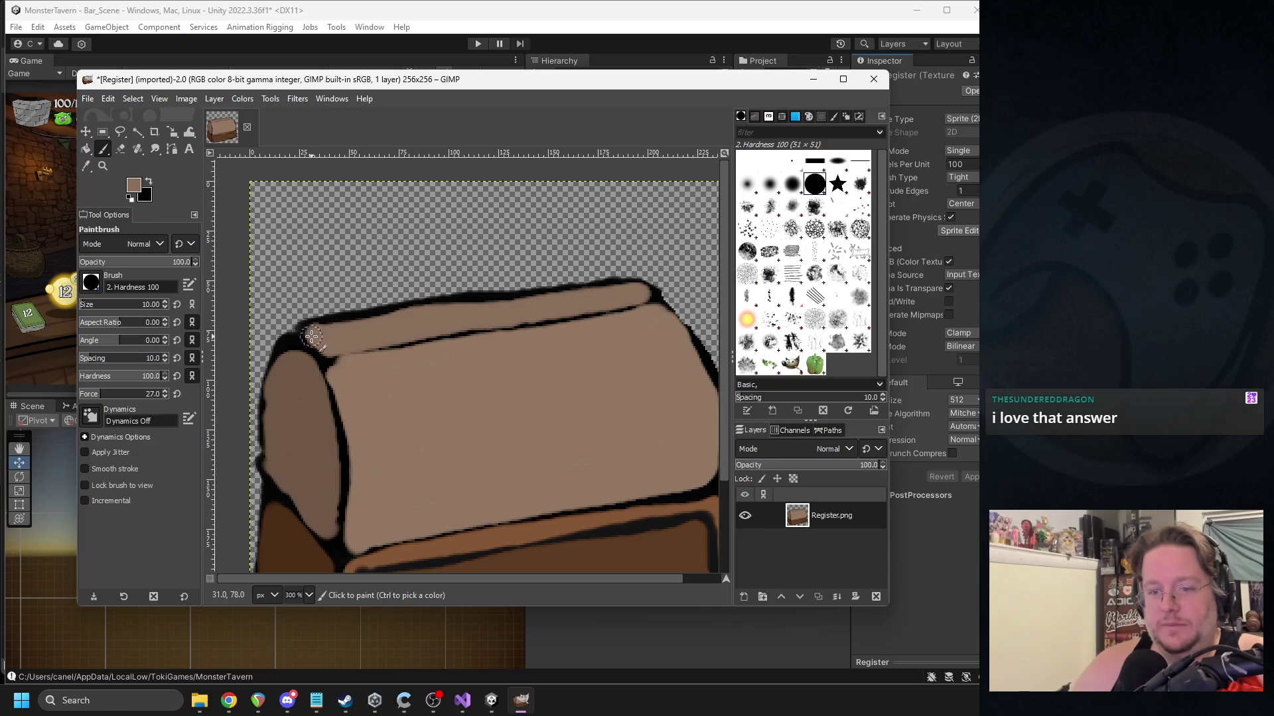
click(135, 188)
click(180, 207)
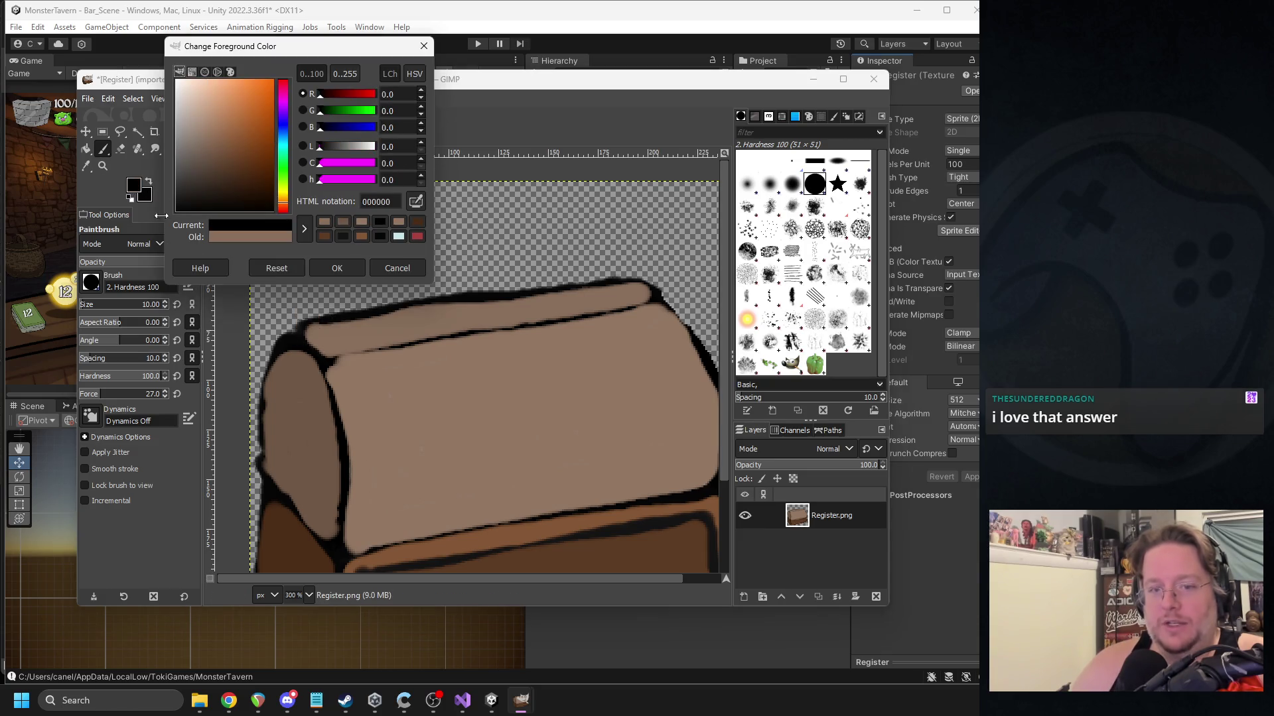
click(336, 268)
Test a black stroke on the top-left outline, undo it, and return to Unity.
mouse_move(317, 339)
mouse_down()
mouse_move(299, 269)
mouse_move(657, 219)
mouse_move(672, 269)
mouse_move(641, 290)
mouse_move(330, 345)
mouse_up()
key(ctrl+z)
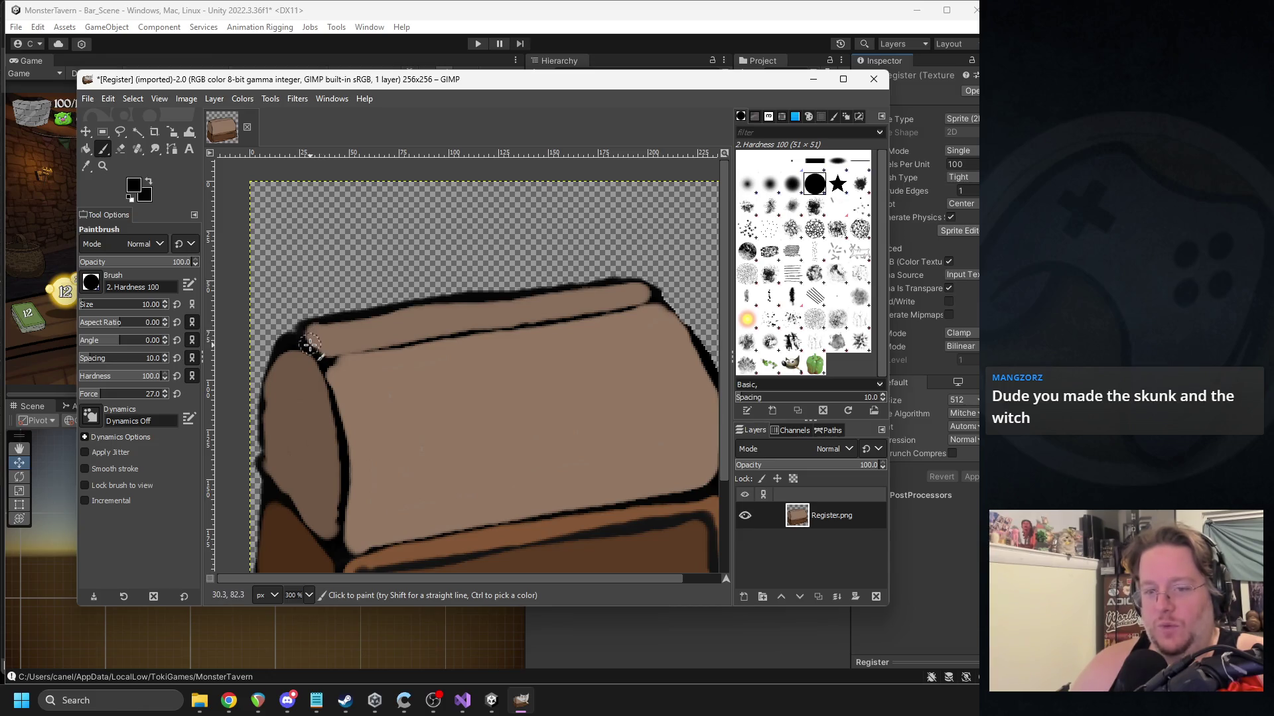
key(alt+Tab)
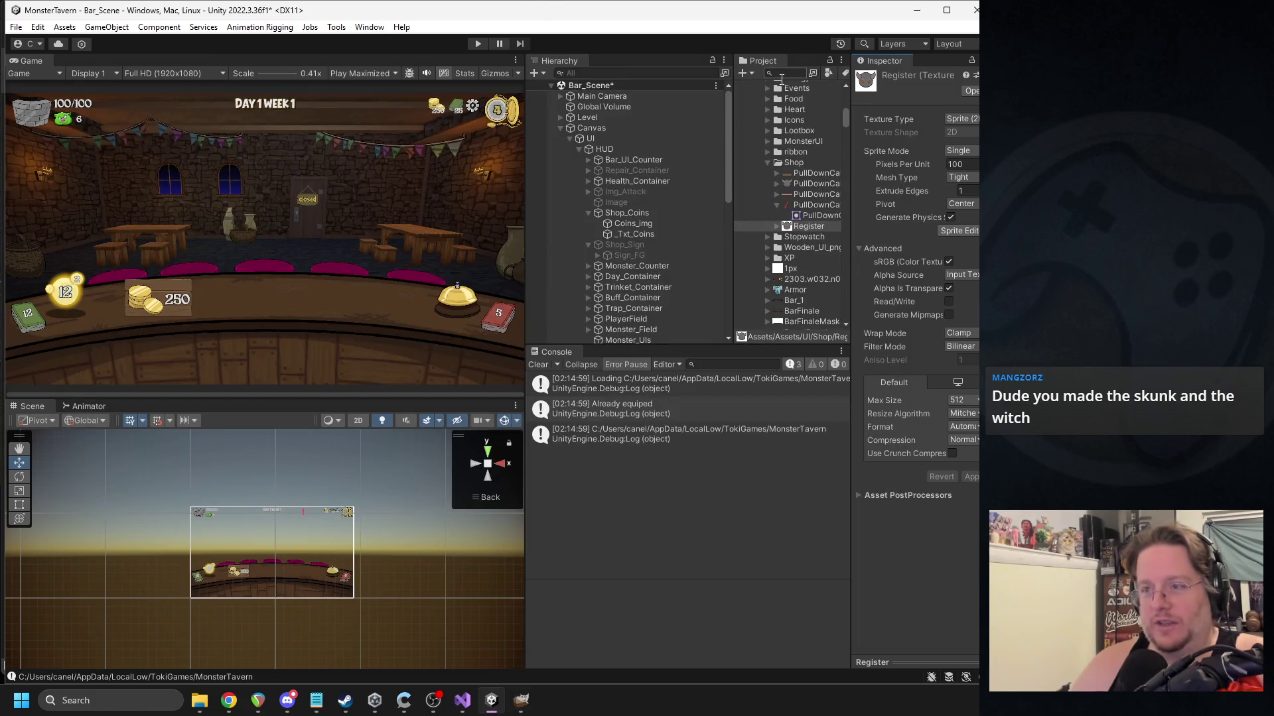
Search 'hag' in the Project panel, view Hag.png in Paint, then close it and return to GIMP.
text(hag)
click(770, 118)
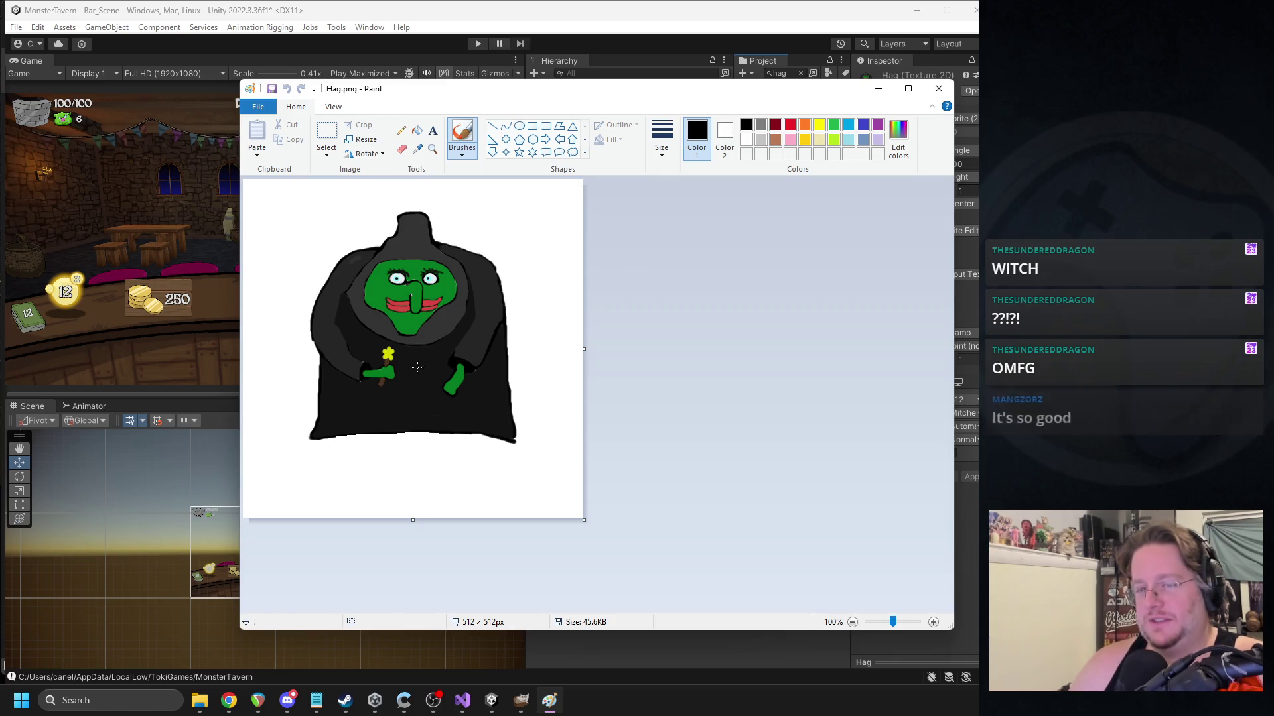
click(938, 89)
click(517, 704)
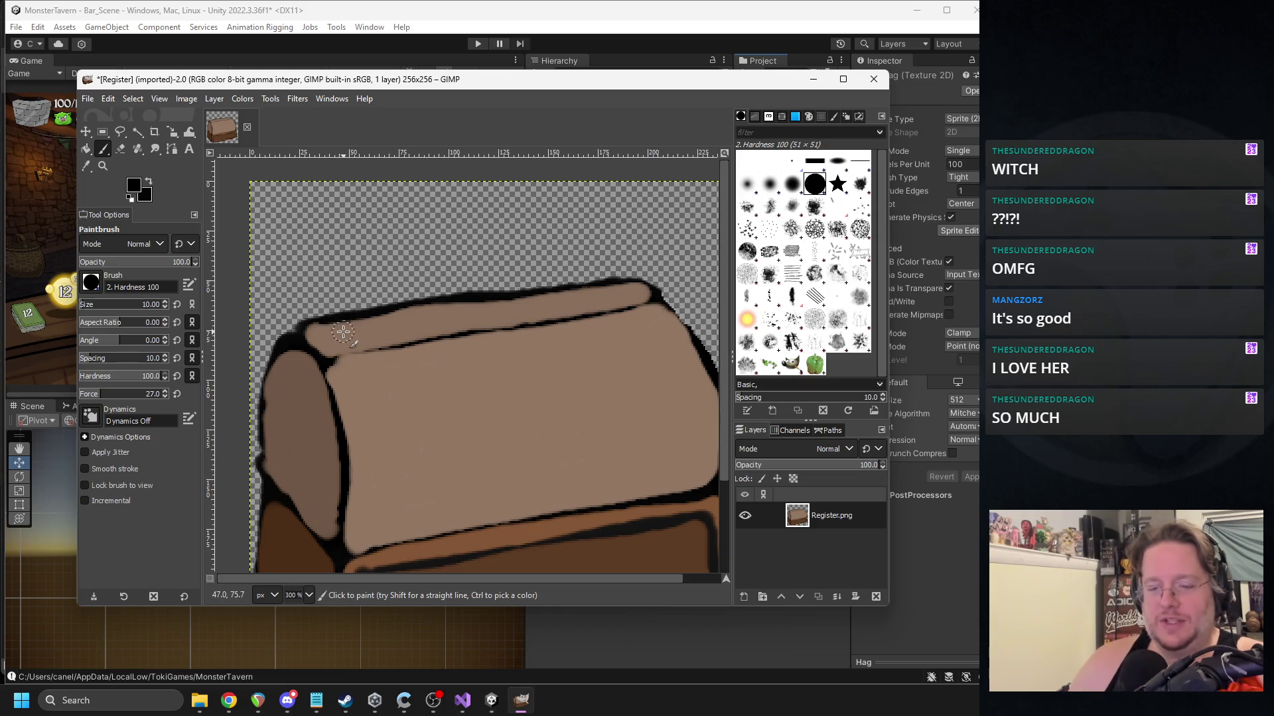
Paint black frame lines at the box's top-left, redo the overlong top line, and dot the first key.
mouse_move(302, 222)
mouse_down()
mouse_move(336, 341)
mouse_move(404, 317)
mouse_move(557, 296)
mouse_up()
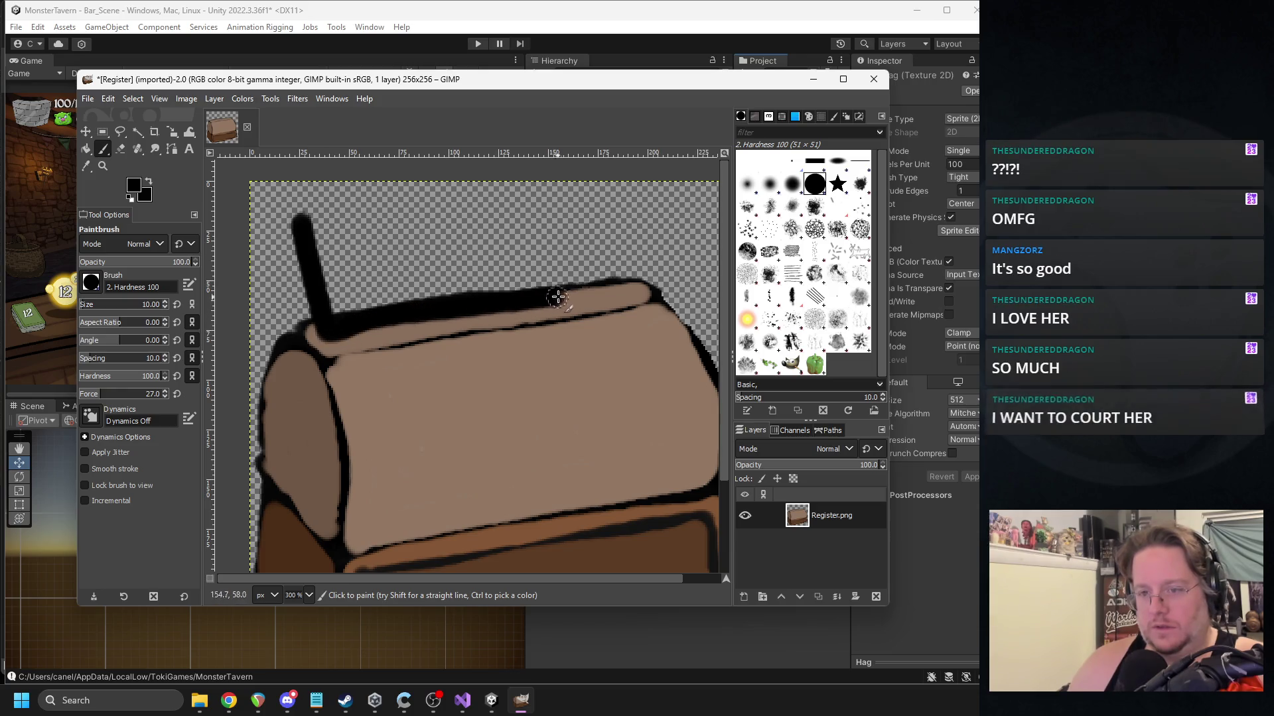
drag(300, 219, 483, 204)
key(ctrl+z)
mouse_move(300, 220)
mouse_down()
mouse_move(627, 202)
mouse_move(642, 271)
mouse_move(339, 328)
mouse_move(304, 266)
mouse_move(299, 223)
mouse_move(292, 327)
mouse_up()
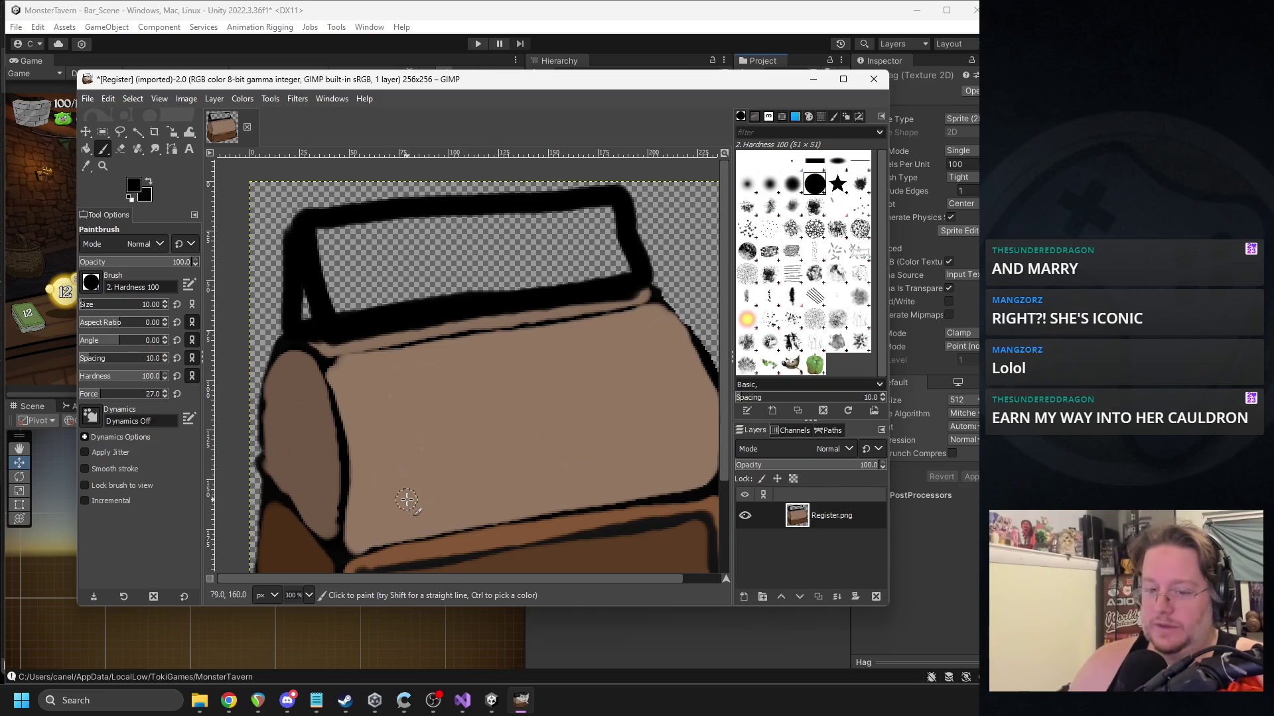
drag(406, 505, 402, 503)
Paint rows of black key dots on the register's front, plus one on its right side.
click(442, 498)
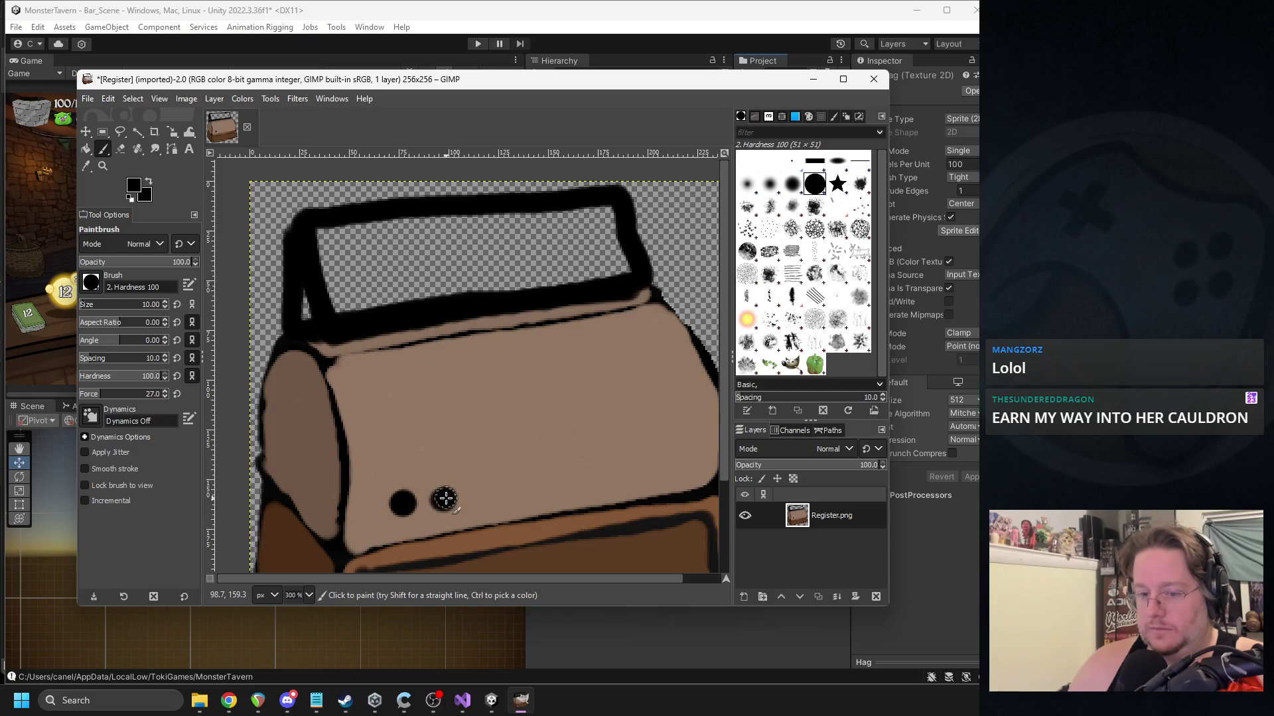
key(ctrl+z)
click(442, 496)
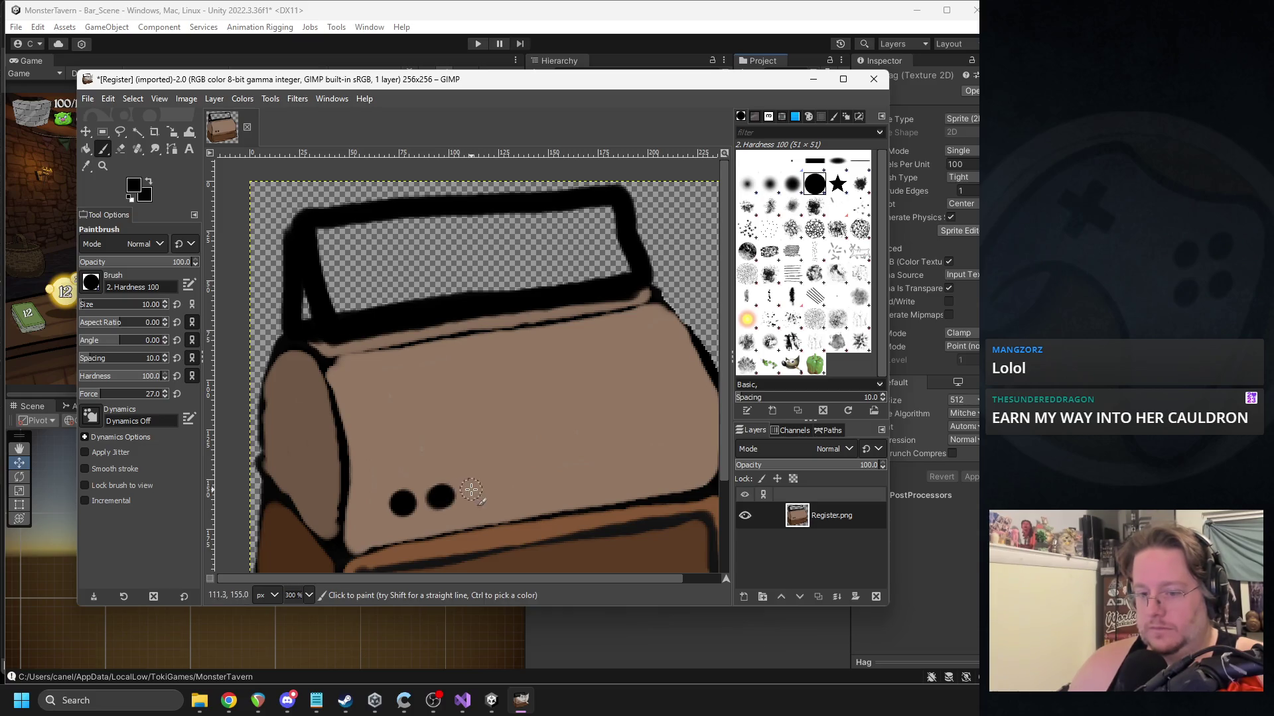
click(473, 490)
click(399, 465)
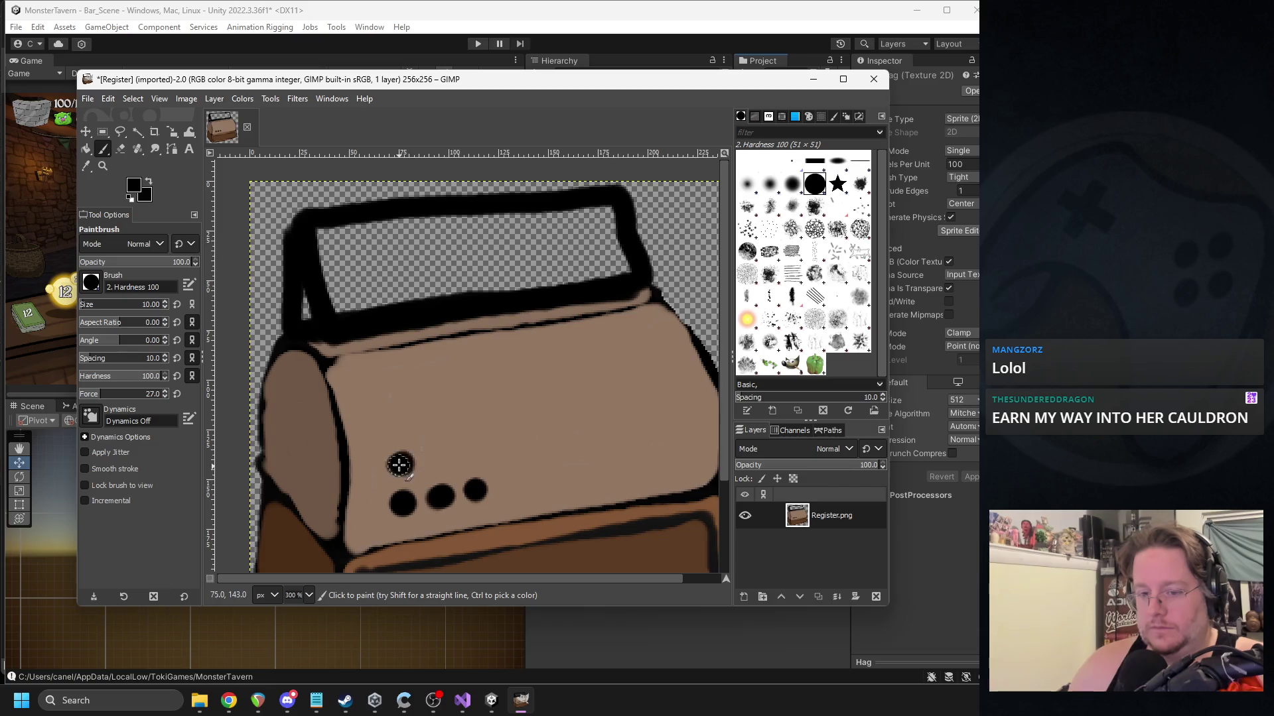
click(436, 458)
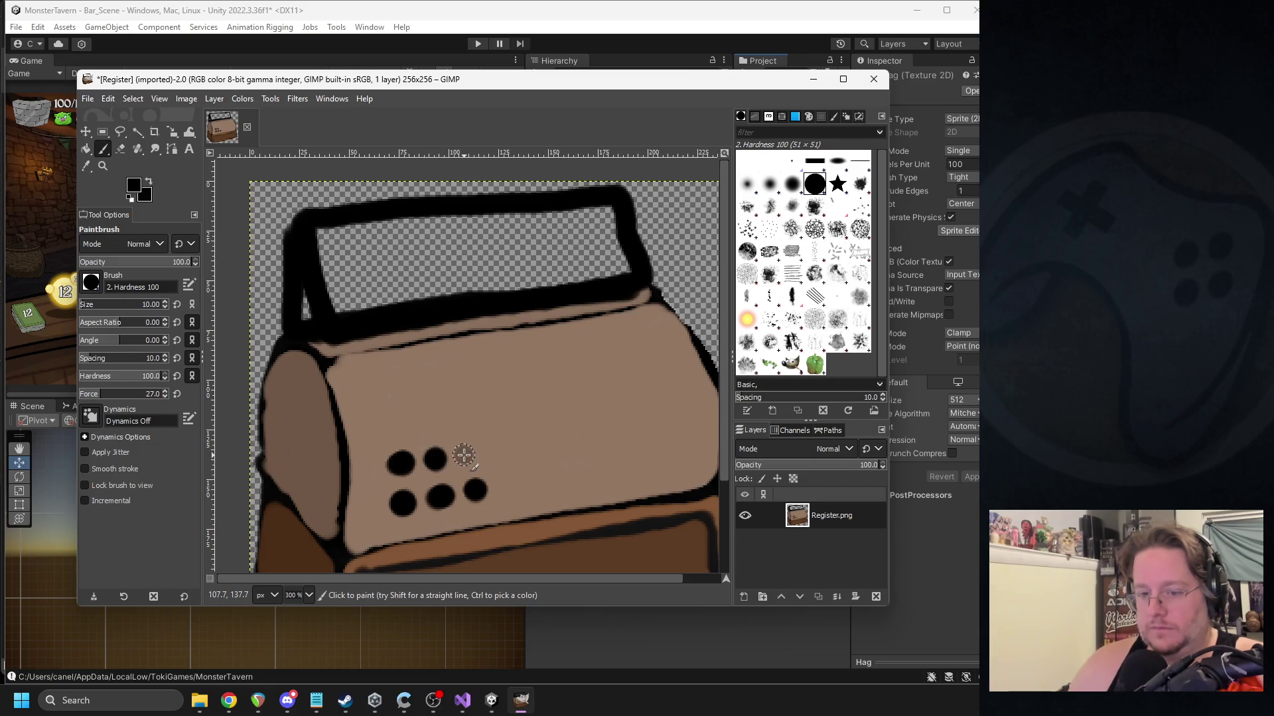
click(393, 421)
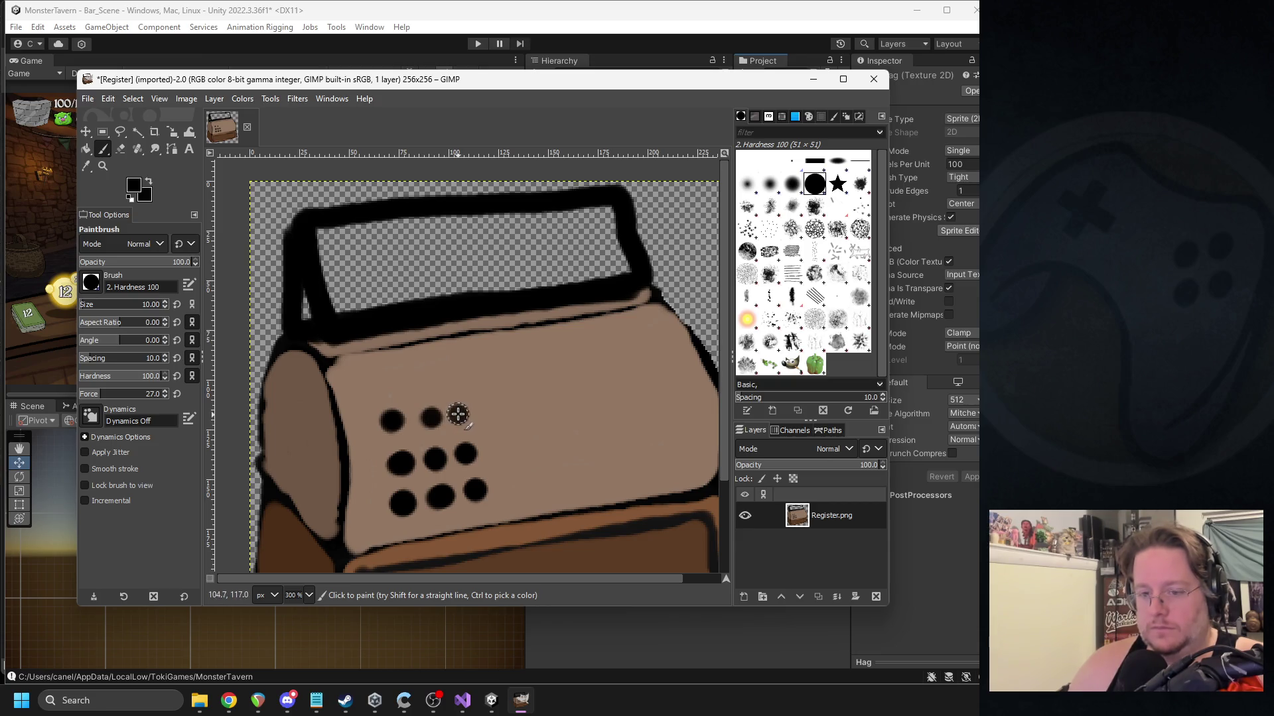
click(383, 393)
click(421, 388)
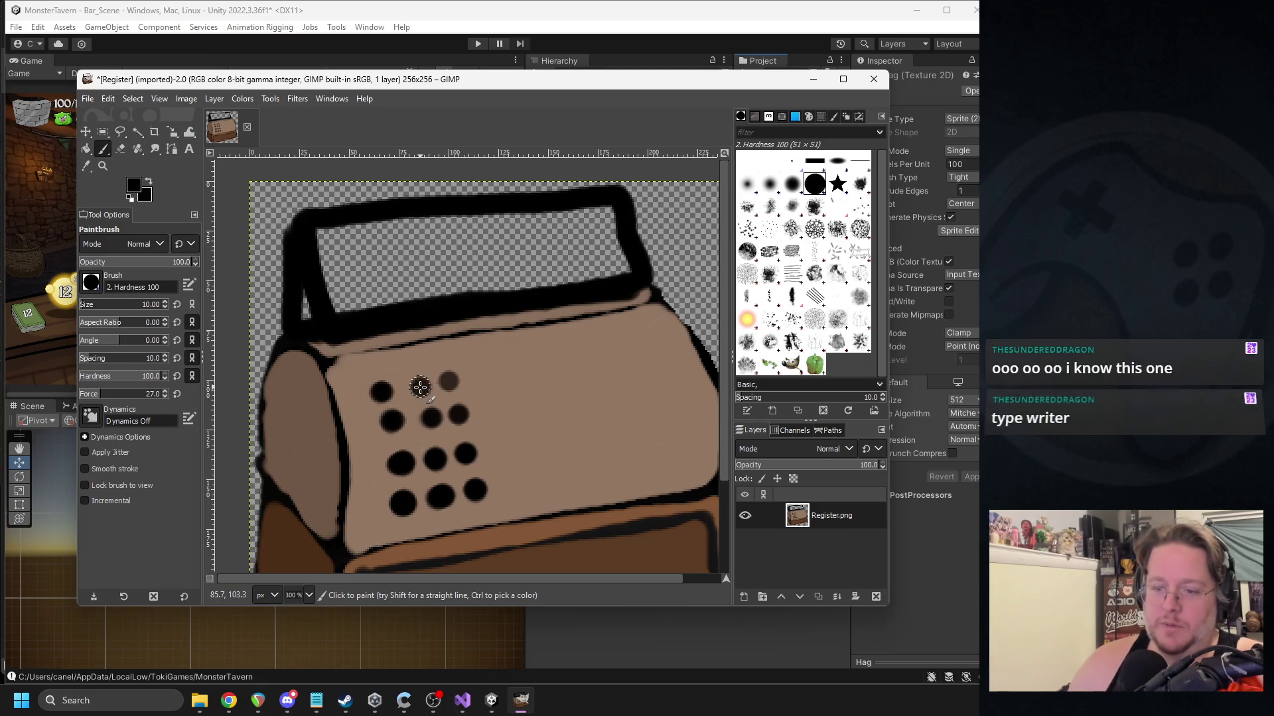
scroll(460, 386, right, 3)
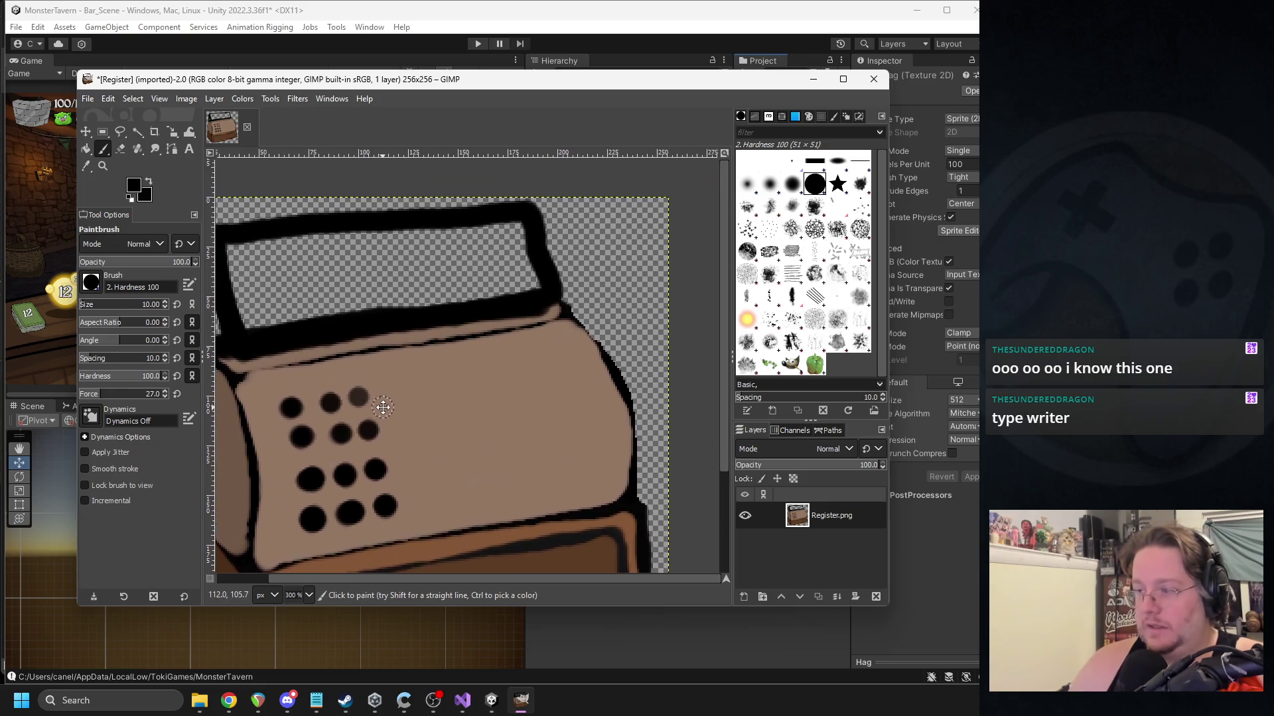
click(569, 459)
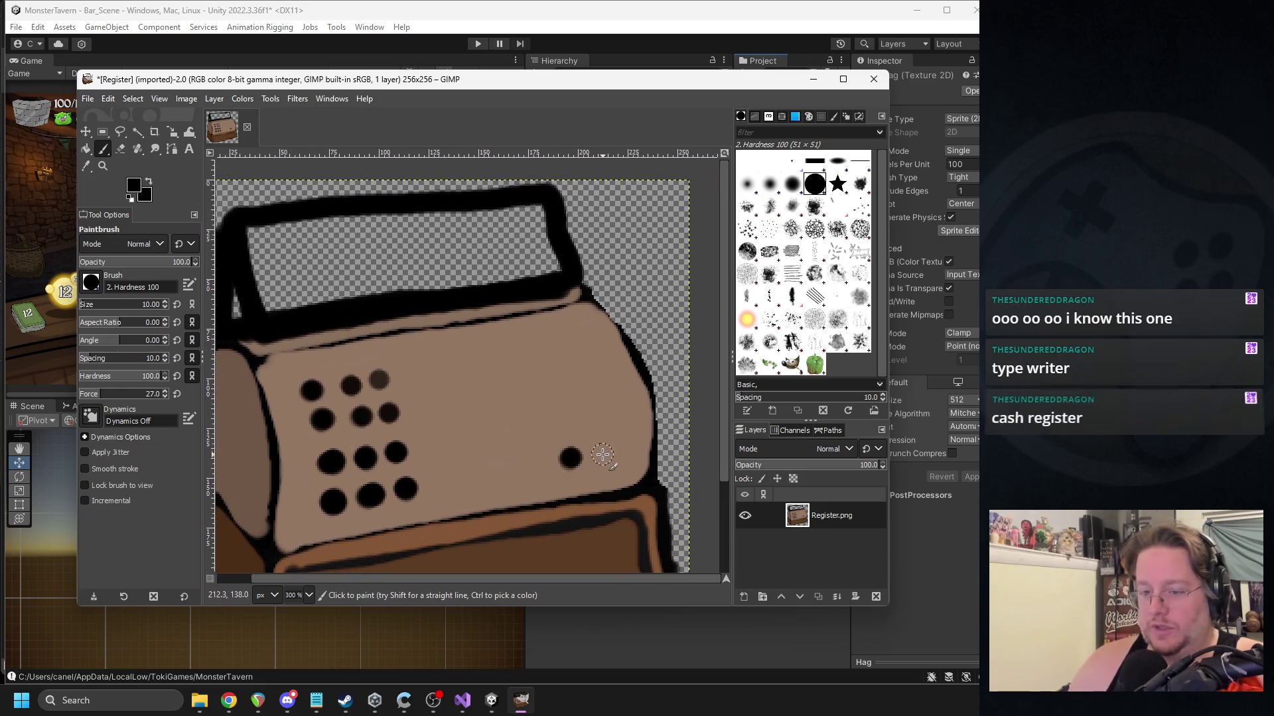
Export the image over the existing Register.png and minimize GIMP.
key(ctrl+shift+e)
key(Return)
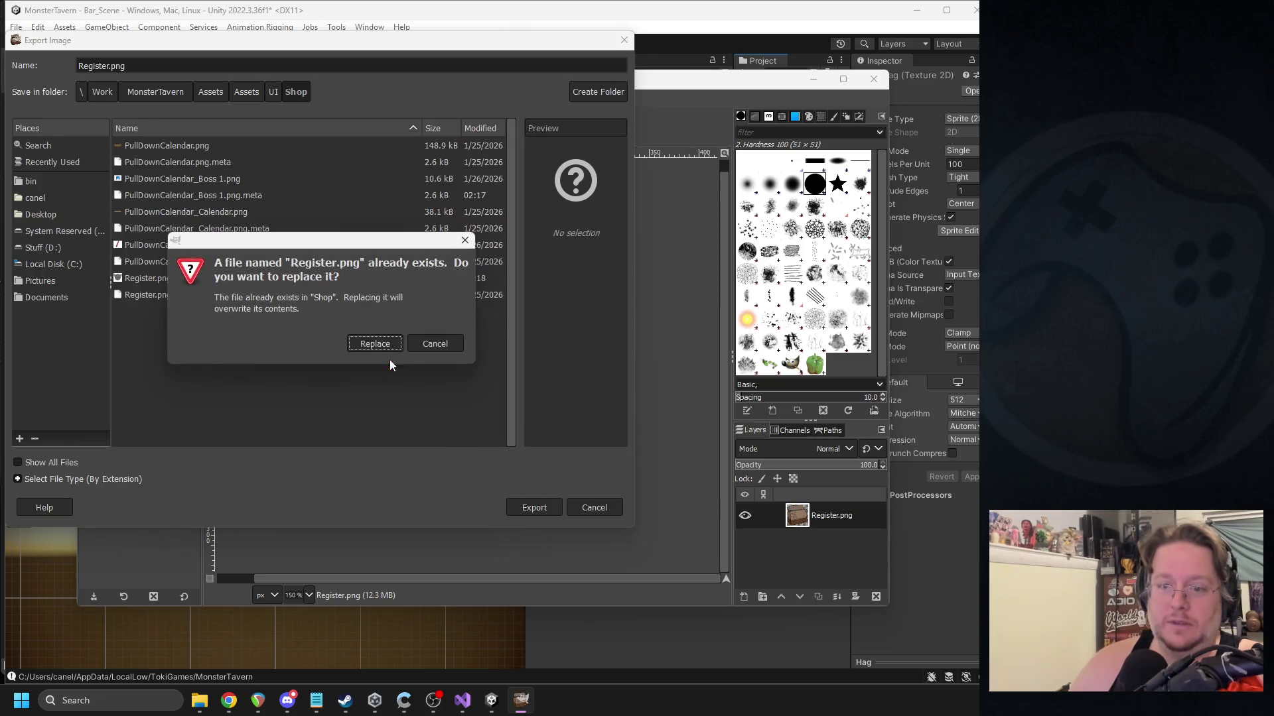
key(Return)
click(628, 512)
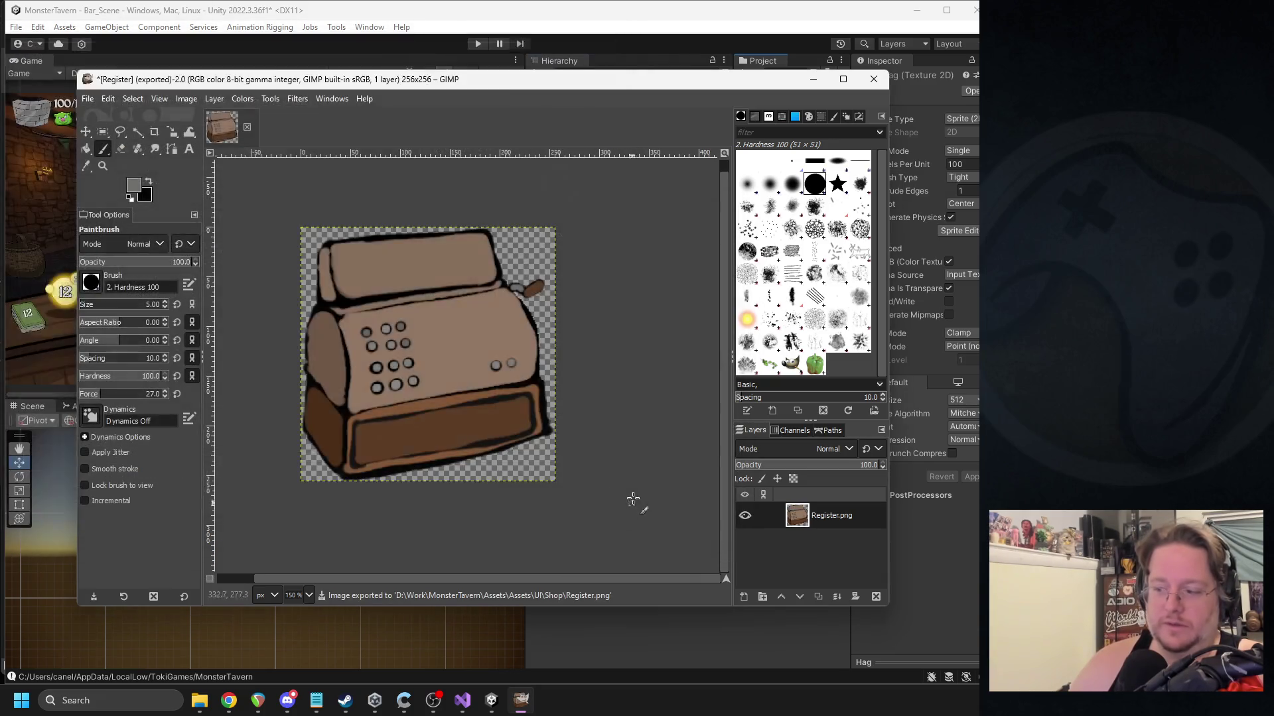
click(813, 79)
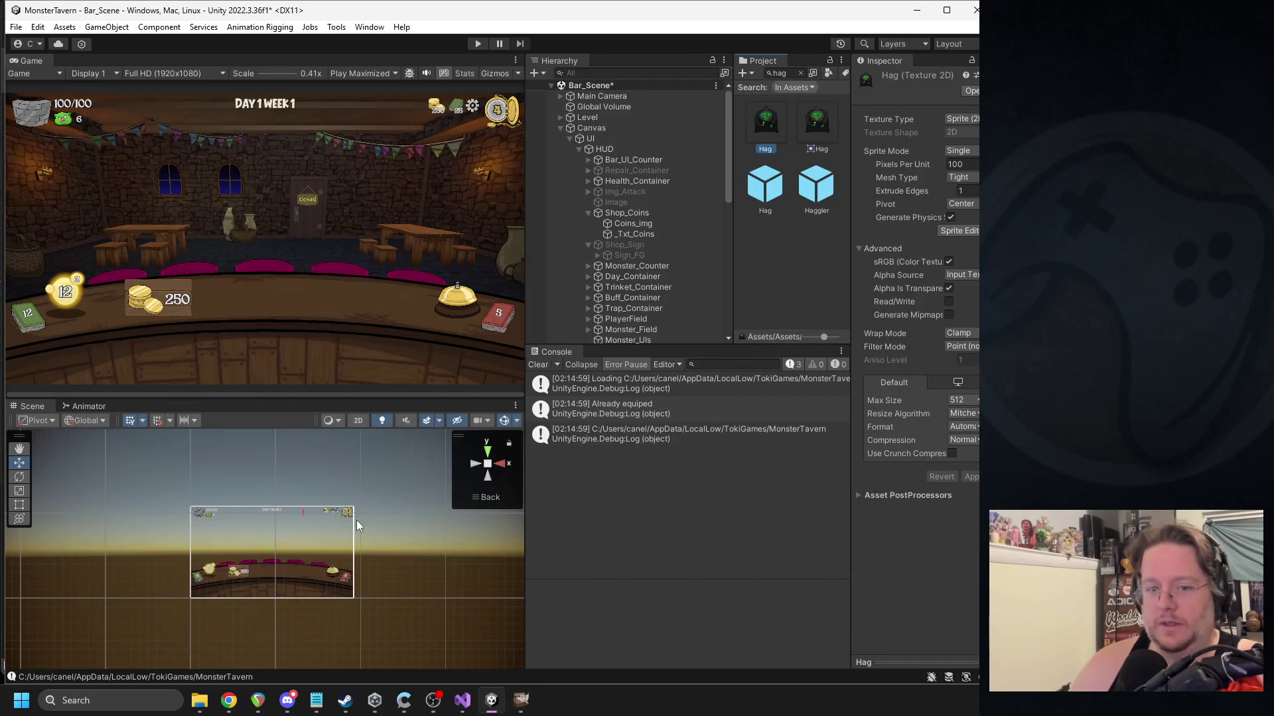
Click through the overlapping scene objects over the coin stack to find the register's UI object.
click(239, 582)
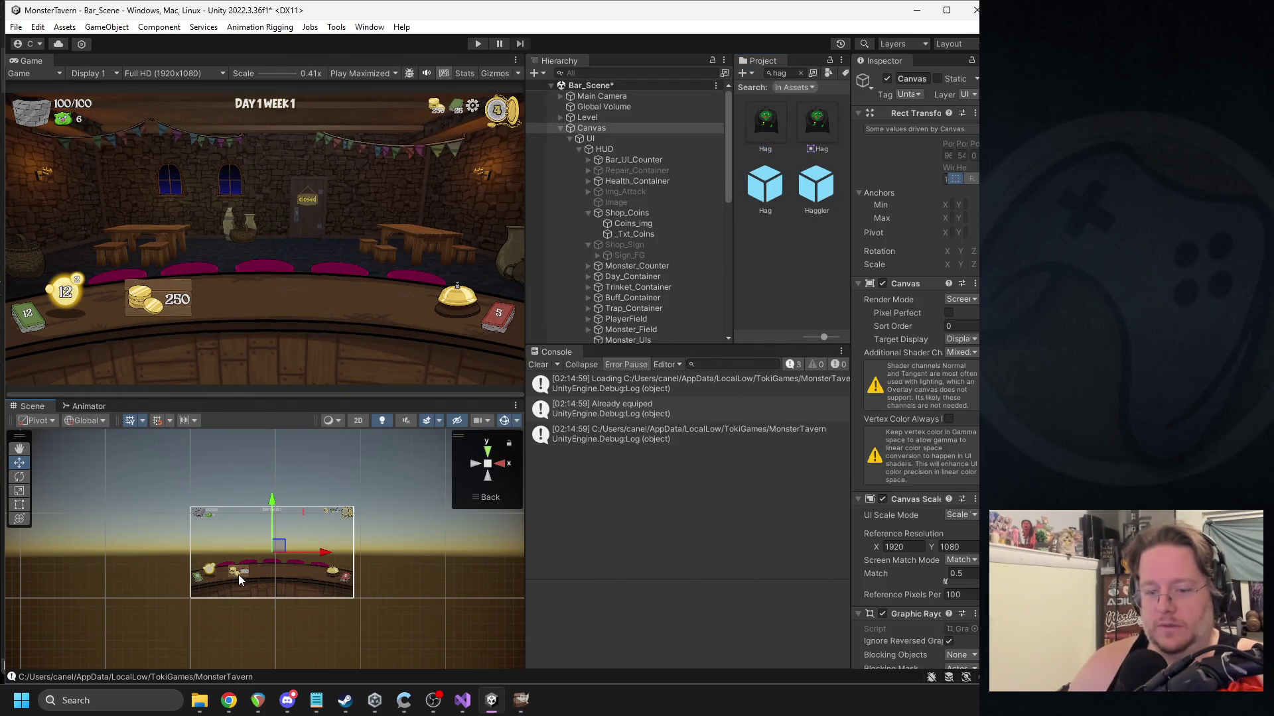
click(238, 574)
click(237, 574)
click(238, 575)
click(238, 575)
click(239, 573)
scroll(256, 571, up, 5)
scroll(261, 536, up, 3)
click(376, 543)
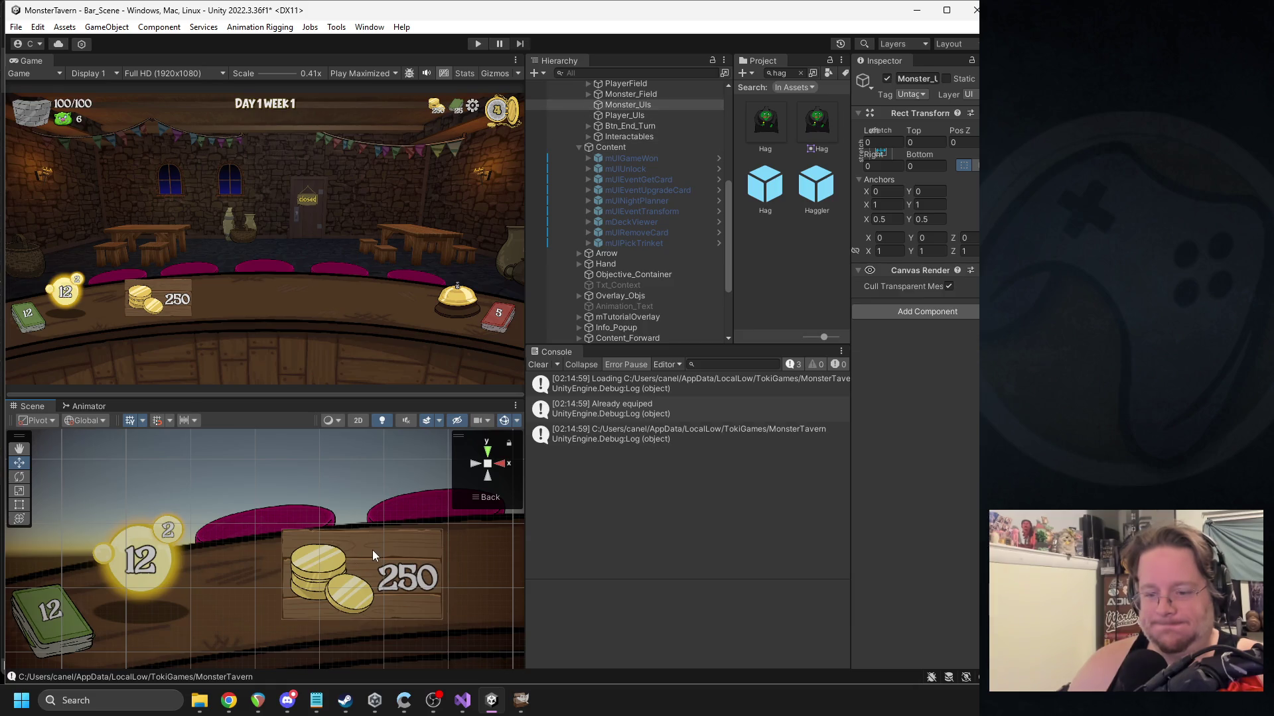
click(372, 550)
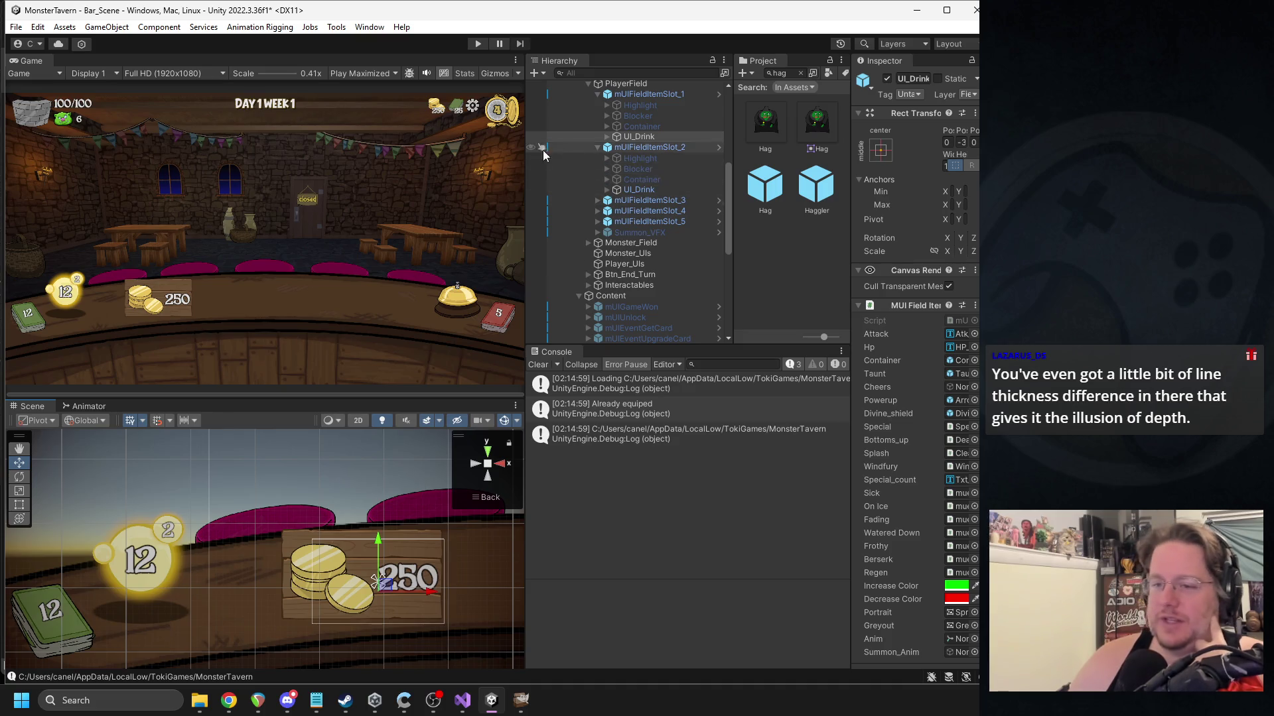
Collapse the PlayerField, Shop_Coins and Content children in the Hierarchy.
scroll(570, 166, up, 4)
click(584, 204)
scroll(626, 195, up, 4)
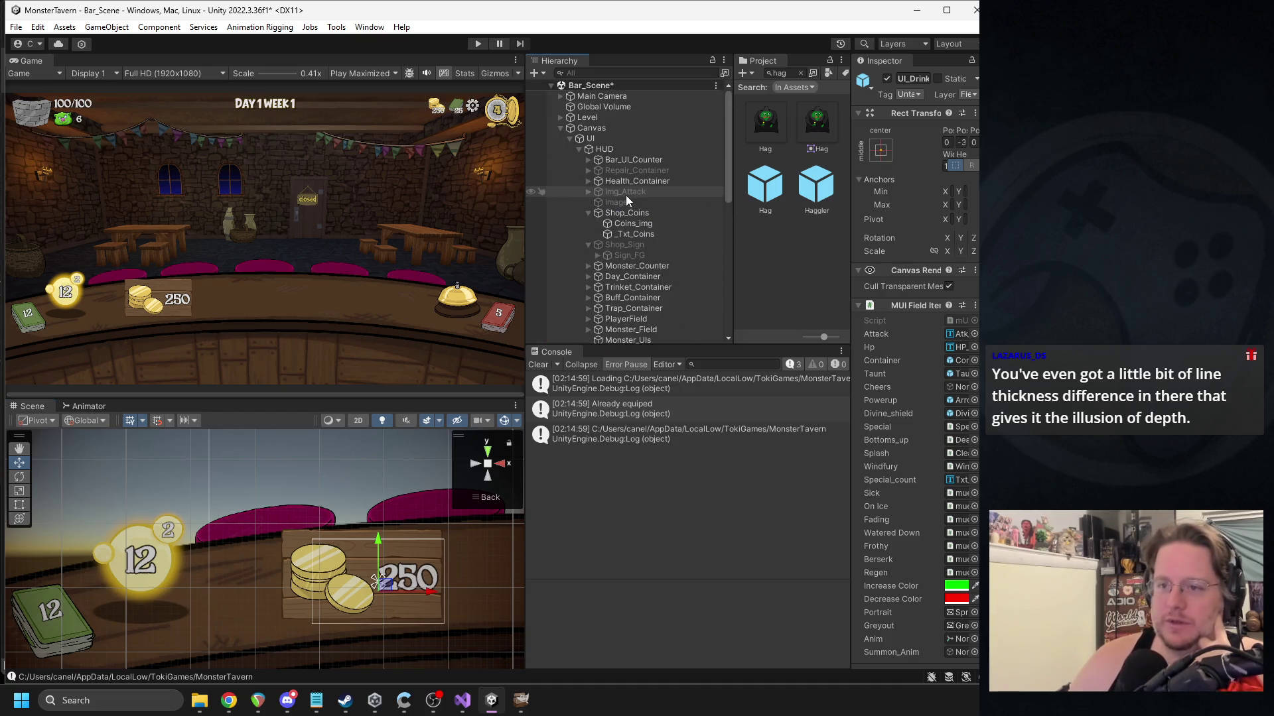
click(591, 212)
scroll(595, 212, down, 3)
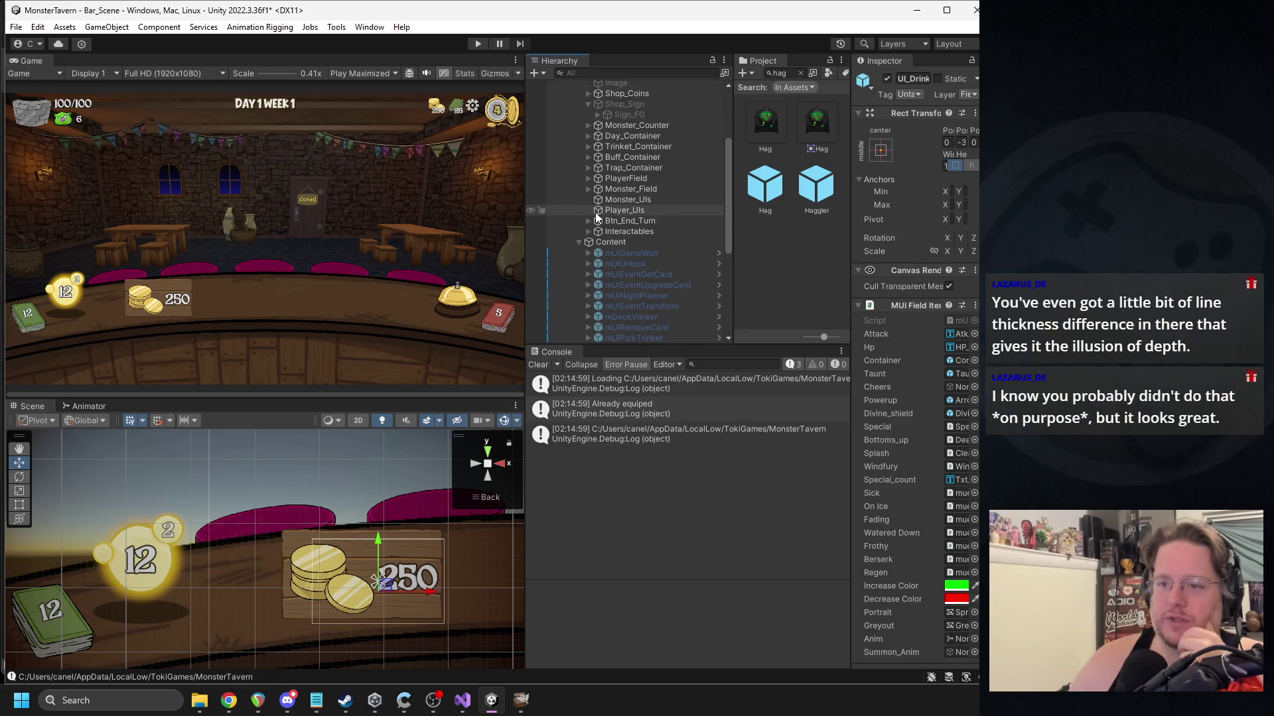
click(579, 243)
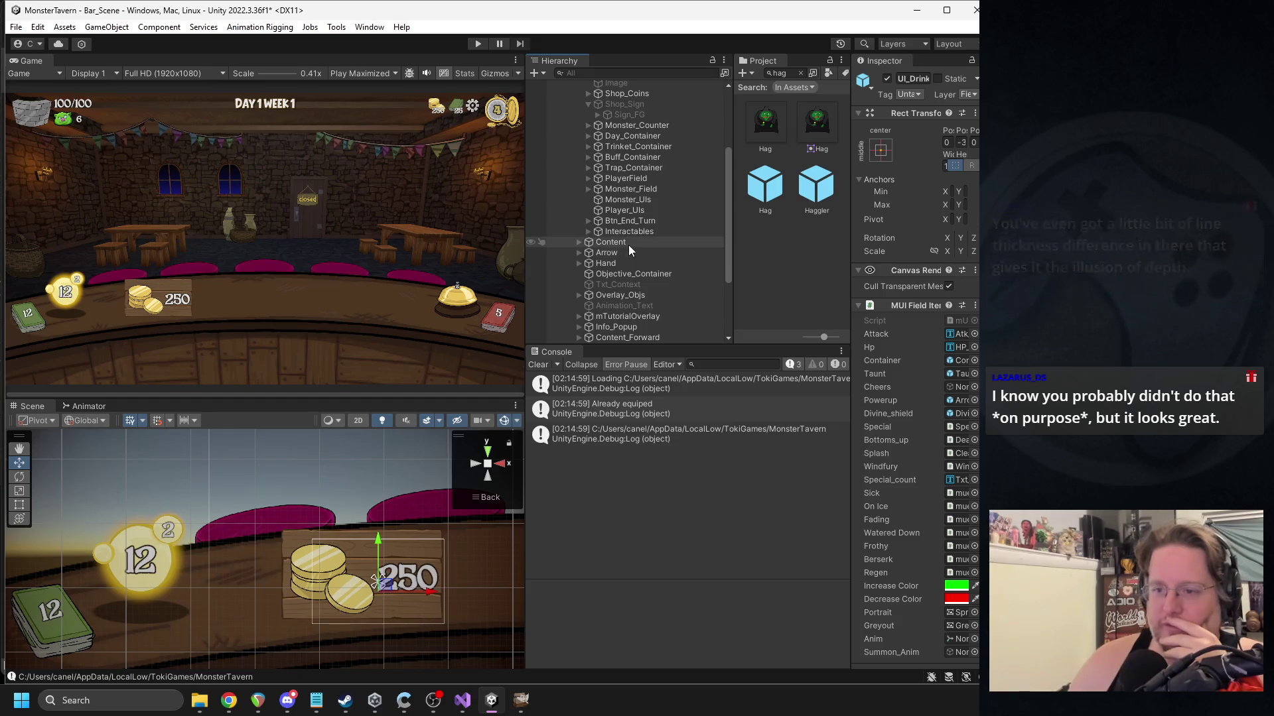
scroll(629, 247, down, 5)
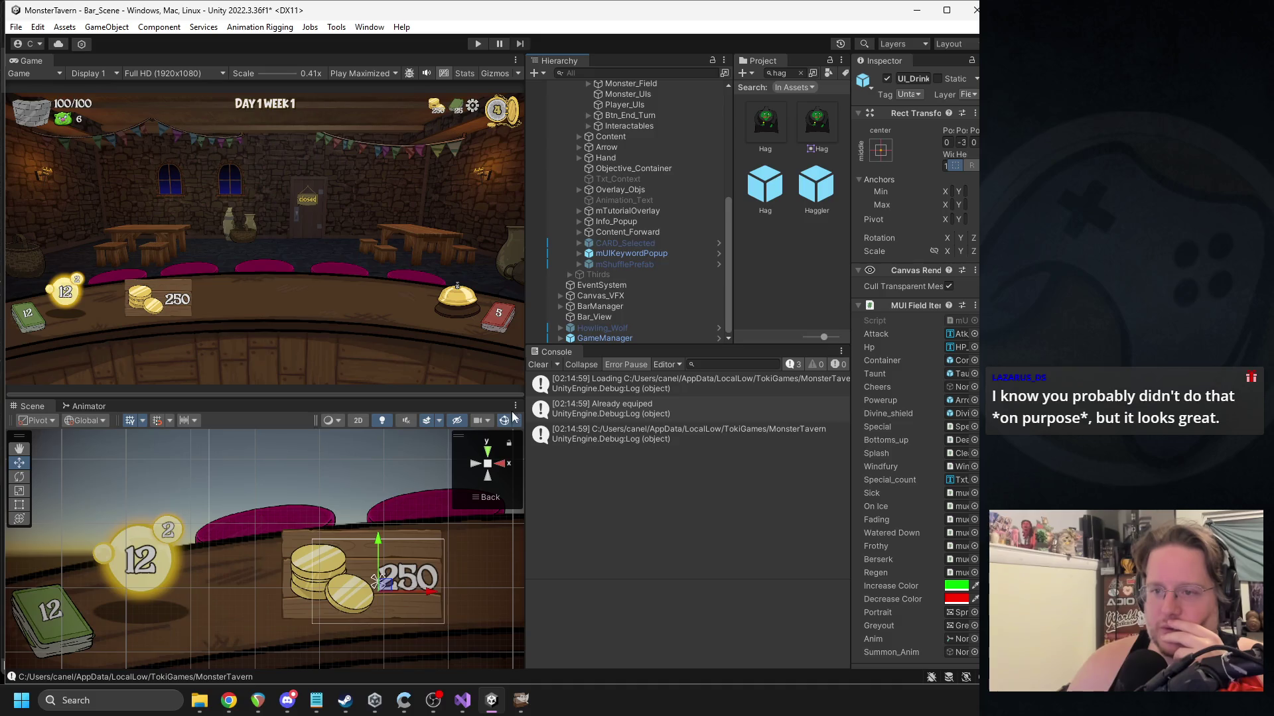
scroll(624, 216, up, 6)
Expand and select Shop_Coins, then open its Source Image sprite picker.
click(588, 147)
click(630, 160)
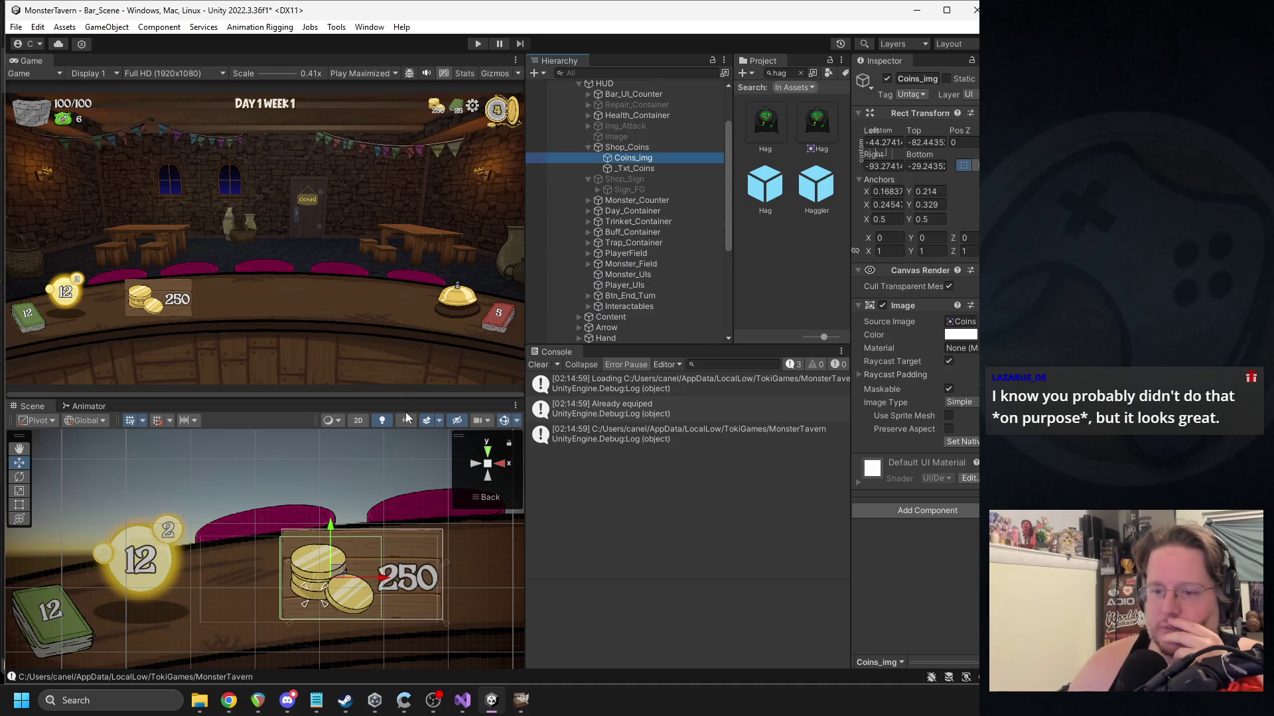
click(637, 148)
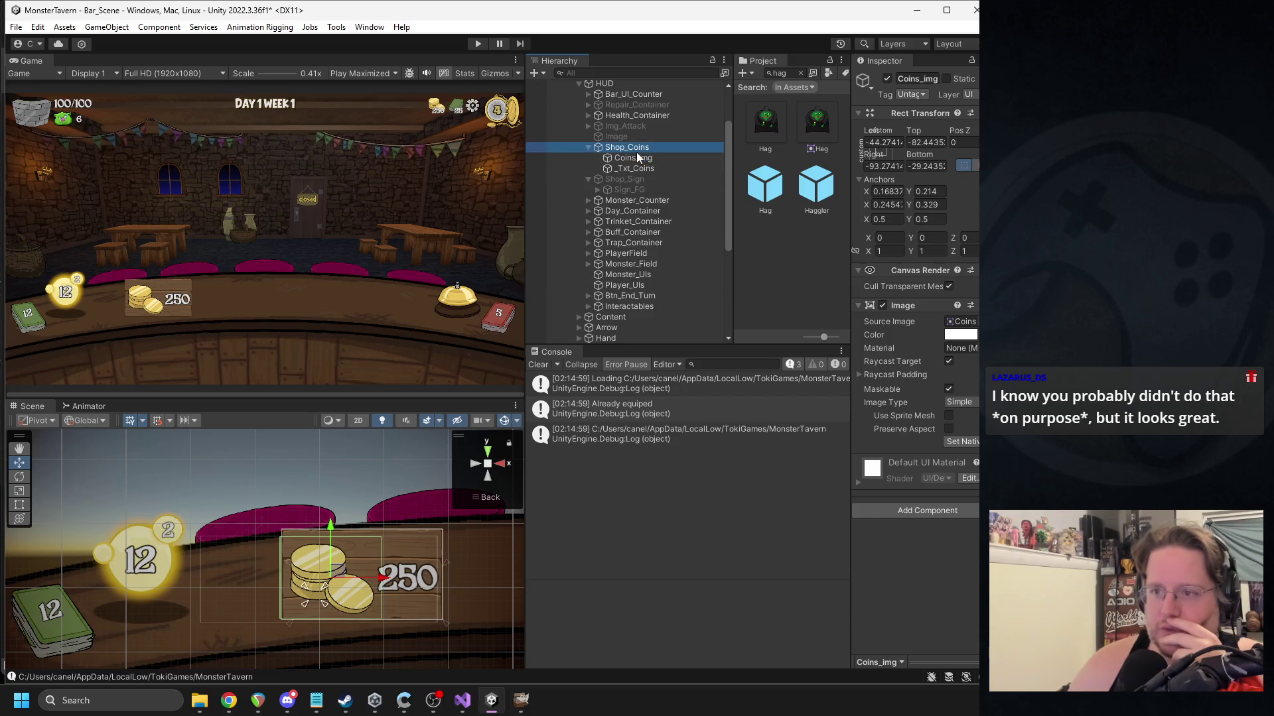
click(972, 321)
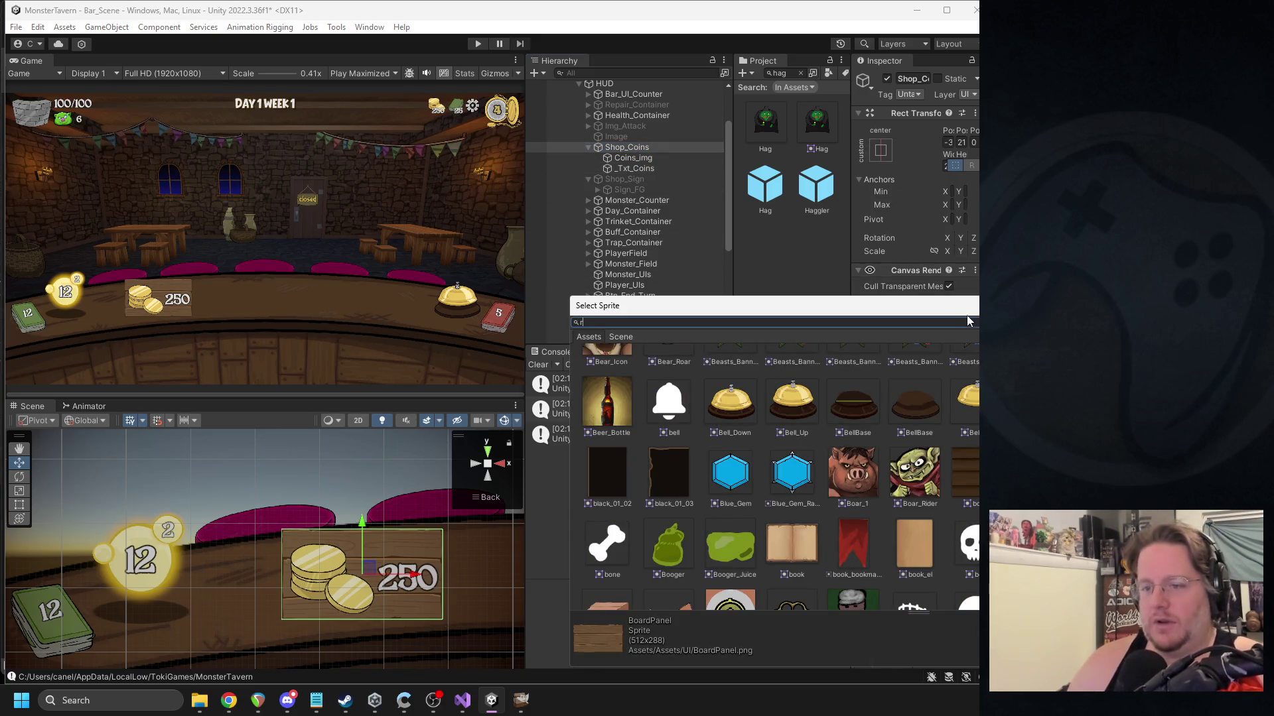
Apply the Register sprite to Shop_Coins and set it to its native 256×256 size.
text(eg)
double_click(786, 364)
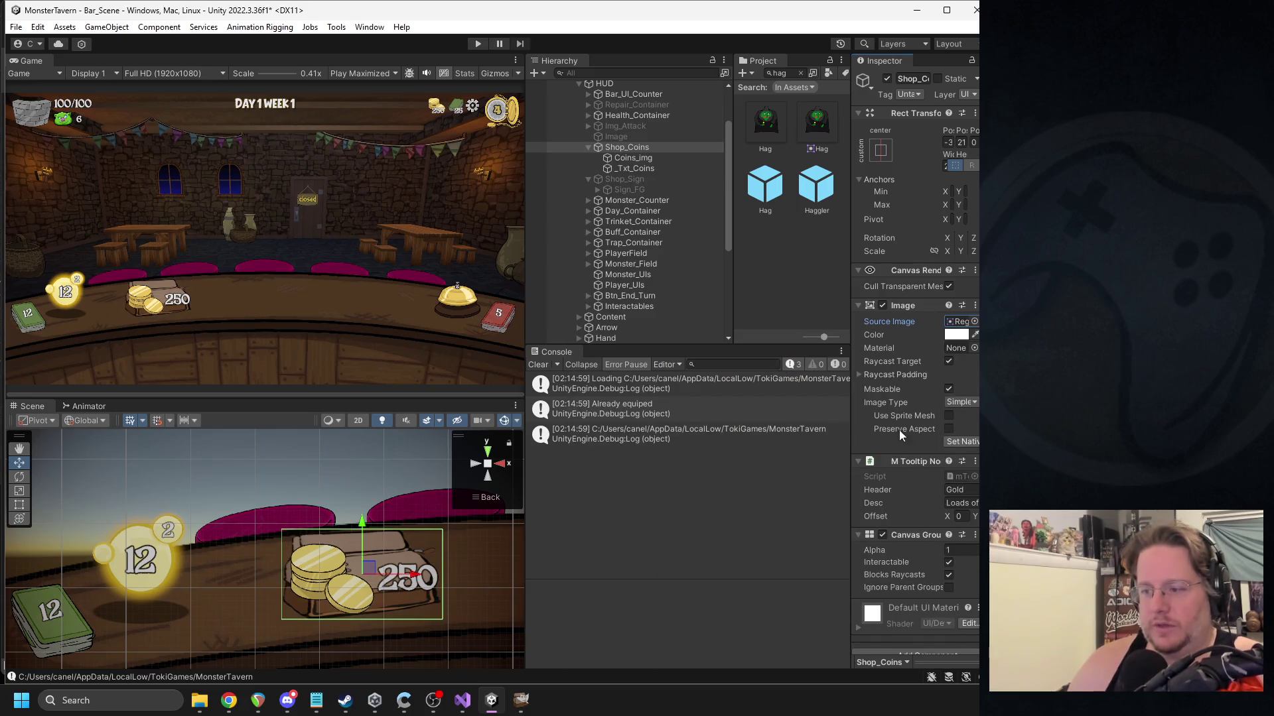
drag(851, 332, 806, 333)
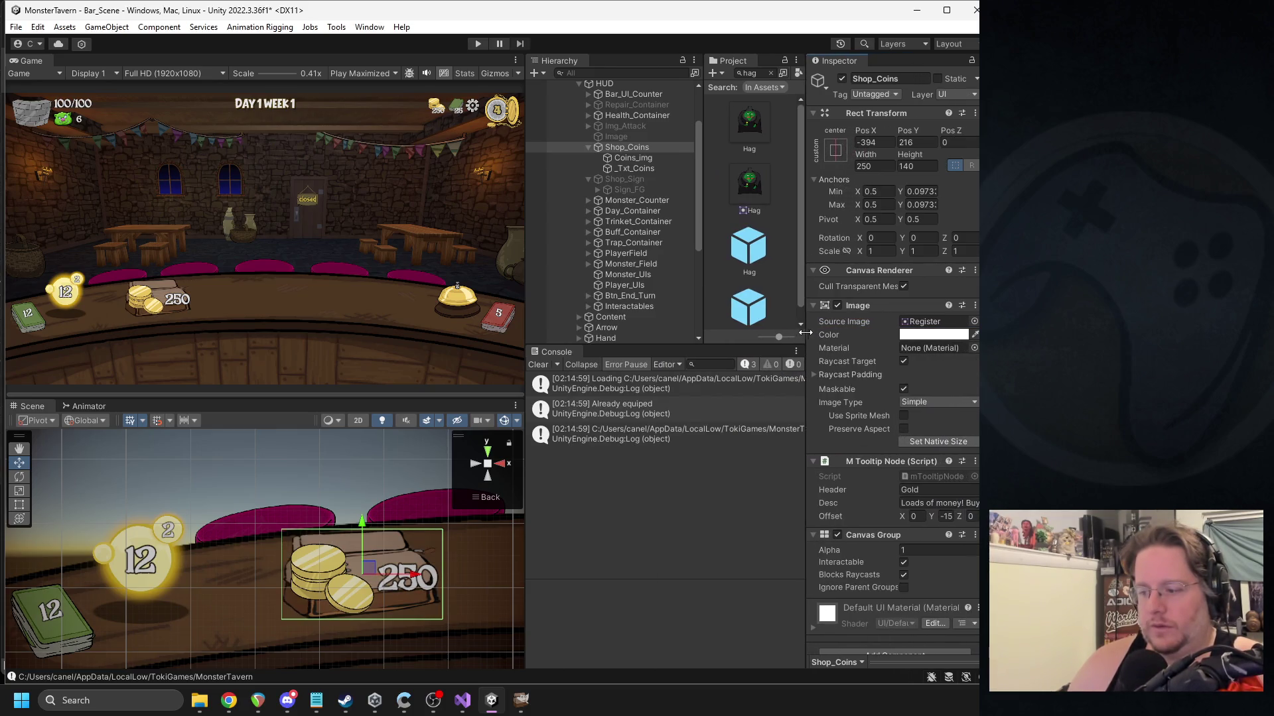
scroll(905, 587, down, 1)
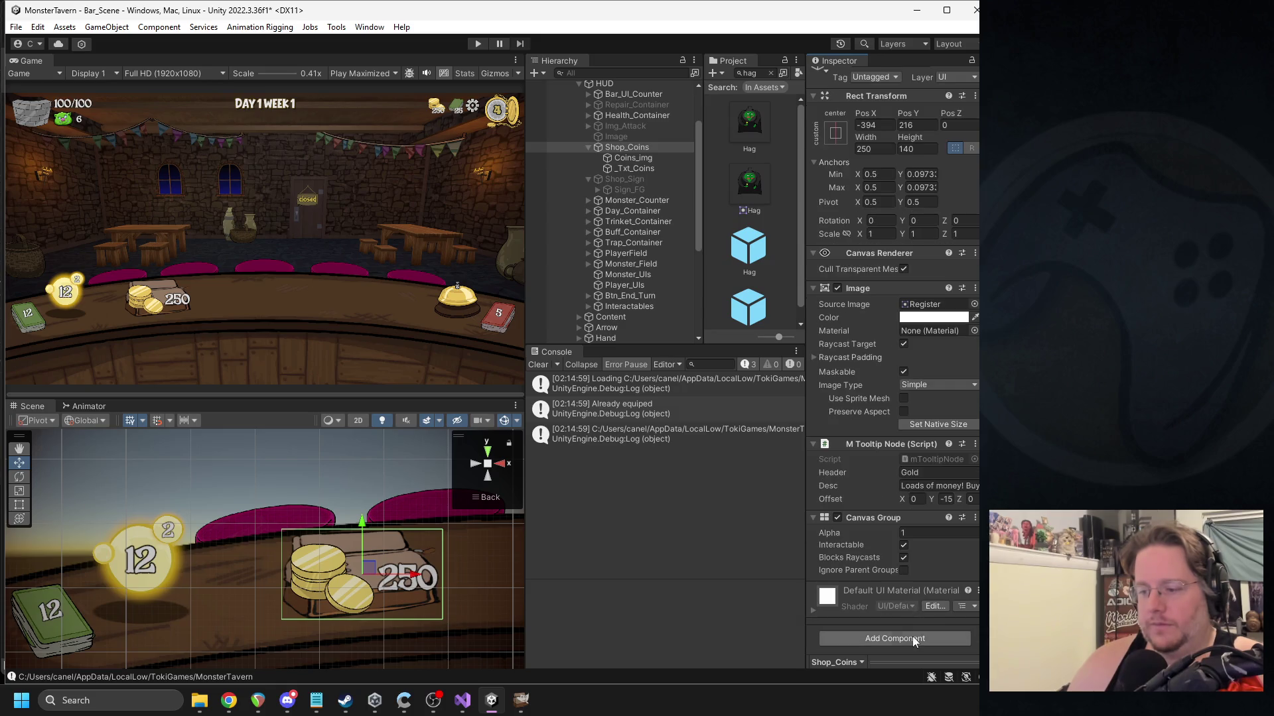
click(923, 421)
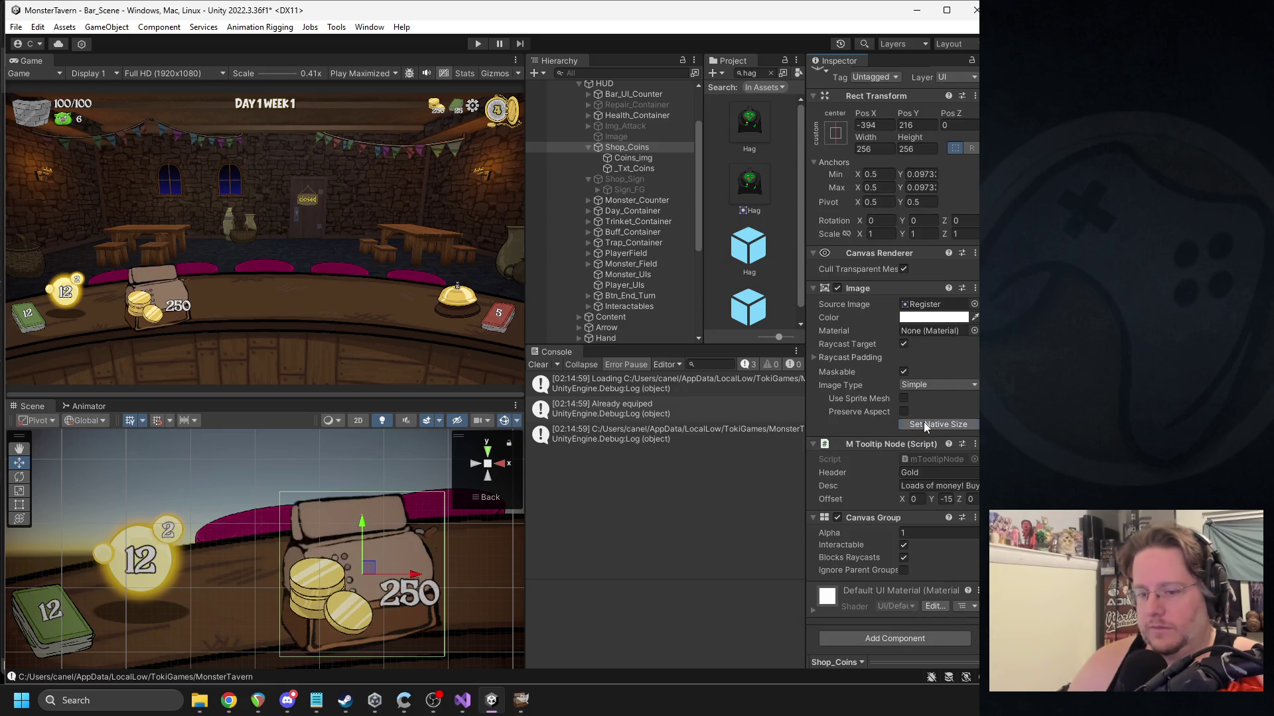
Drag the register up-left to -509, 271 on the counter.
scroll(327, 537, down, 1)
mouse_move(342, 536)
mouse_down()
mouse_move(307, 557)
mouse_move(326, 527)
mouse_move(250, 524)
mouse_move(273, 522)
mouse_up()
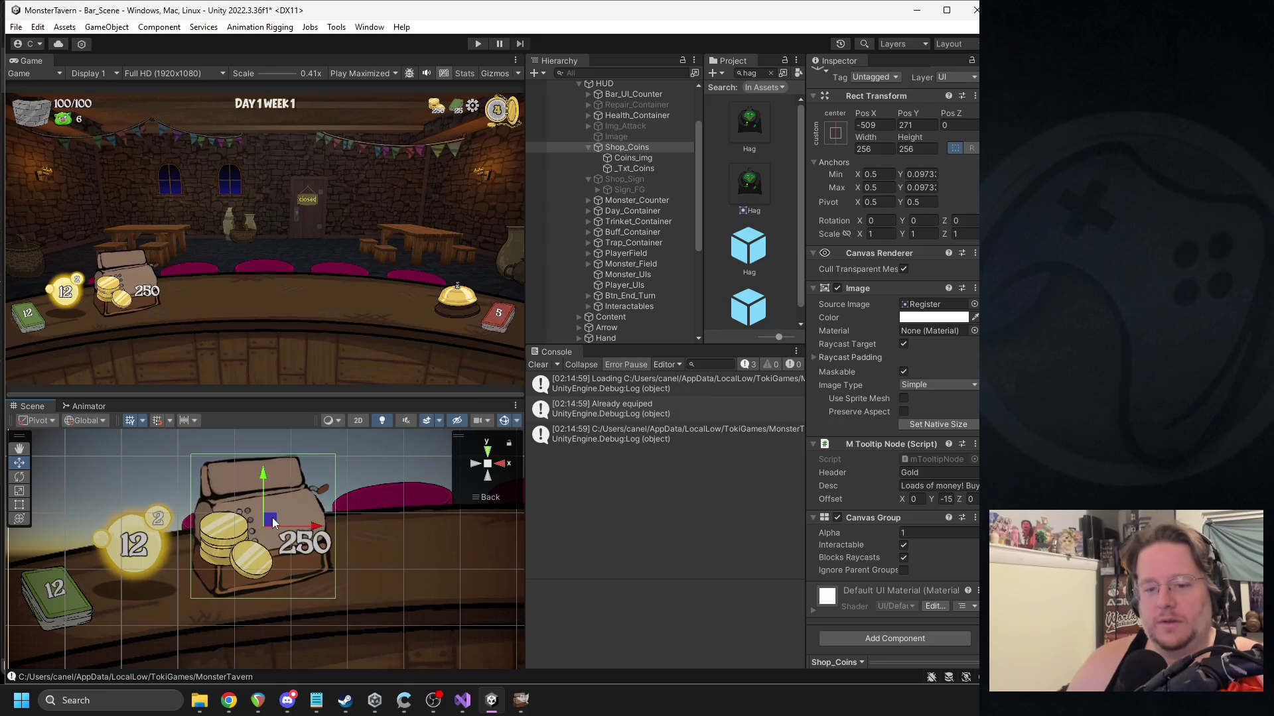
click(633, 158)
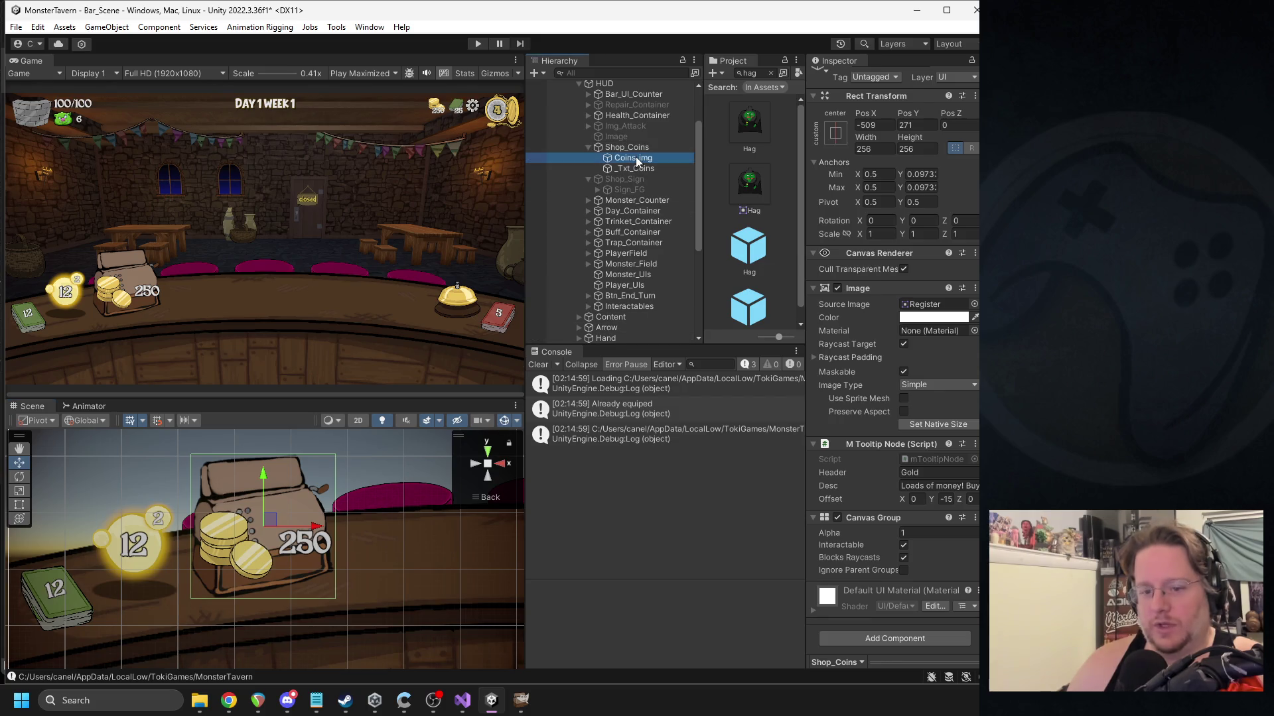
click(622, 168)
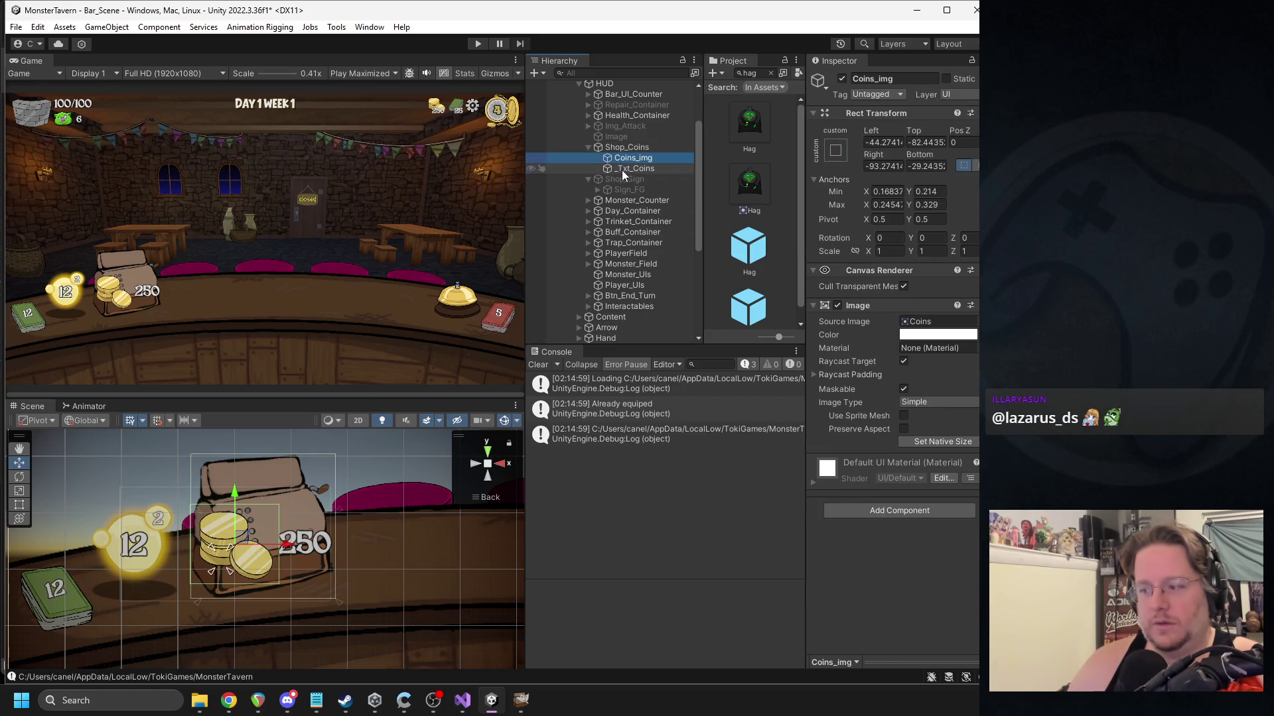
Move the 250 text up onto the register's top.
scroll(304, 494, up, 1)
scroll(305, 489, up, 3)
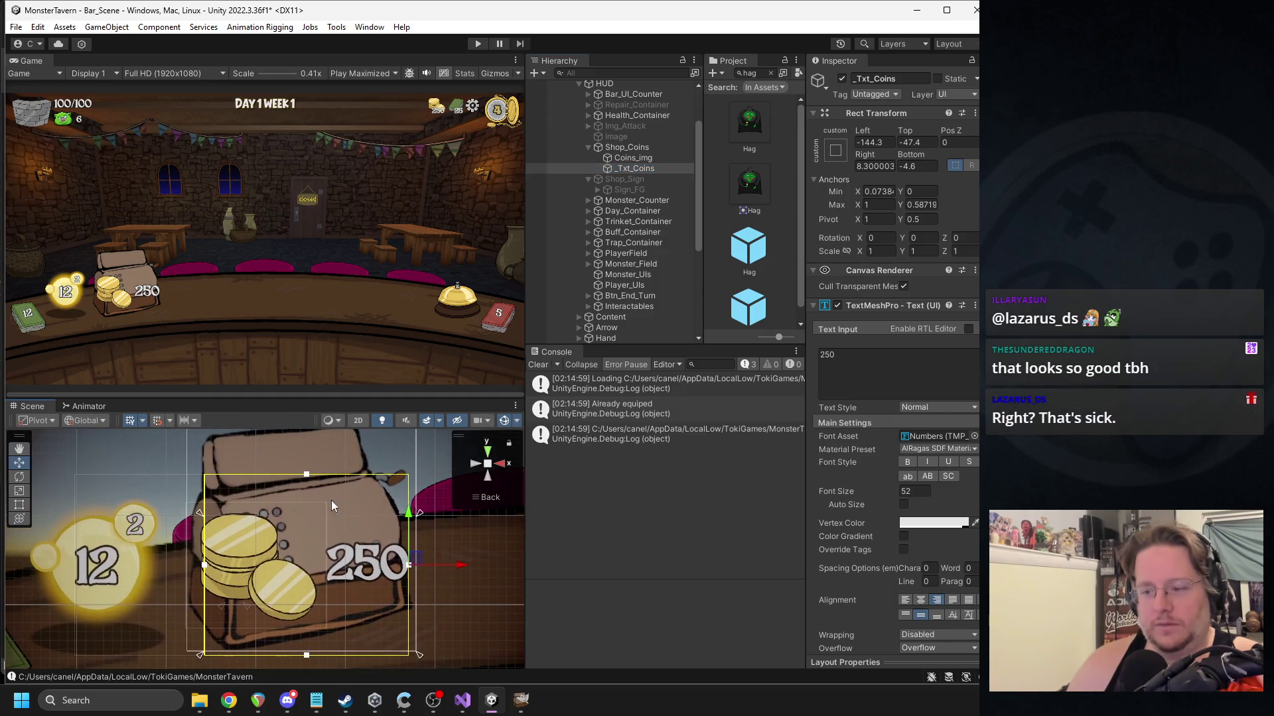
scroll(320, 491, up, 1)
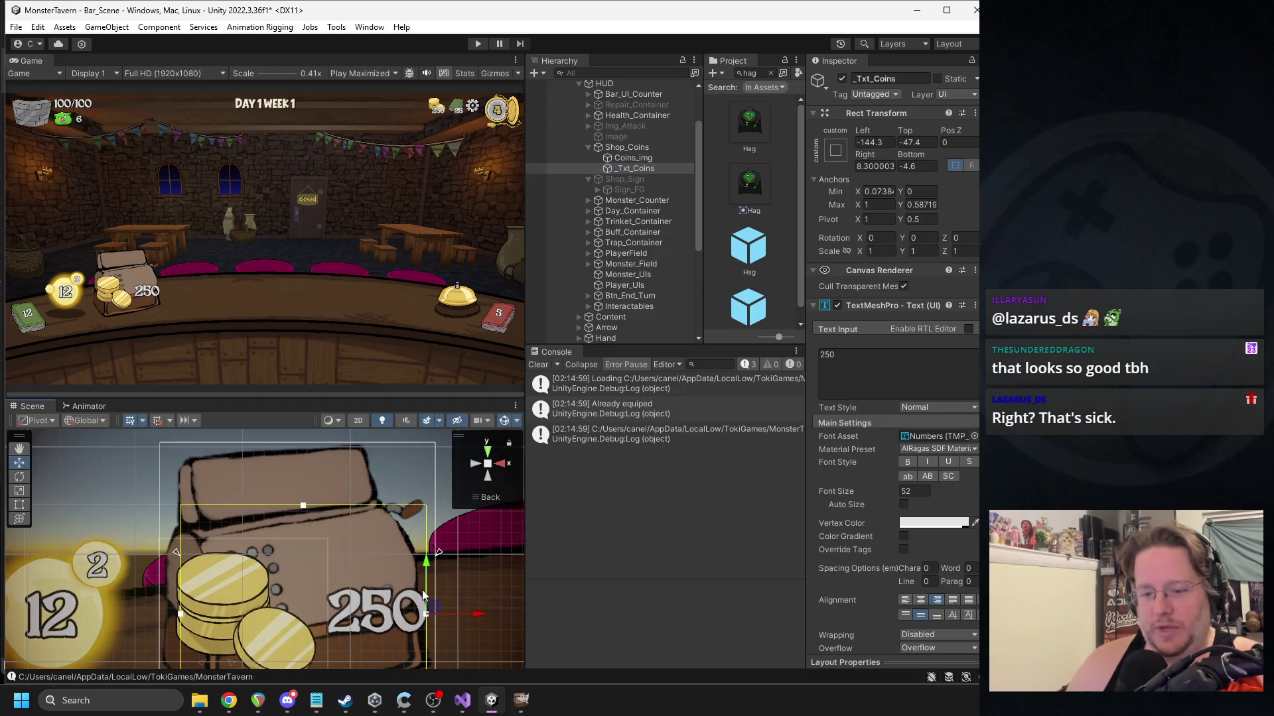
scroll(424, 574, down, 1)
mouse_move(402, 587)
mouse_down()
mouse_move(338, 527)
mouse_move(333, 485)
mouse_move(321, 495)
mouse_move(366, 482)
mouse_up()
Drag the text's anchors onto the register top and zero its rect offsets.
key(e)
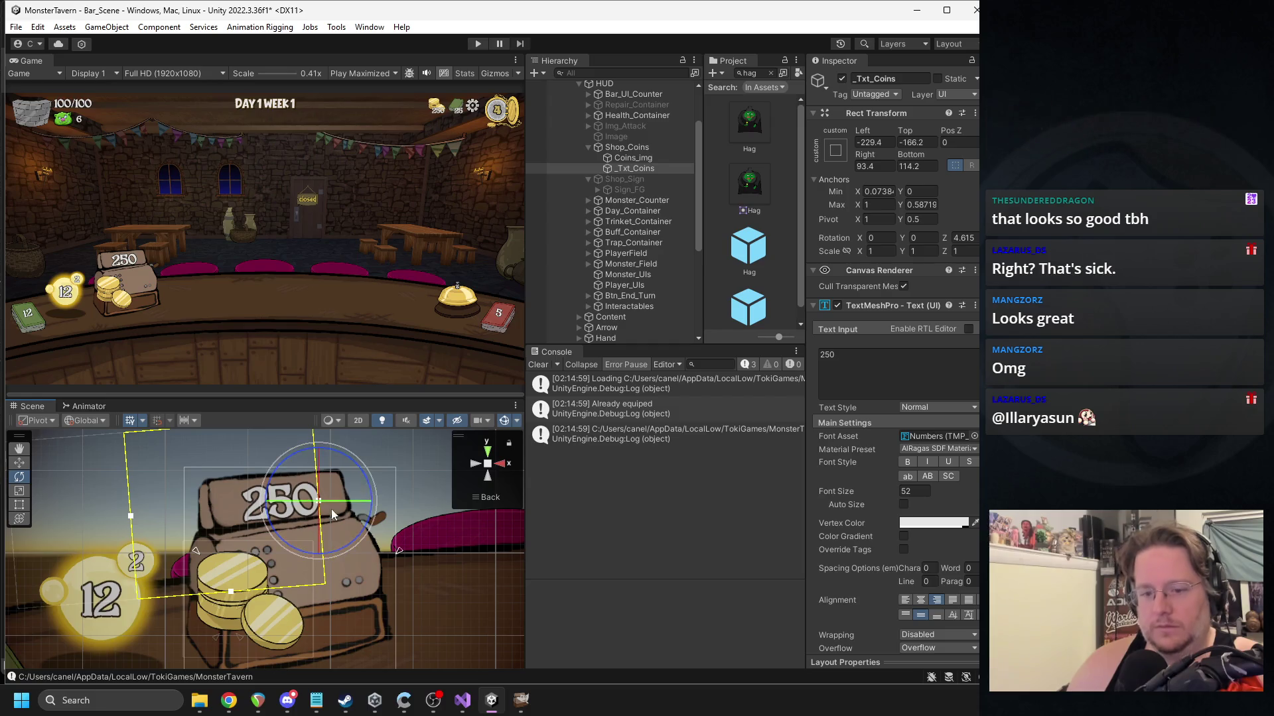
scroll(318, 514, down, 2)
drag(384, 550, 335, 478)
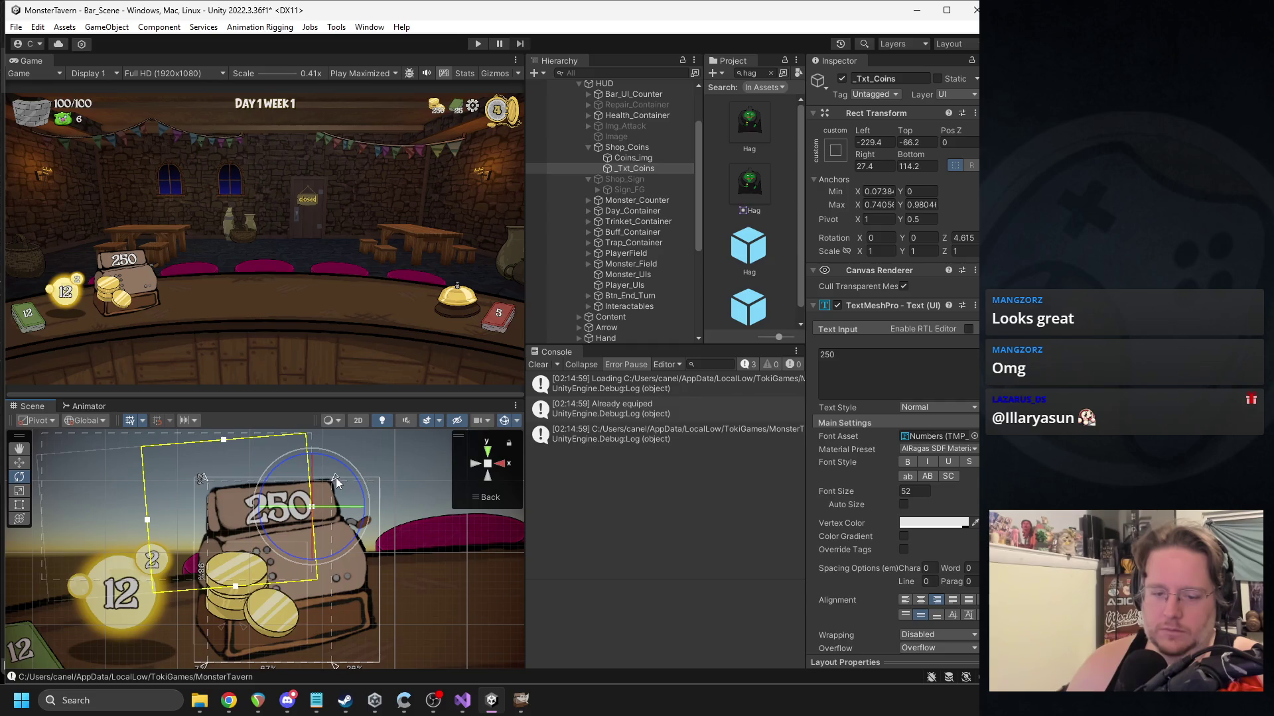
drag(204, 666, 222, 535)
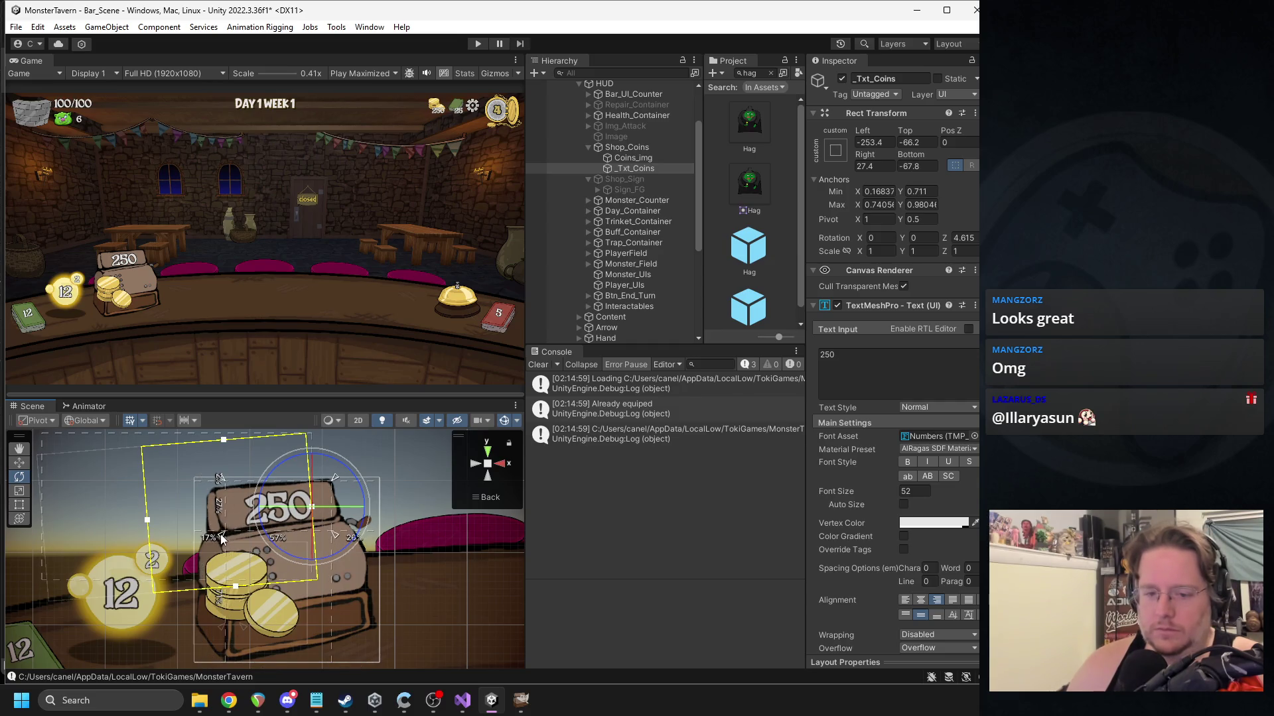
text(0)
key(Tab)
text(0)
click(912, 165)
text(0)
key(Return)
Shift the 250 text left and tilt it about 6.233° to match the sign.
scroll(881, 396, down, 2)
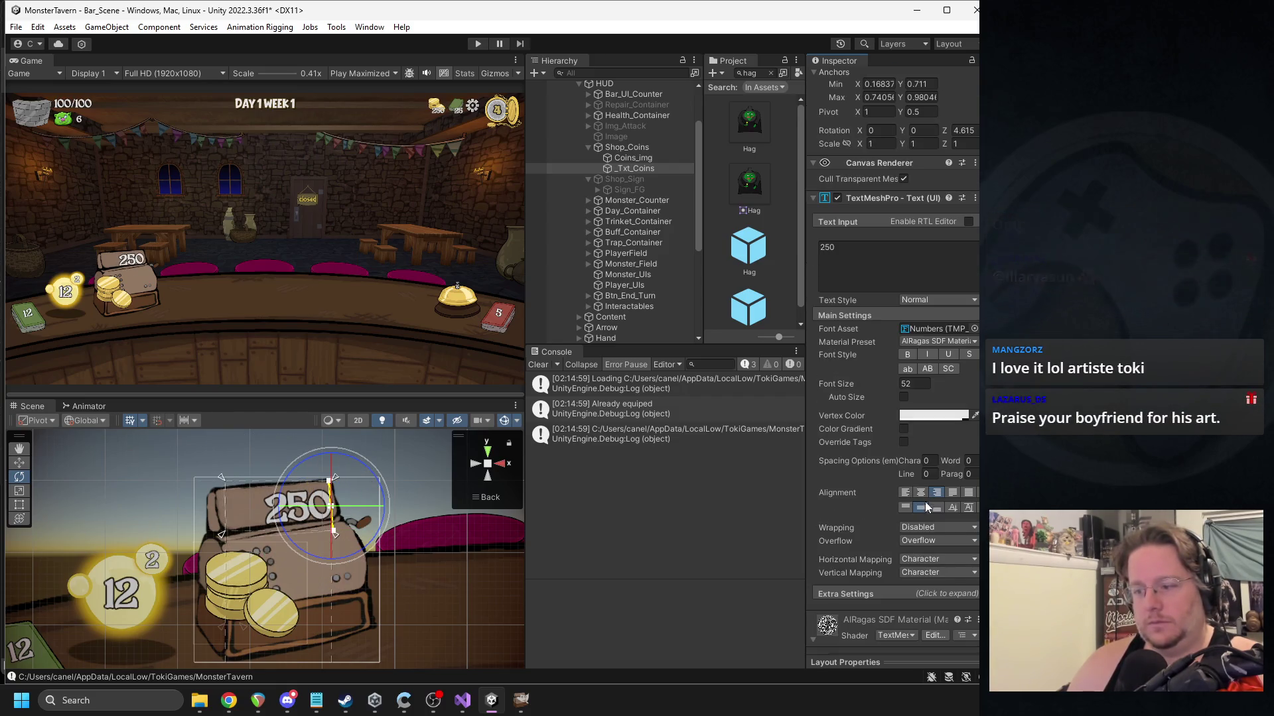
scroll(264, 551, up, 2)
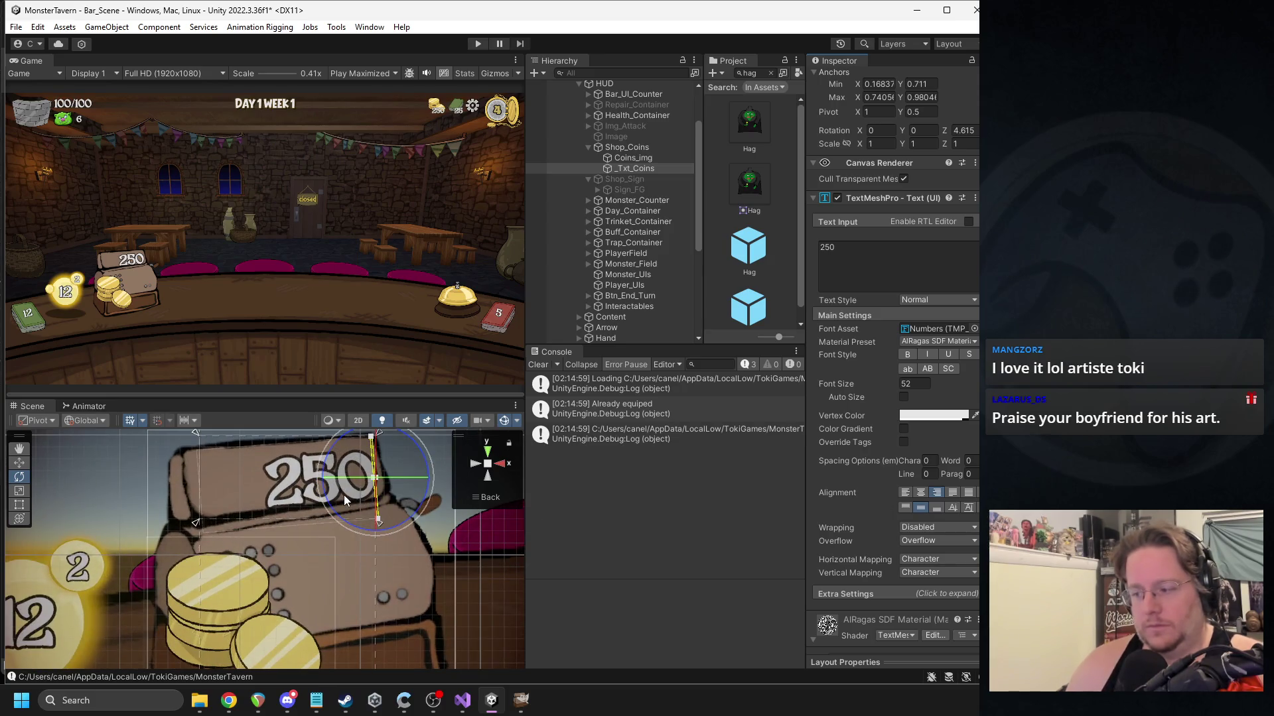
scroll(344, 495, up, 2)
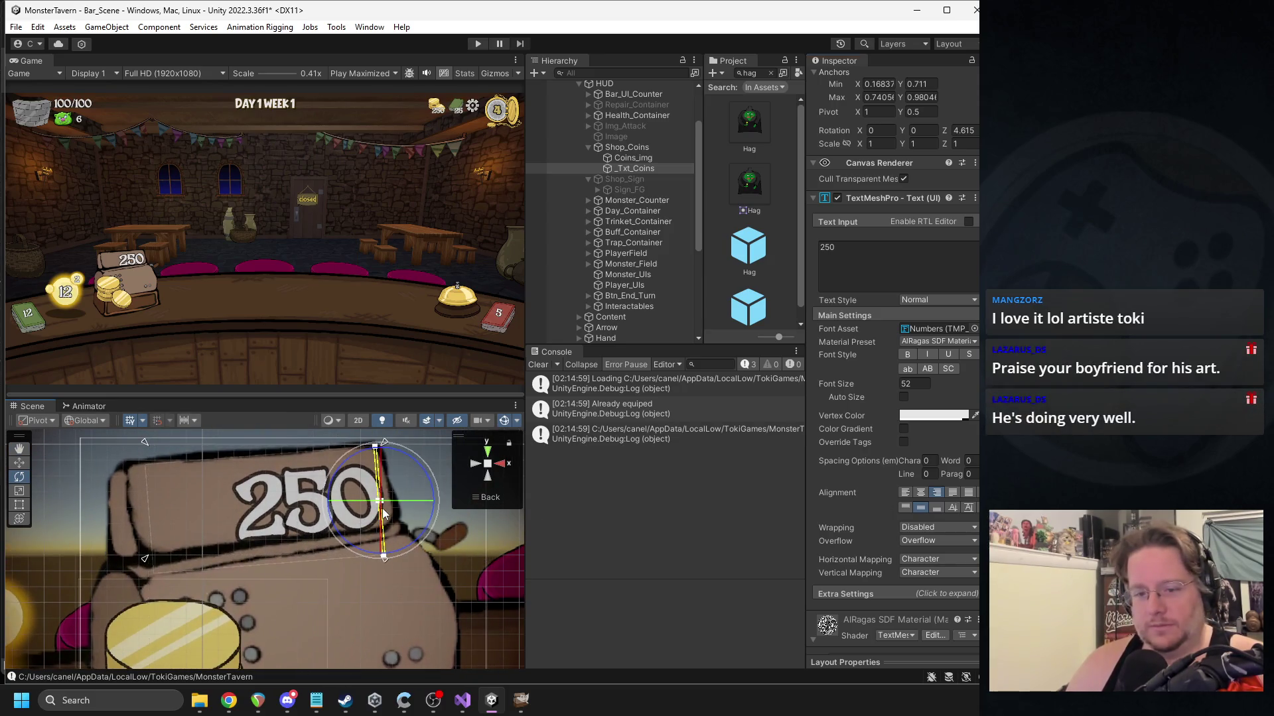
key(w)
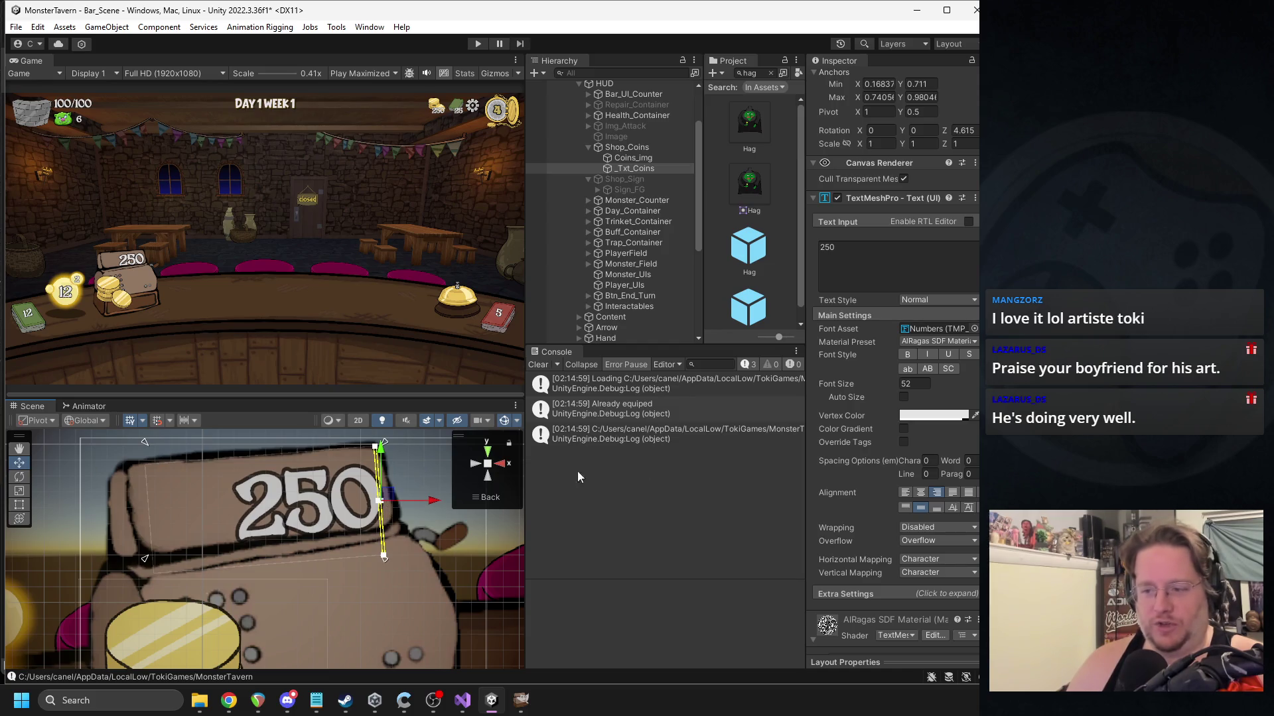
mouse_move(384, 498)
mouse_down()
mouse_move(365, 496)
mouse_move(424, 511)
mouse_move(376, 494)
mouse_move(281, 516)
mouse_move(141, 524)
mouse_up()
key(e)
key(w)
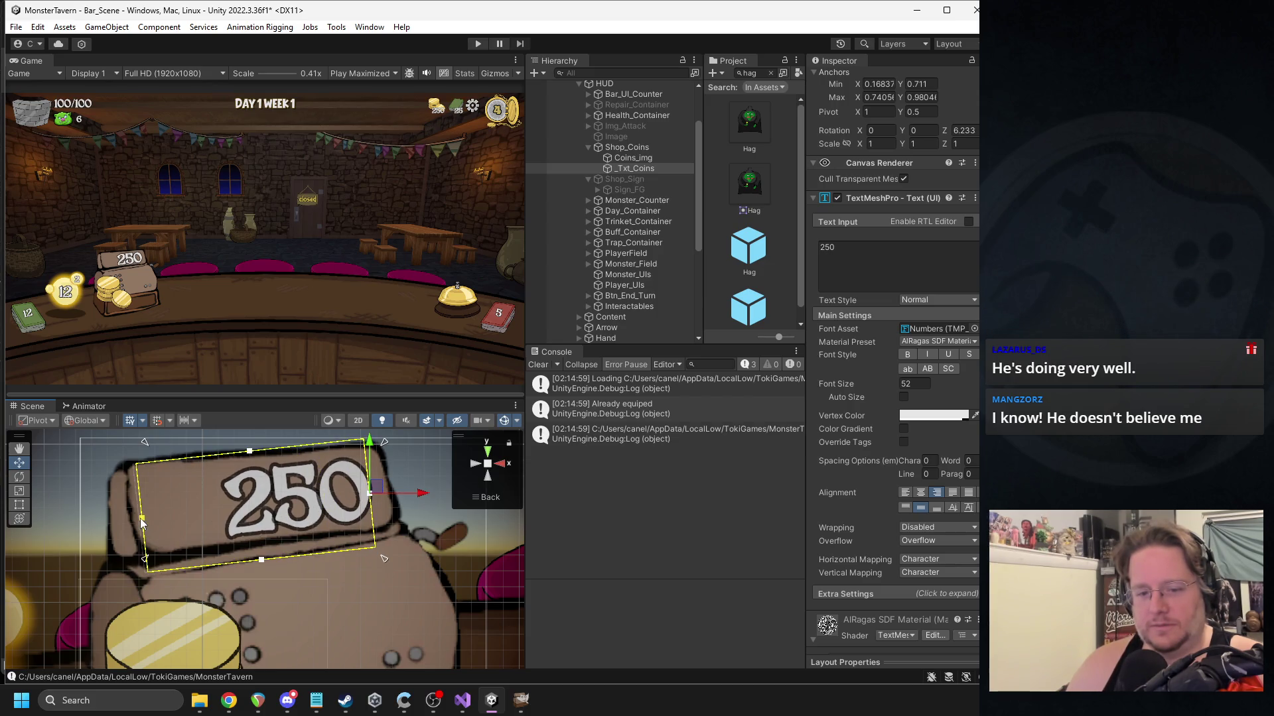
mouse_move(421, 501)
mouse_down()
mouse_move(380, 508)
mouse_move(403, 506)
mouse_up()
key(ctrl+z)
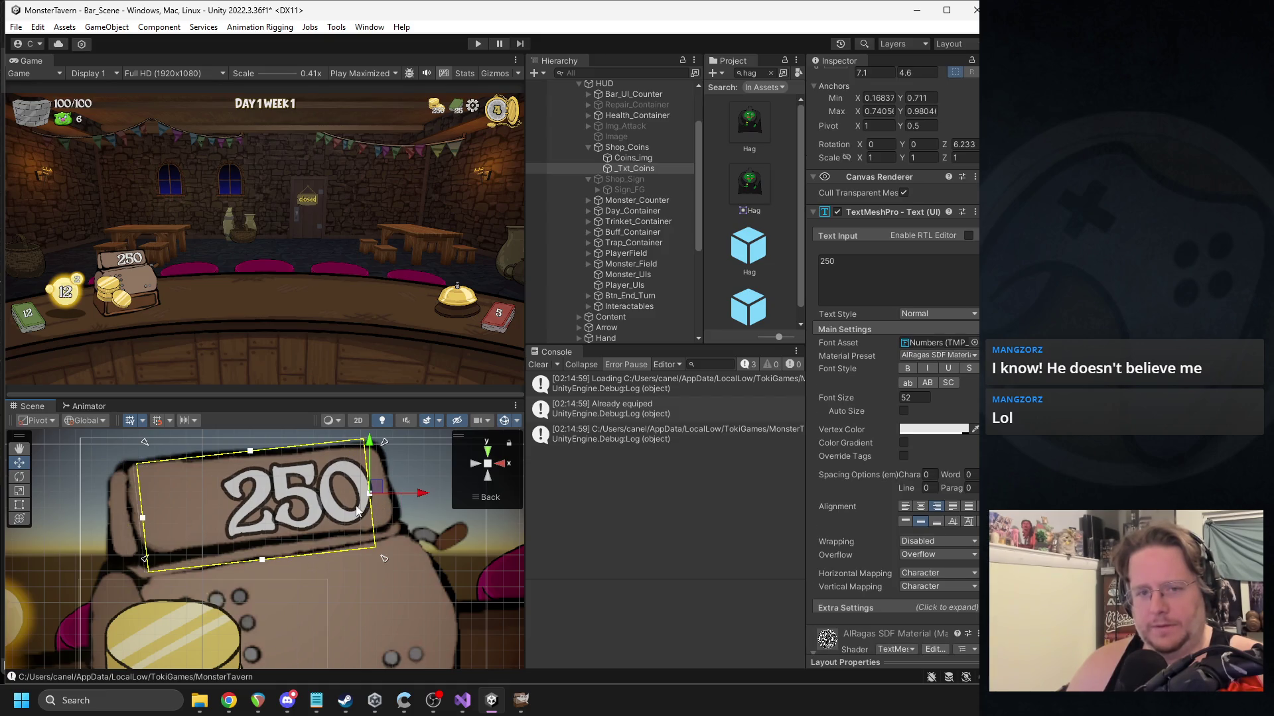
scroll(300, 558, down, 2)
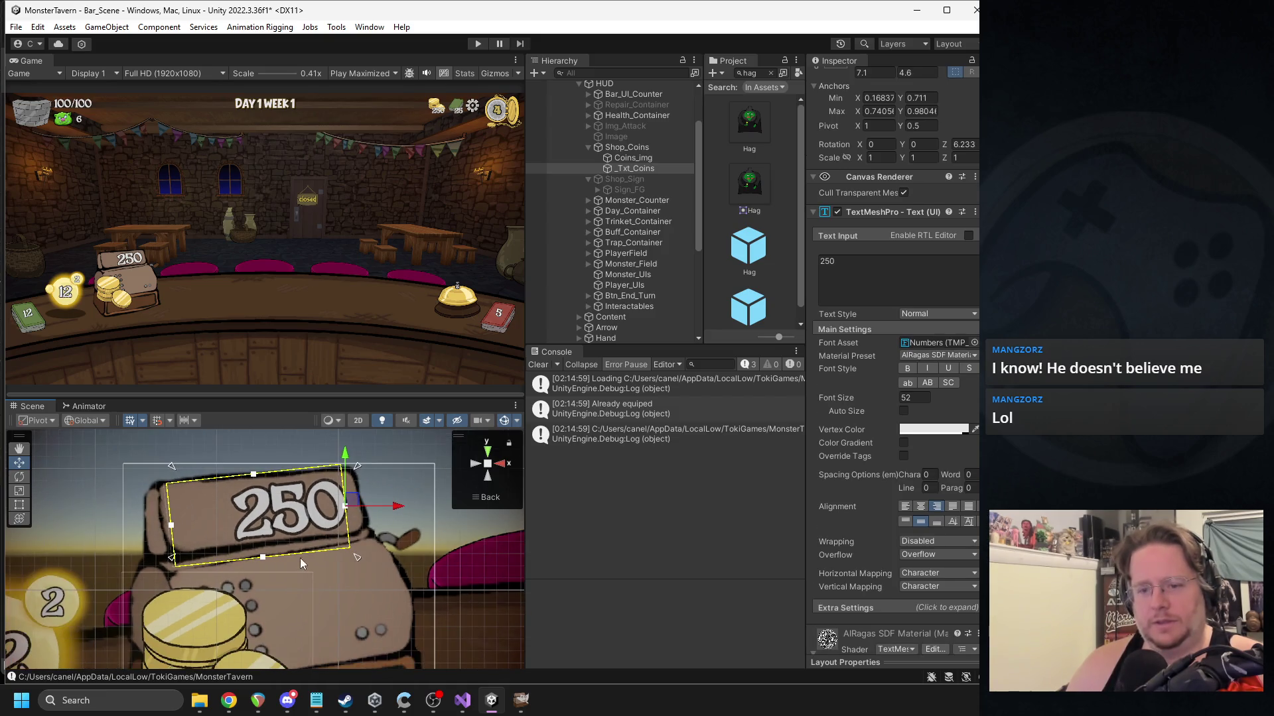
Set Coins_img to native size, scale it to 0.15, and move it up beside the 250 sign.
click(630, 158)
scroll(266, 554, down, 2)
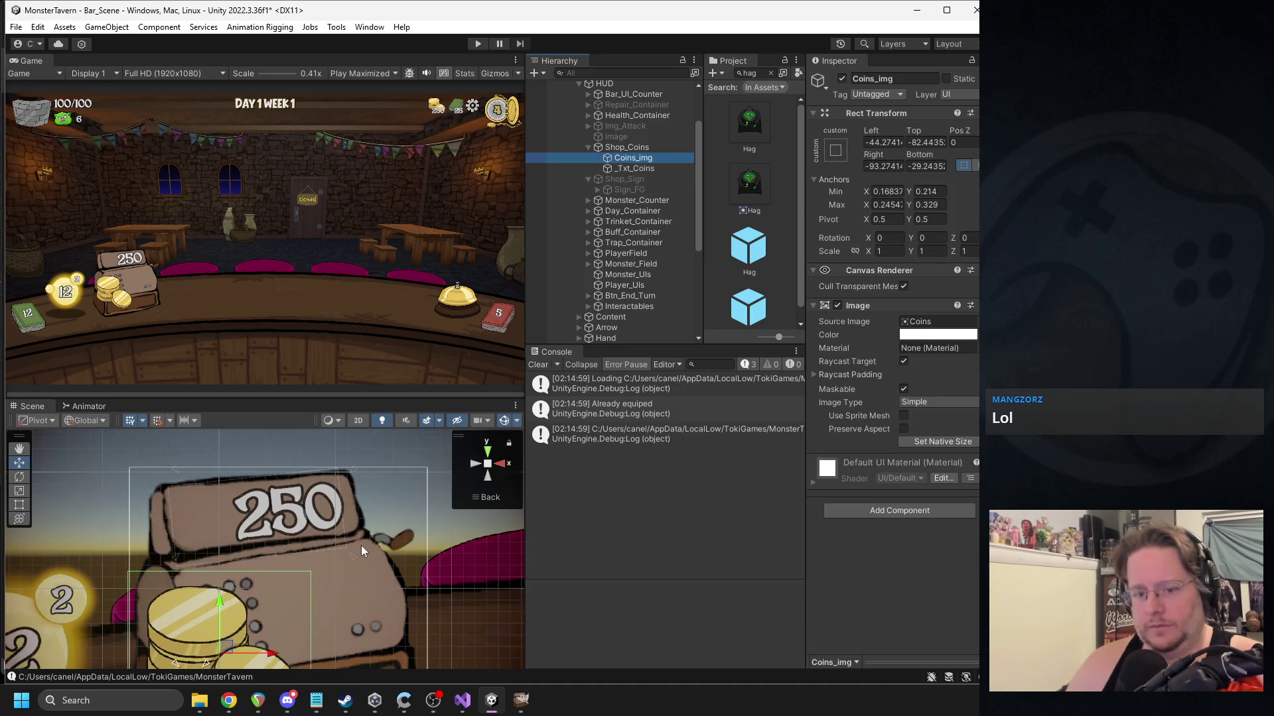
click(930, 443)
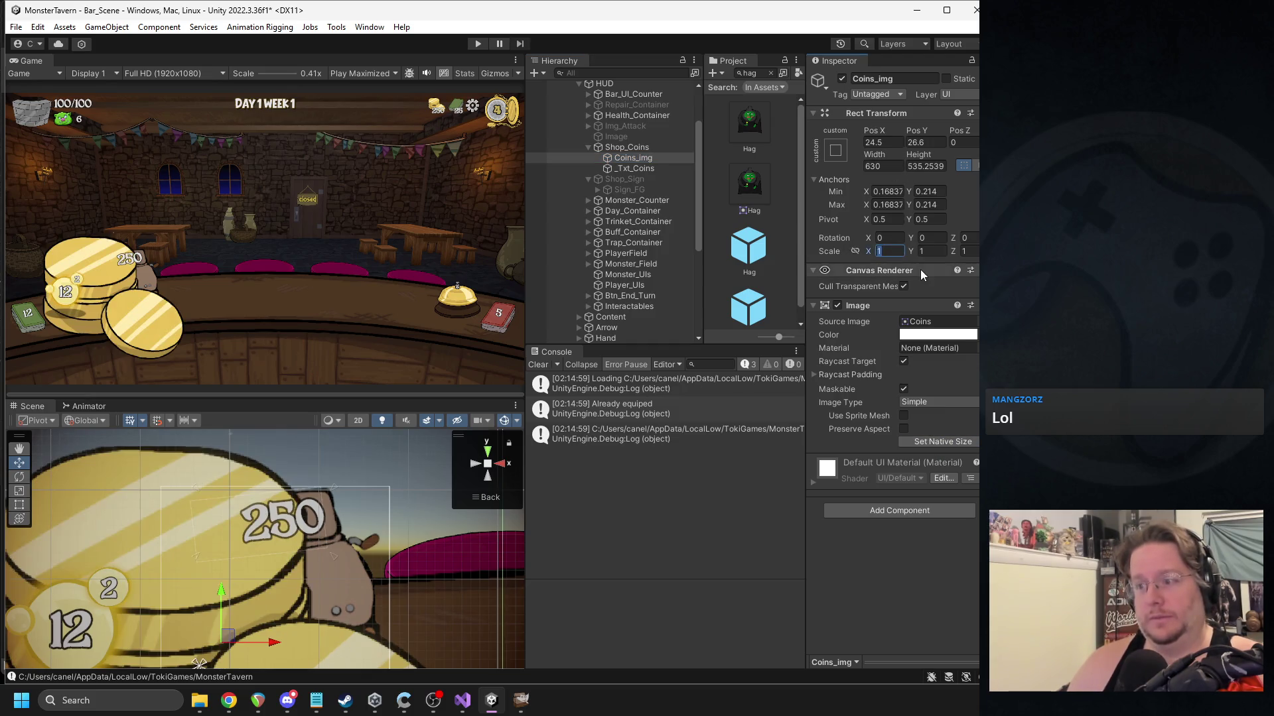
text(.2)
key(Tab)
text(.2)
key(BackSpace)
text(15)
click(893, 253)
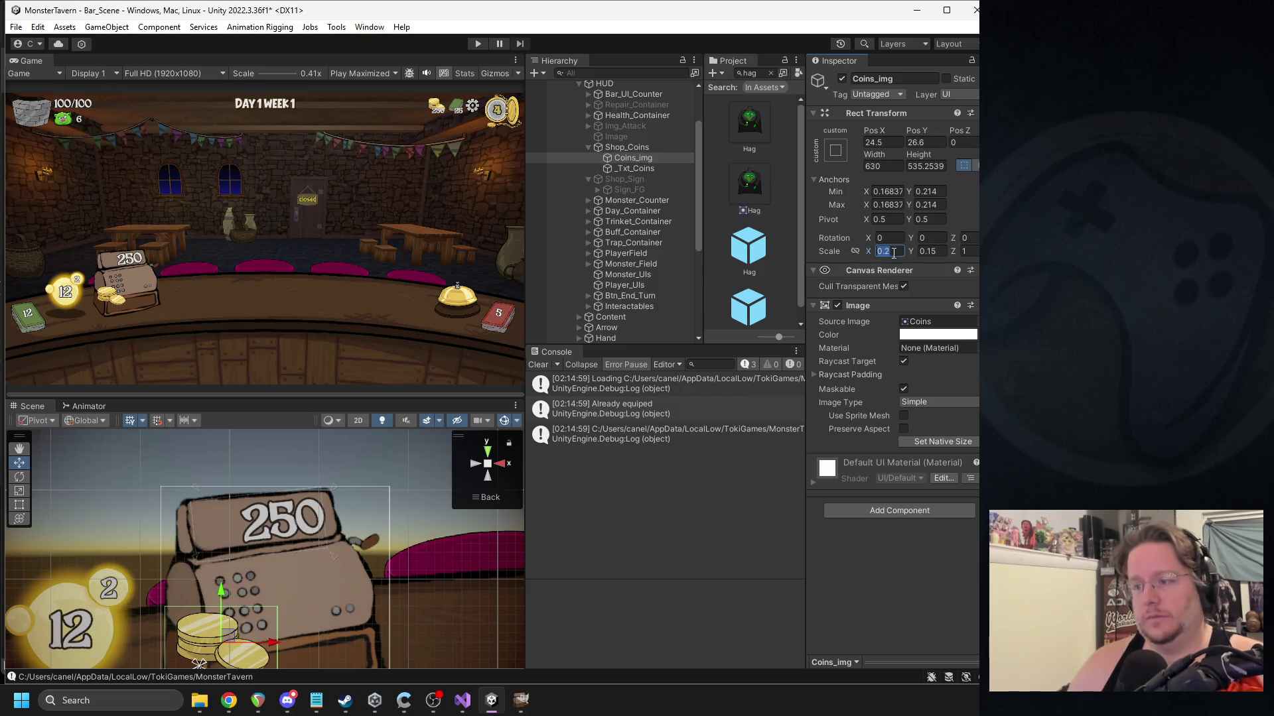
text(.15)
drag(217, 635, 217, 525)
scroll(218, 524, up, 3)
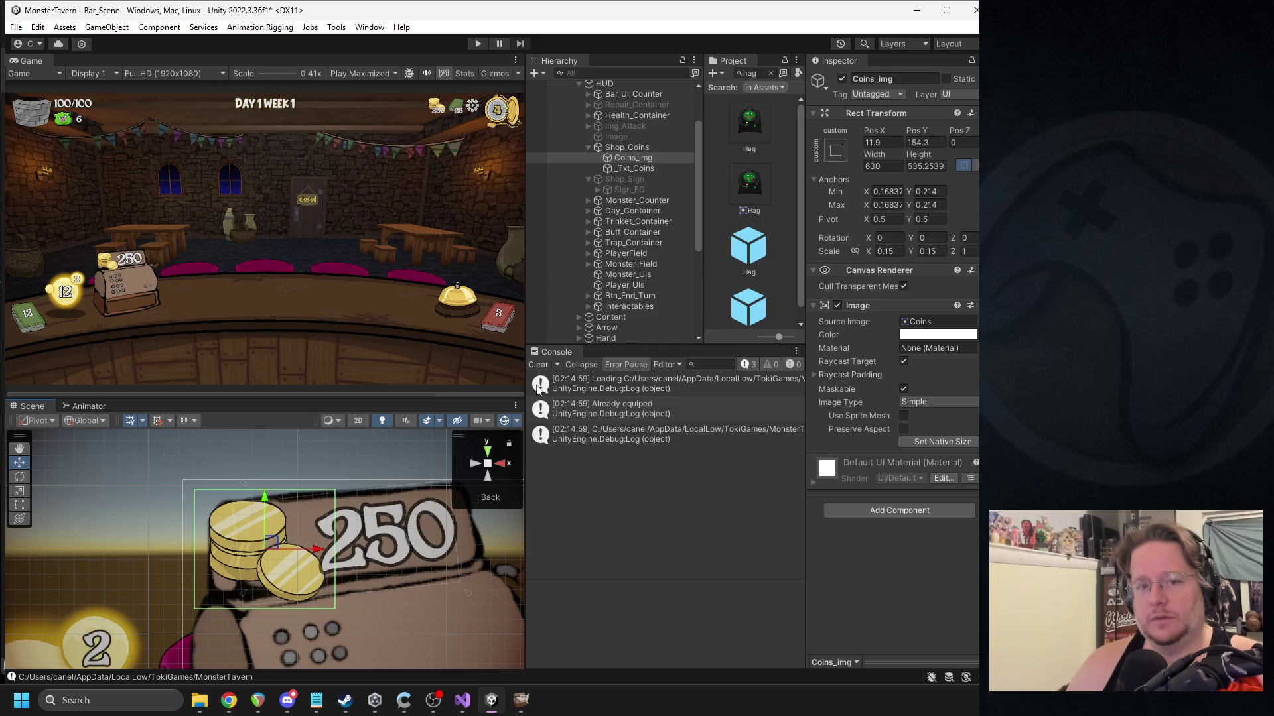
Resize the Shop_Coins register to 300 by 300.
click(614, 147)
click(888, 167)
text(300)
key(Tab)
text(300)
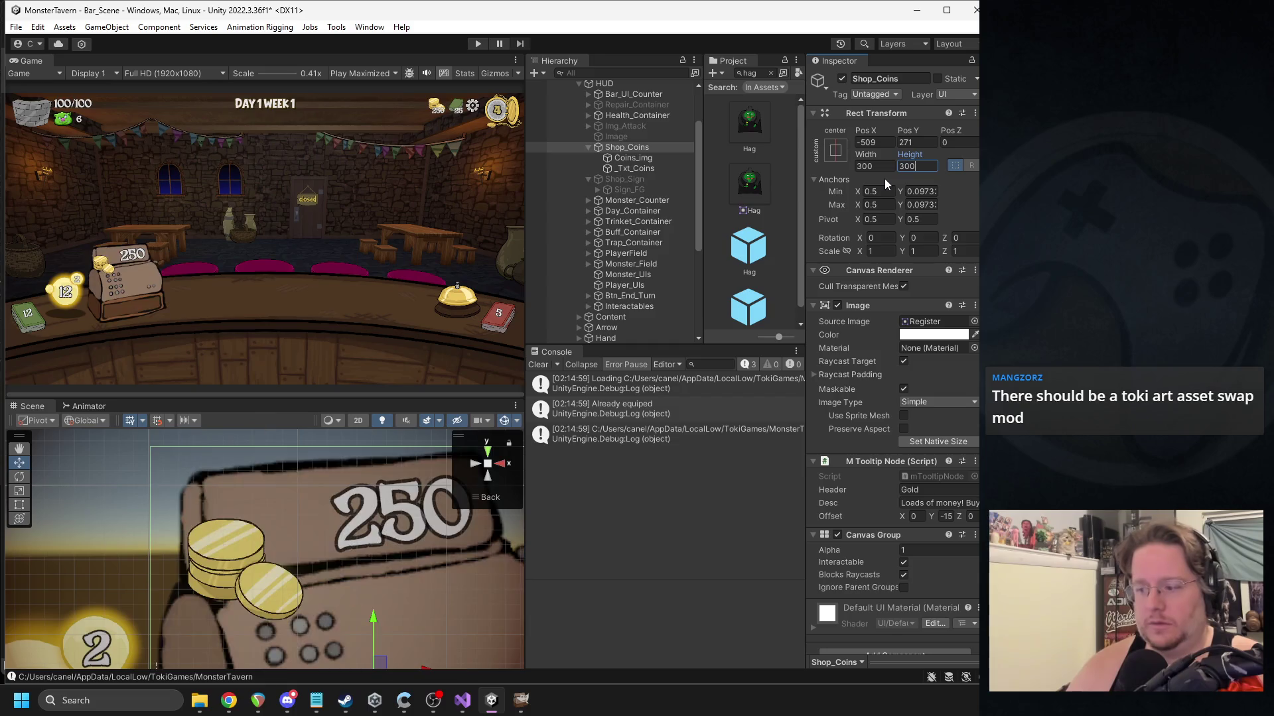
scroll(312, 566, down, 5)
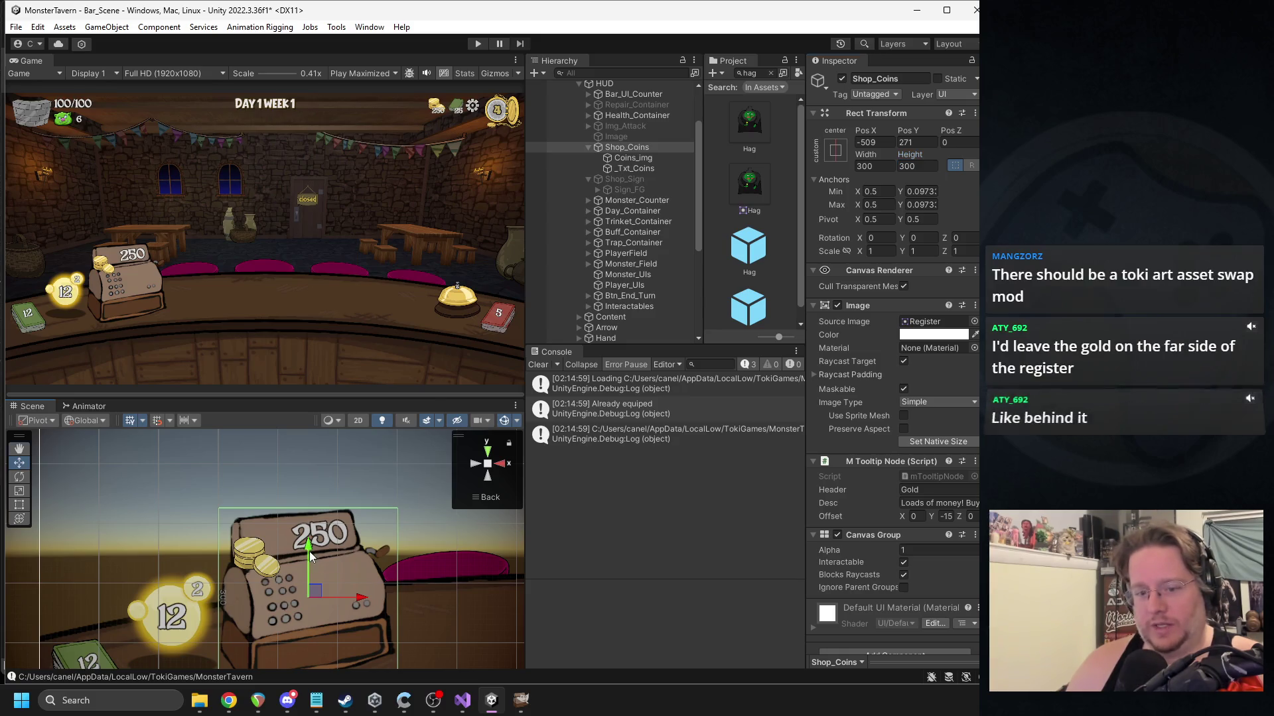
drag(313, 558, 300, 551)
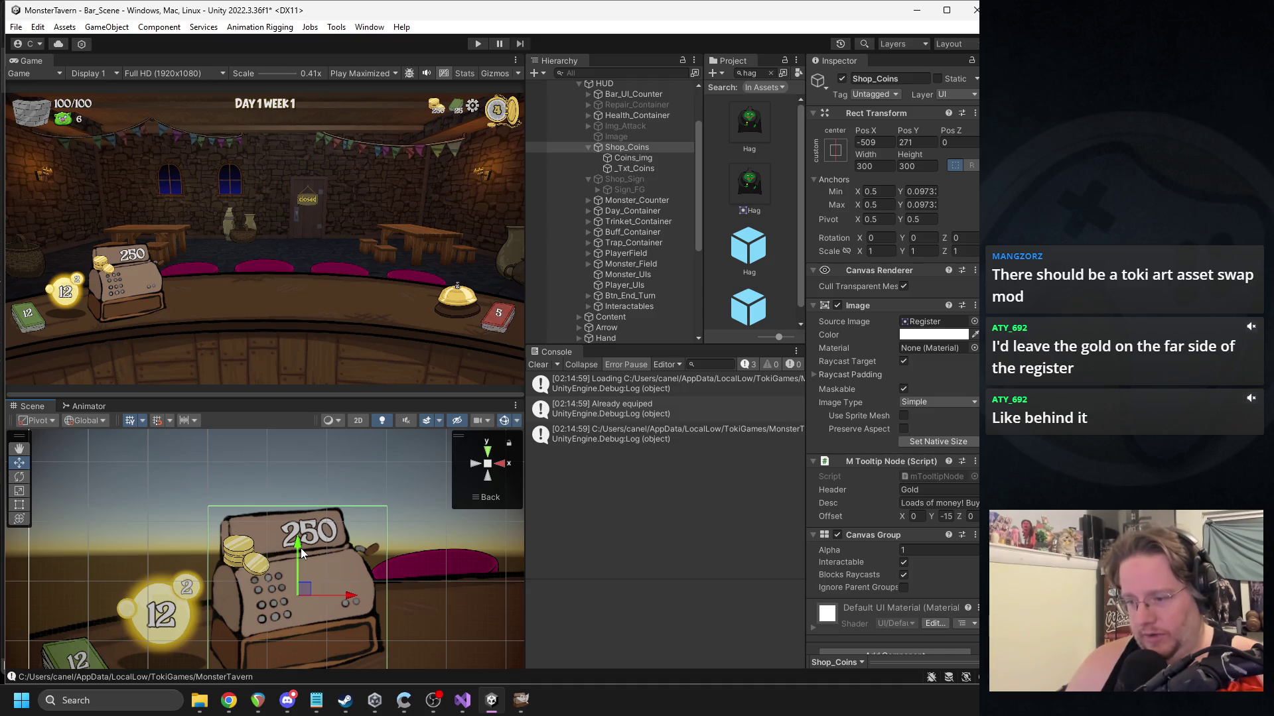
Move the coin stack behind the 250 sign and set its vertical scale to 0.12.
click(633, 160)
scroll(370, 505, up, 1)
scroll(278, 547, up, 1)
mouse_move(246, 552)
mouse_down()
mouse_move(375, 527)
mouse_move(353, 521)
mouse_up()
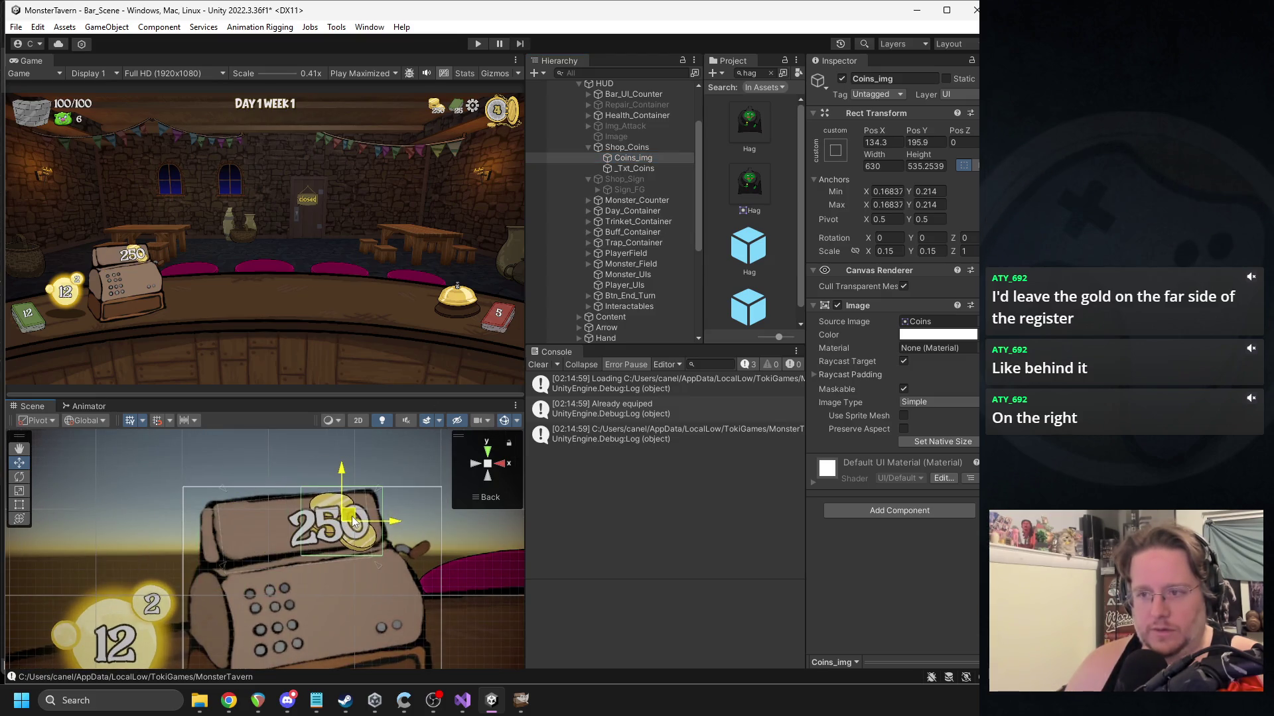
text(2)
click(931, 252)
text(0.12)
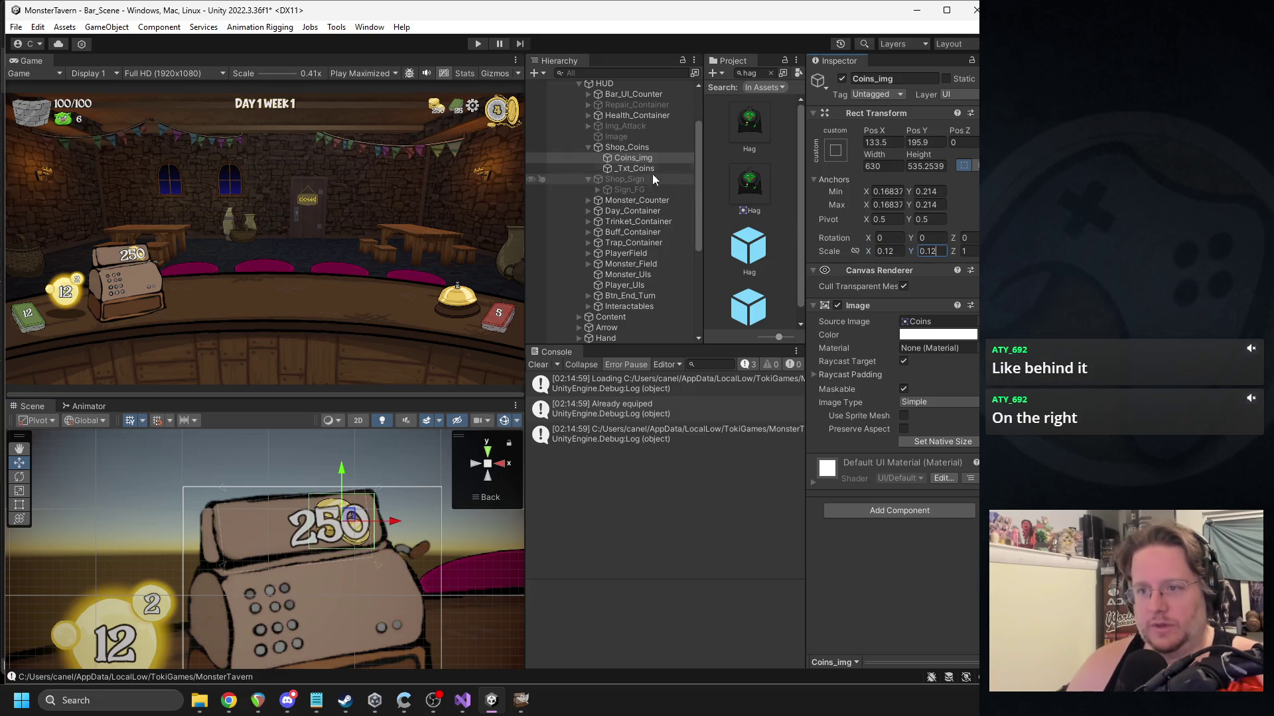
Shift the 250 text left and drag its anchors to fit the new spot.
click(633, 169)
drag(370, 524, 314, 525)
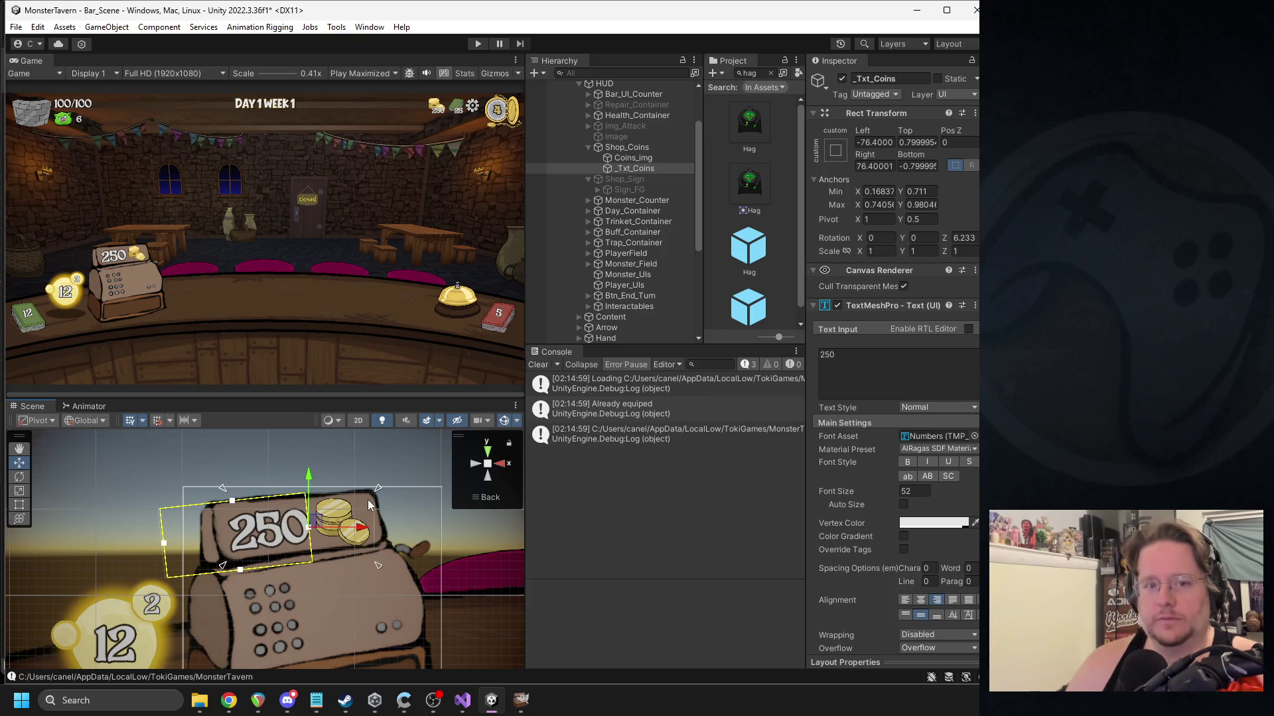
drag(378, 563, 386, 546)
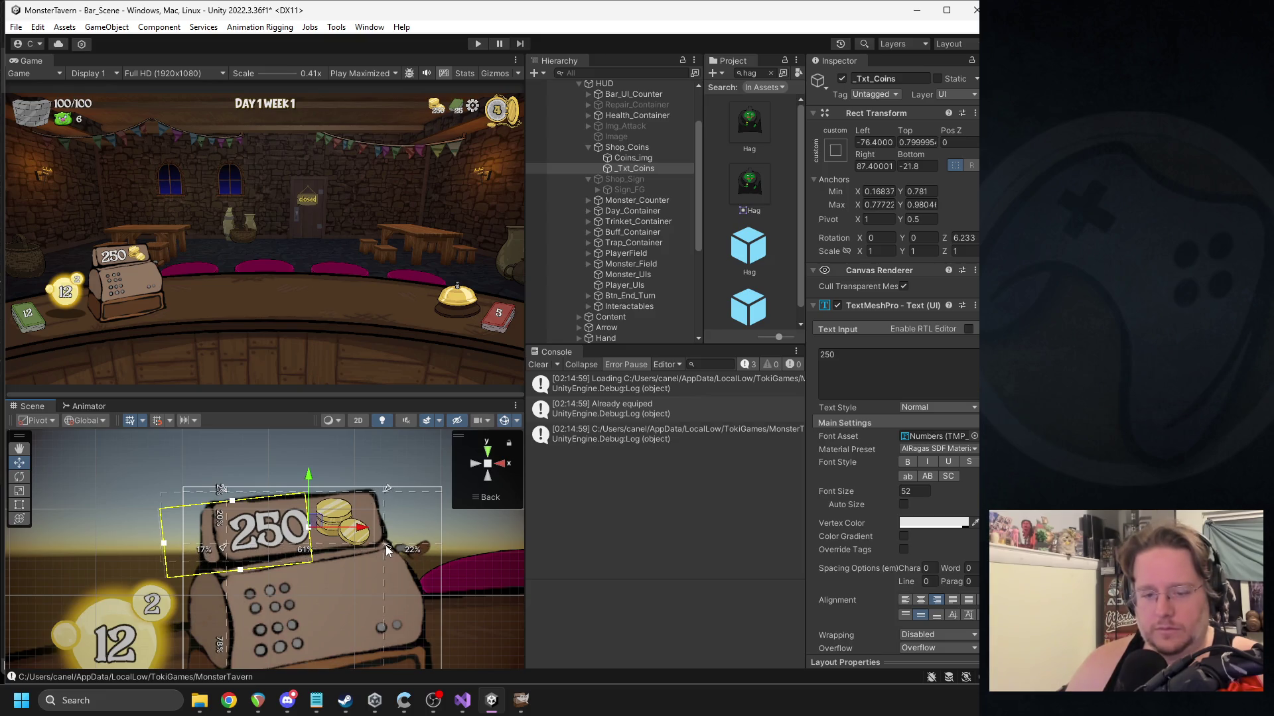
drag(224, 493, 212, 503)
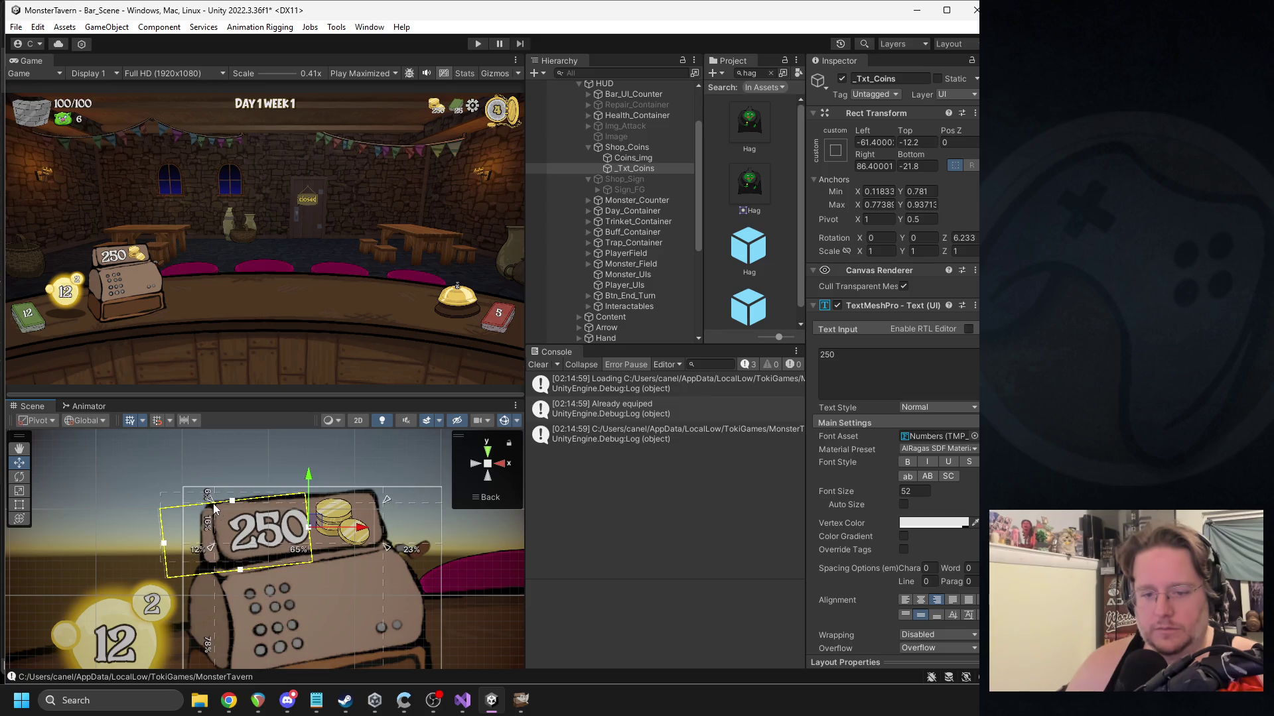
drag(214, 547, 222, 571)
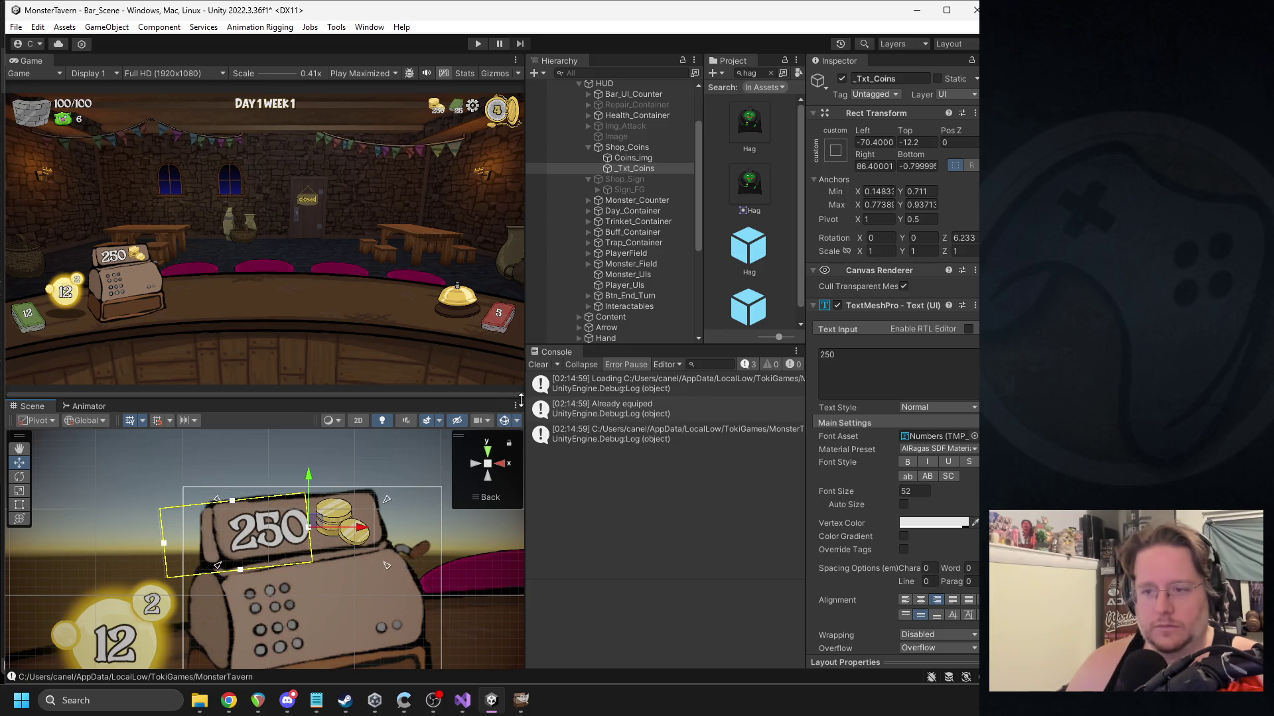
click(636, 159)
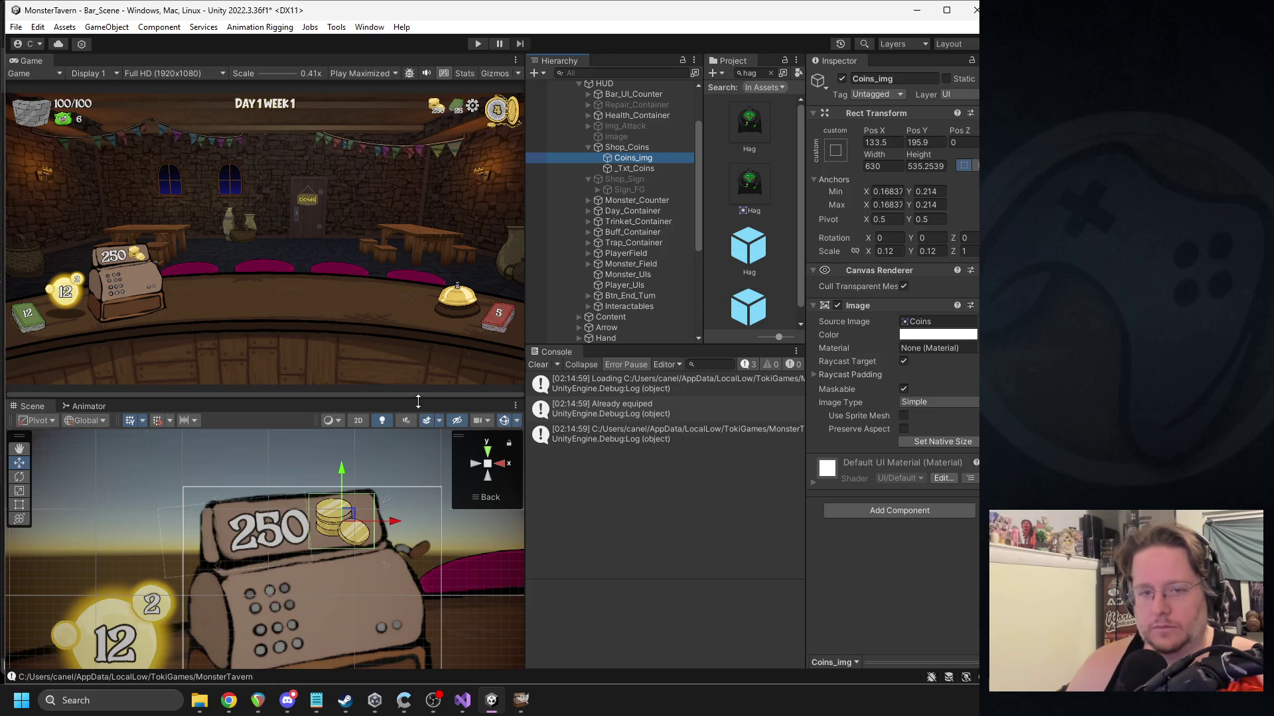
click(627, 147)
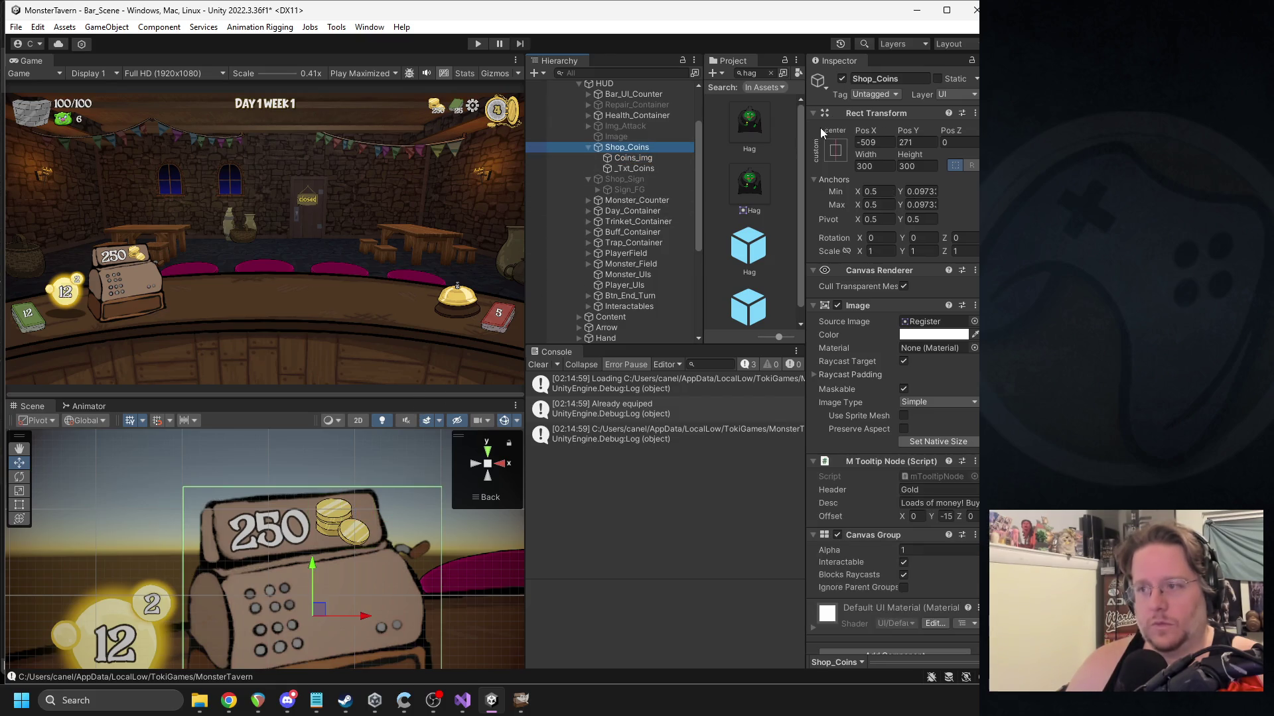
Hide the Shop_Coins register, play-test the scene showing 60 coins, then stop play mode.
click(842, 79)
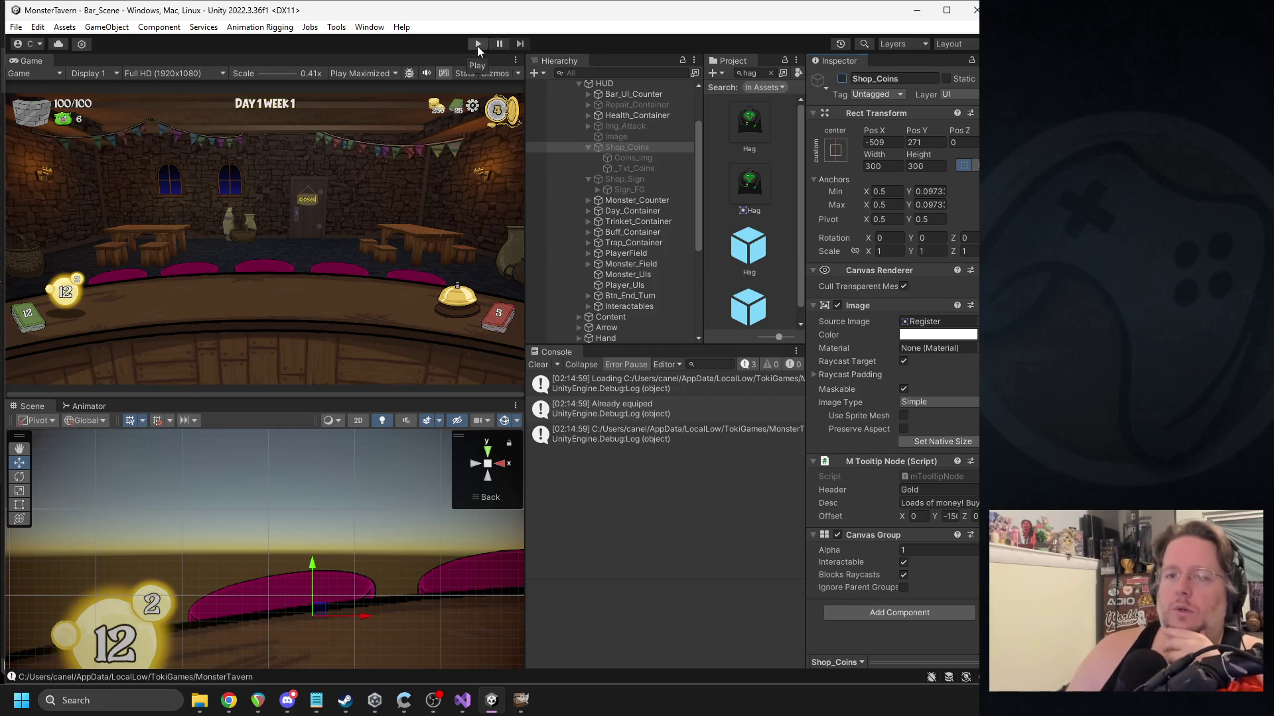
click(477, 44)
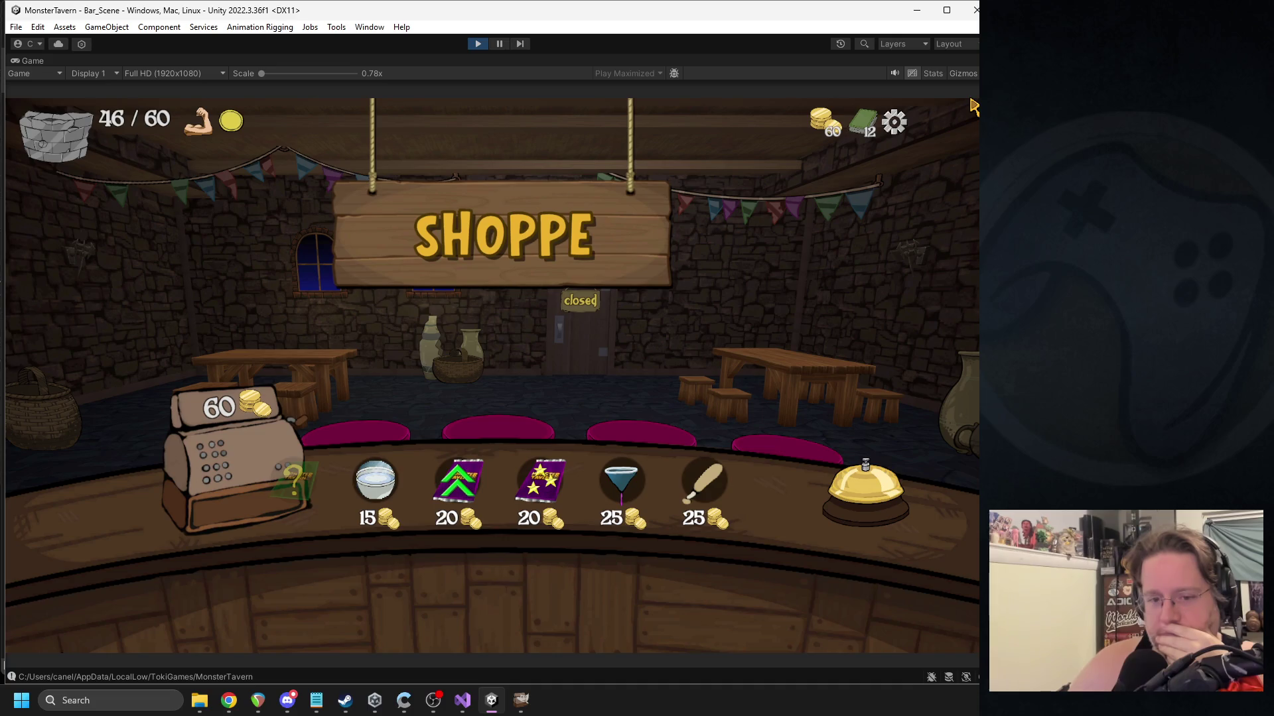
mouse_move(329, 428)
click(476, 45)
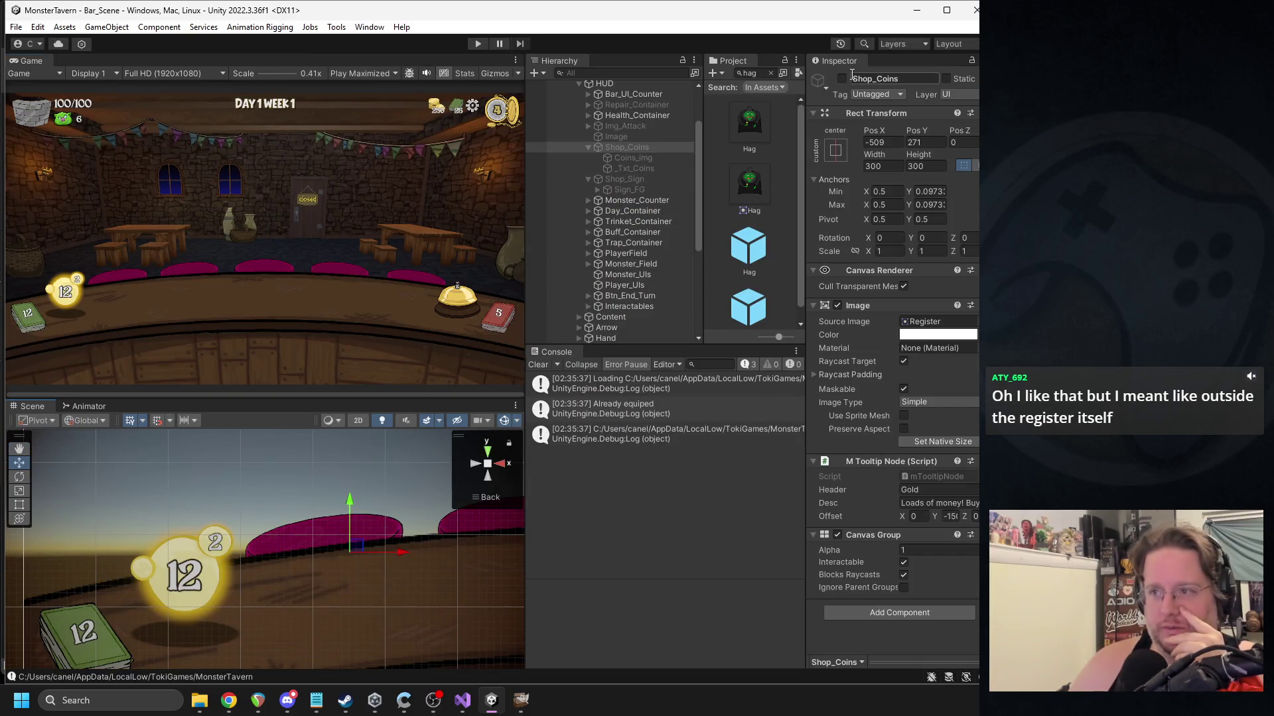
Re-enable Shop_Coins, drag it further left, and set its Width and Height to 280.
click(841, 79)
drag(332, 540, 256, 552)
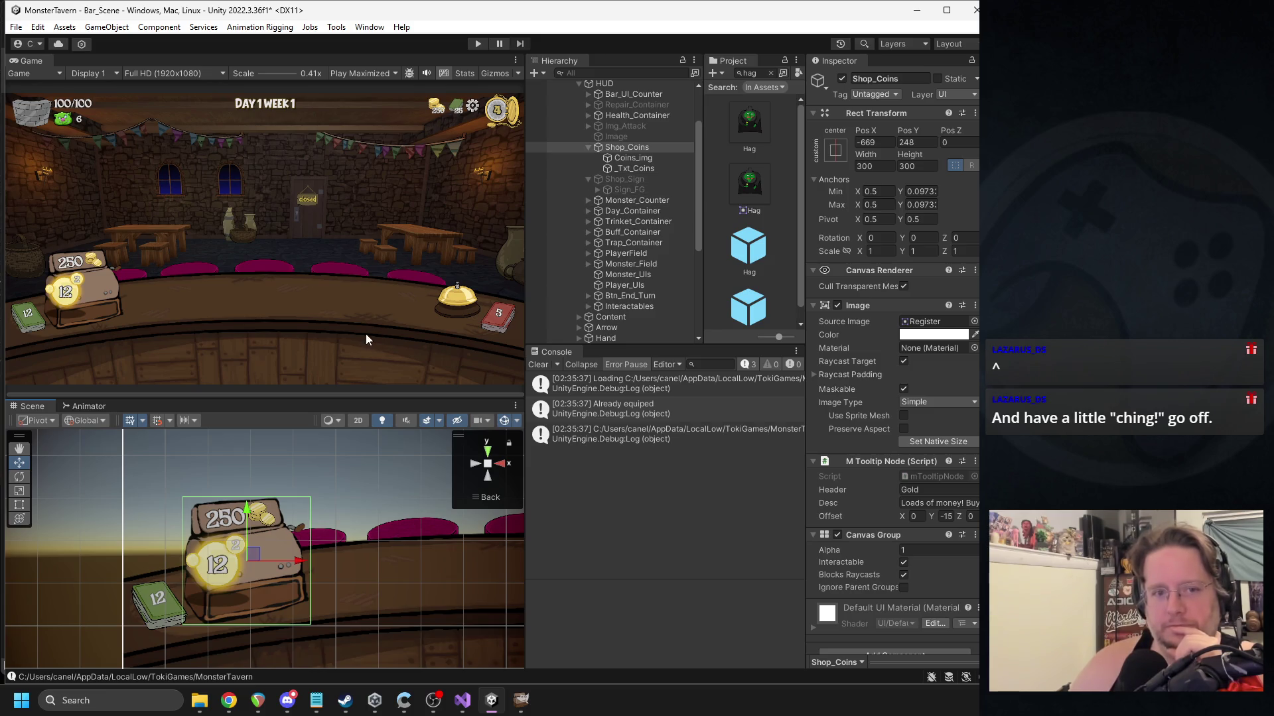
click(876, 166)
text(280)
key(Tab)
text(280)
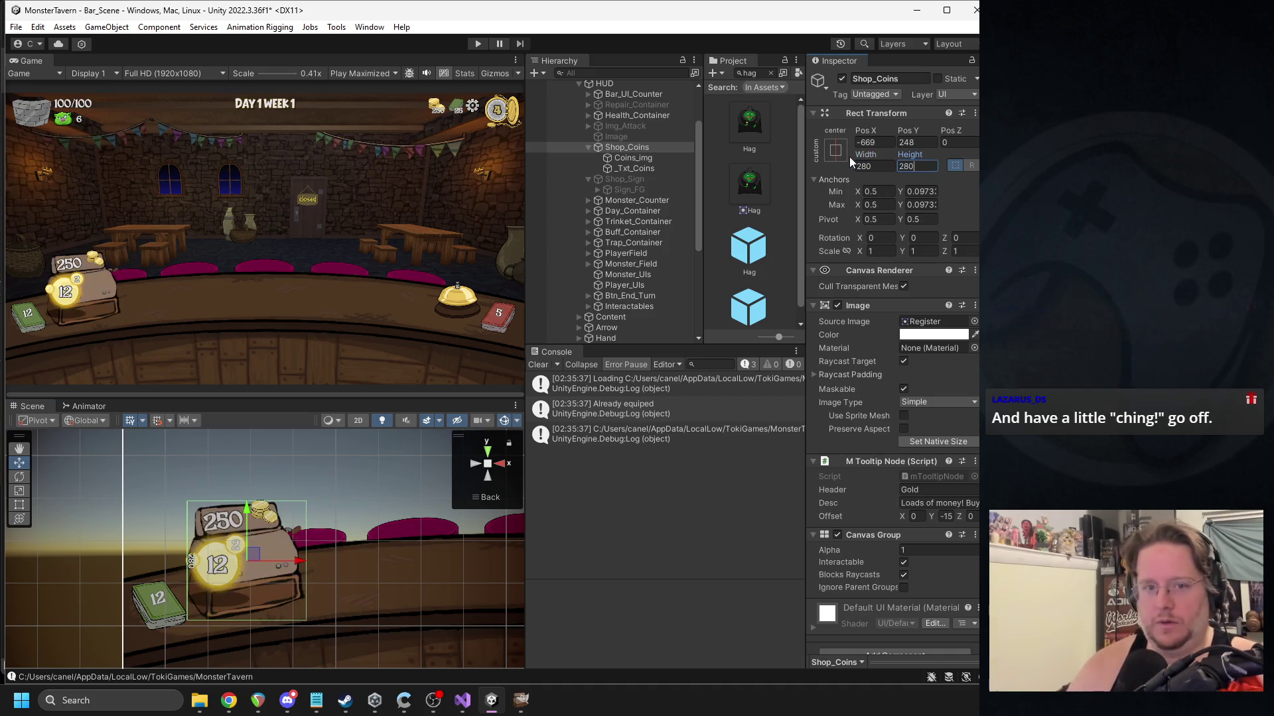
click(633, 158)
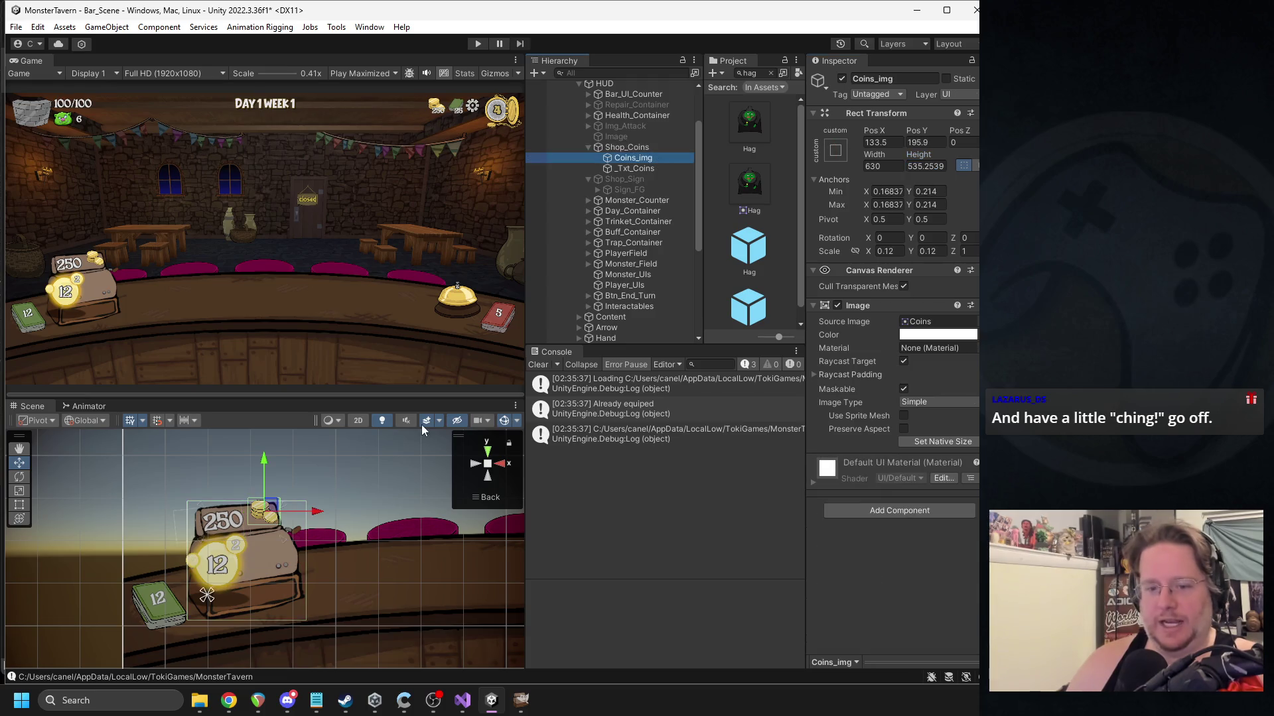
Frame the coin stack, move it left and down, and scale it to 0.1 by 0.1.
key(f)
drag(274, 546, 267, 562)
click(886, 251)
text(0.1)
key(Tab)
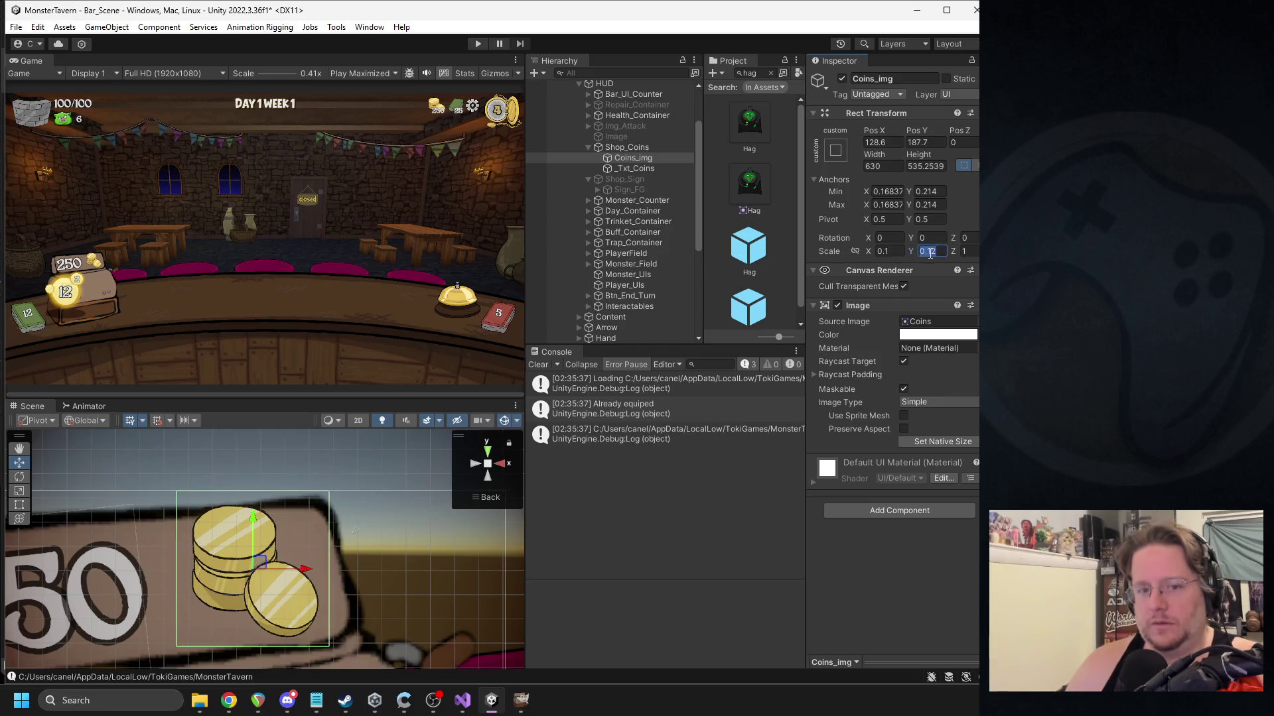
text(0.1)
key(Return)
Nudge the coin stack down and fit its anchors around its corners.
scroll(260, 591, down, 4)
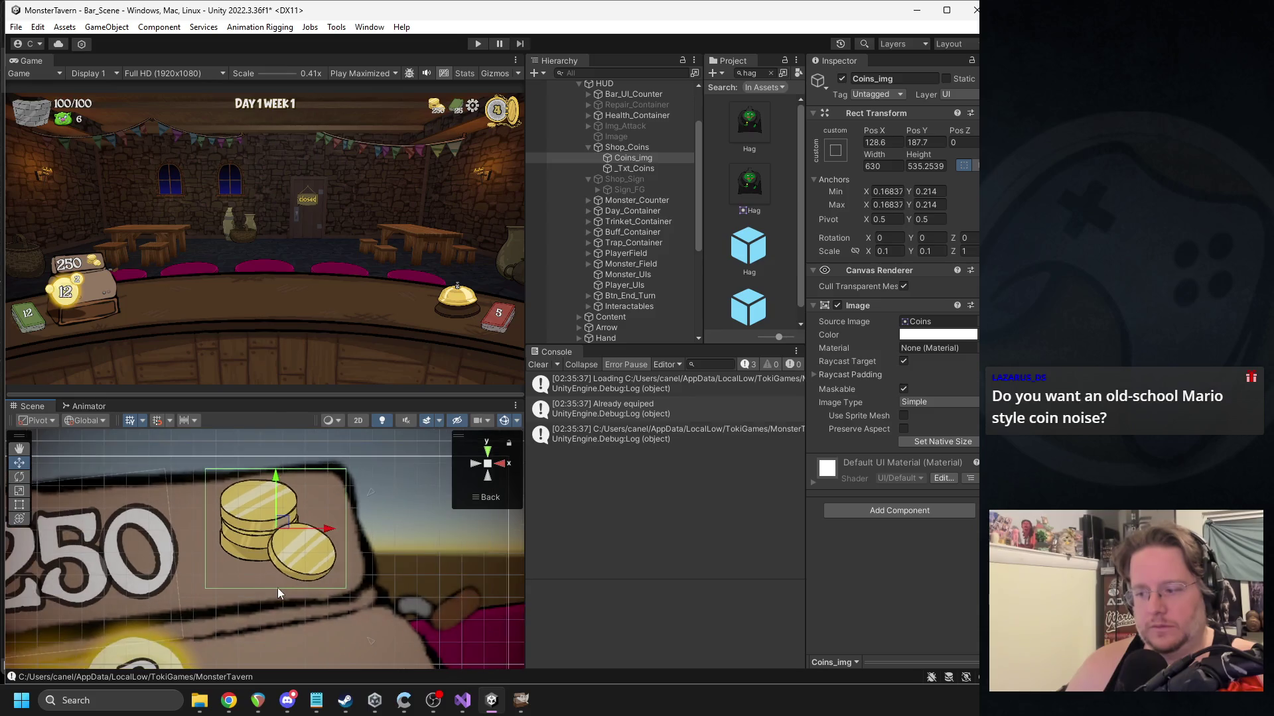
mouse_move(303, 499)
mouse_down()
mouse_move(302, 512)
mouse_move(354, 516)
mouse_move(341, 517)
mouse_up()
key(e)
key(w)
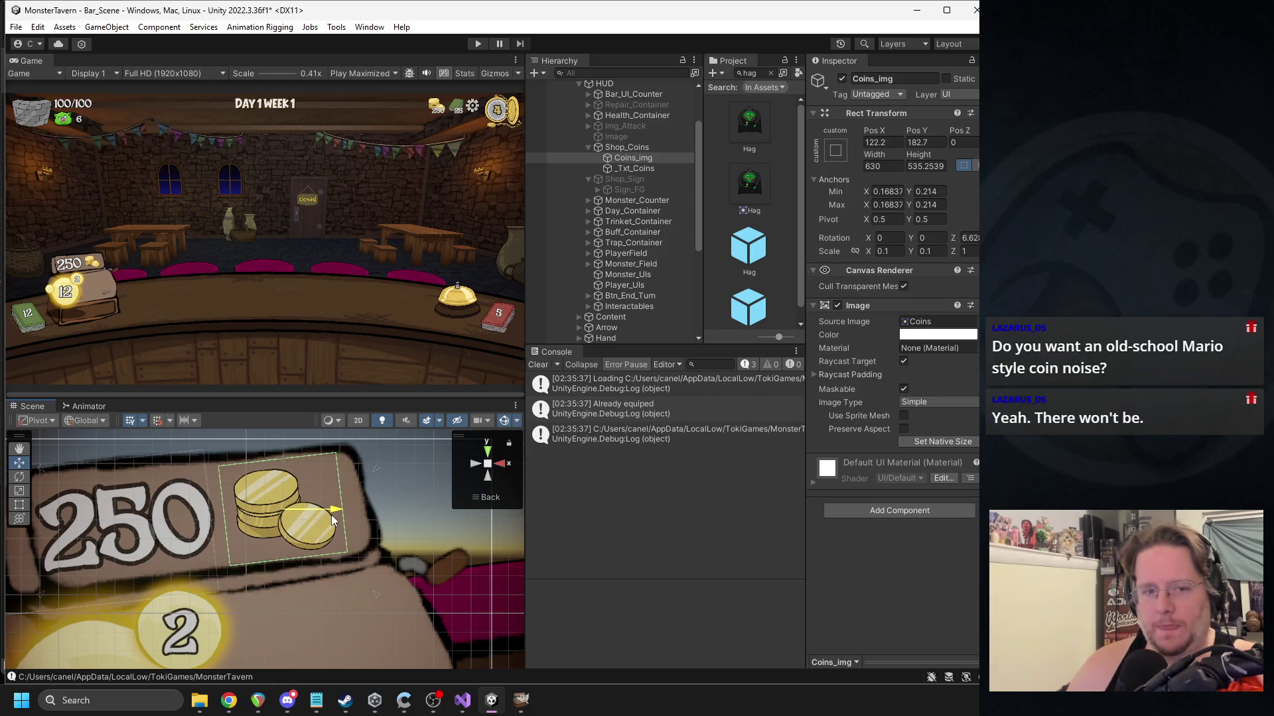
scroll(329, 524, down, 10)
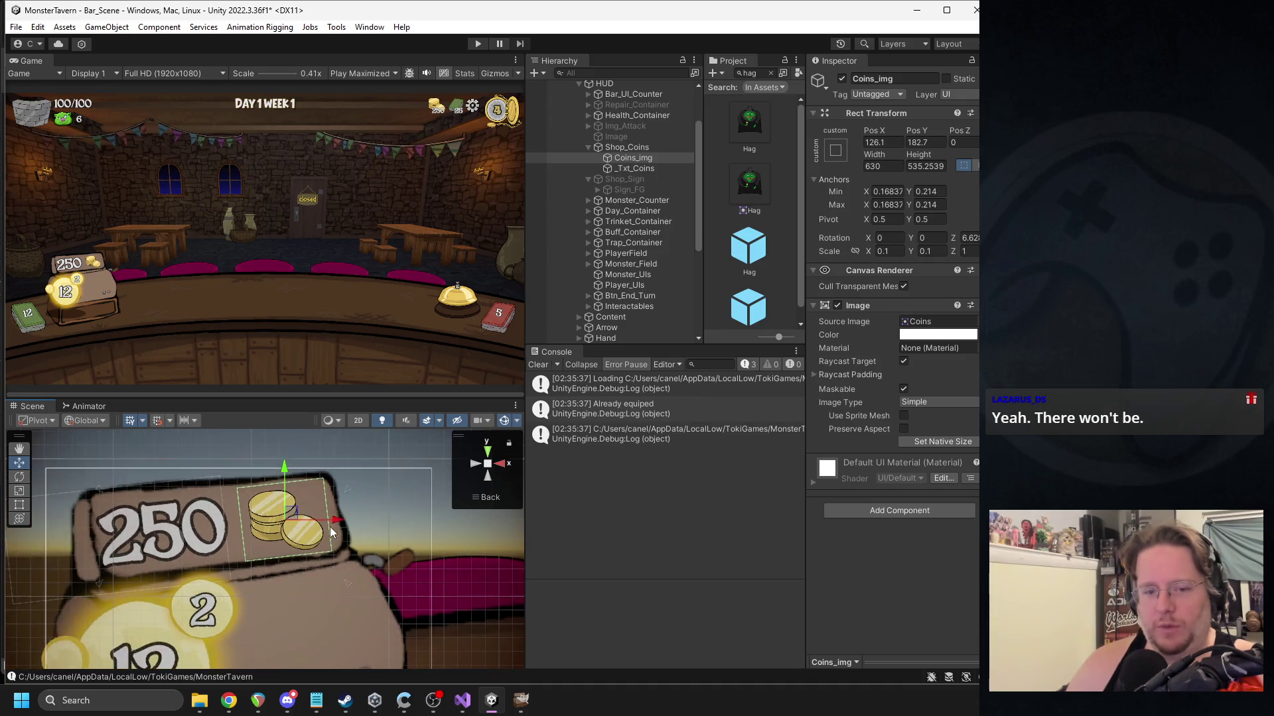
scroll(326, 514, up, 2)
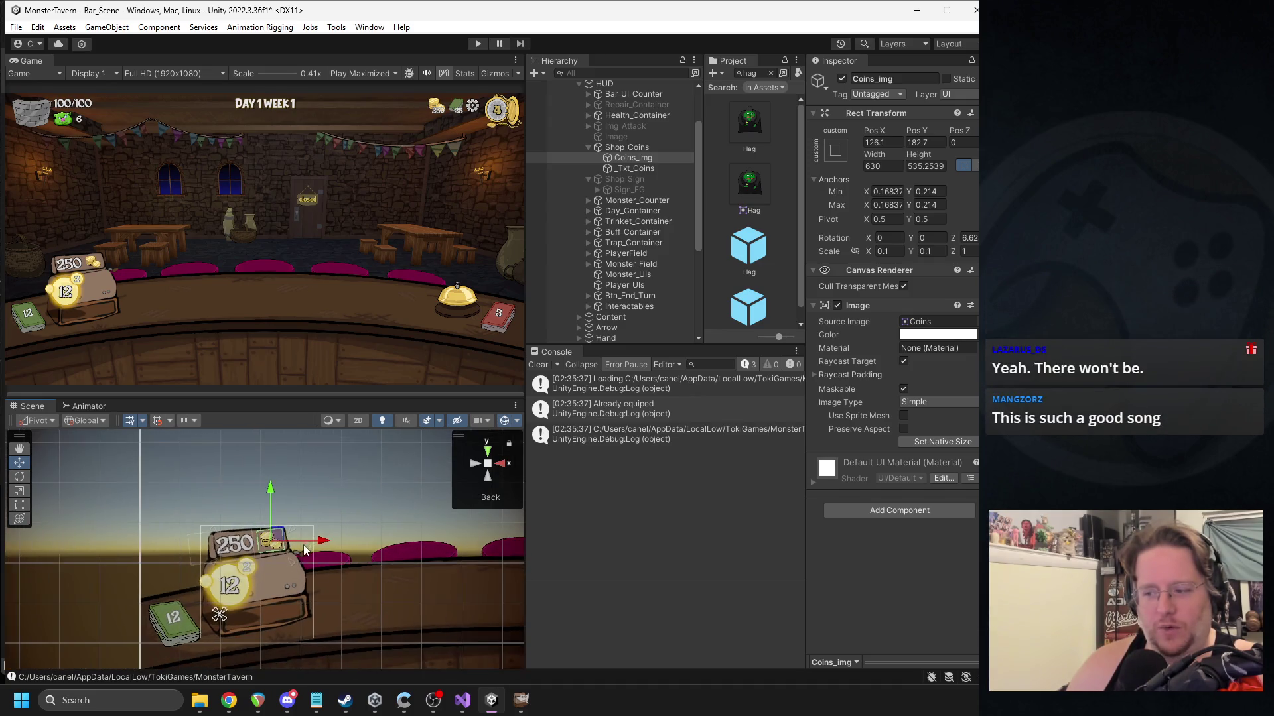
mouse_move(211, 633)
mouse_down()
mouse_move(203, 591)
mouse_move(292, 521)
mouse_up()
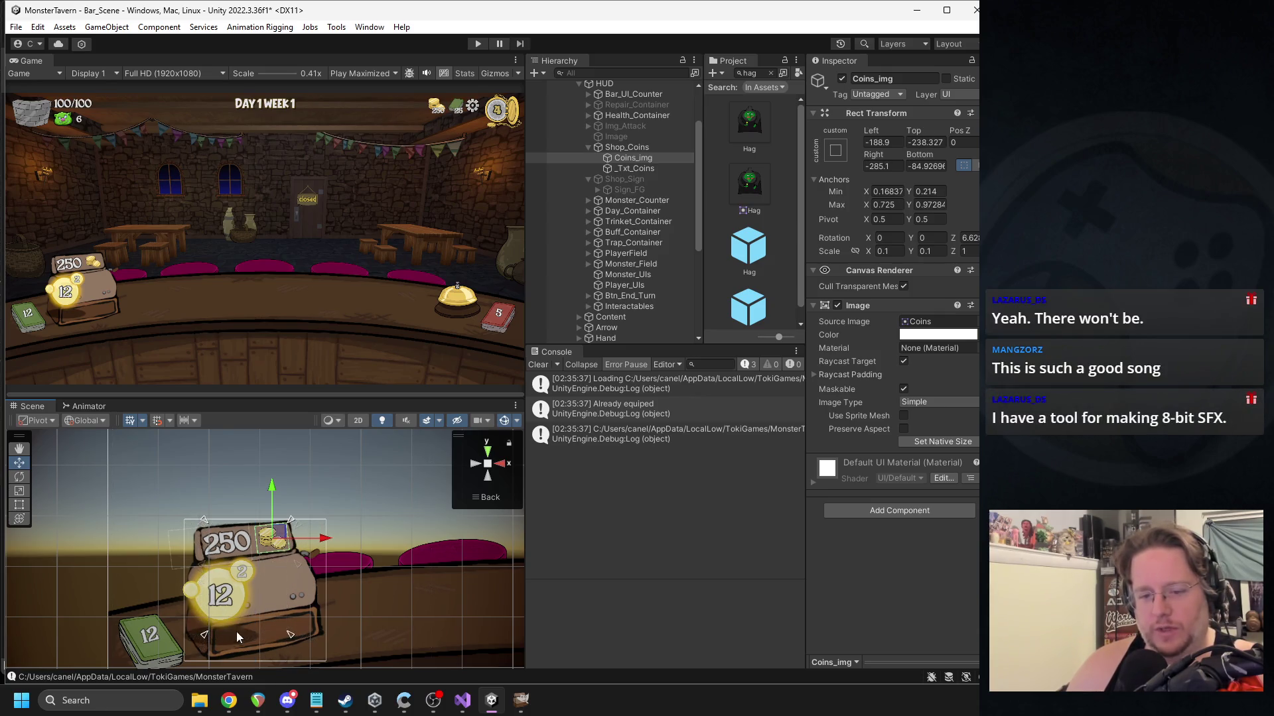
drag(204, 635, 254, 564)
Tilt the 250 coins text a little further.
double_click(634, 168)
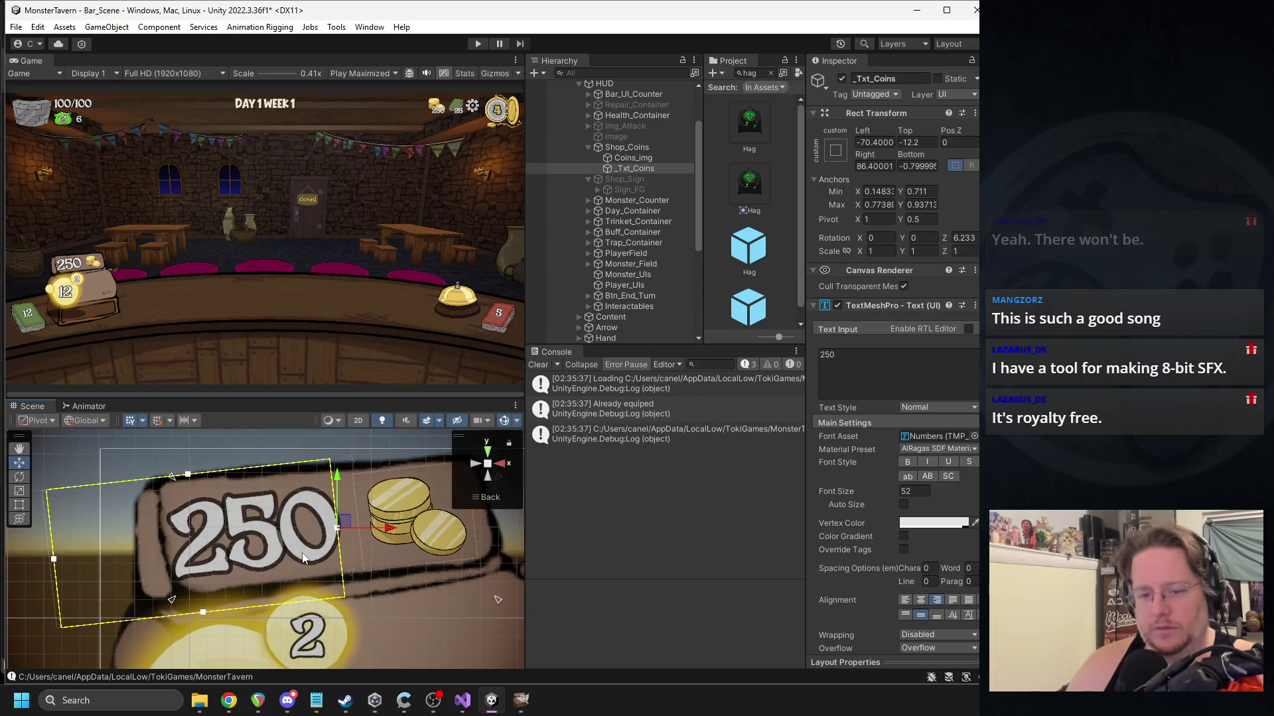
key(e)
mouse_move(320, 560)
mouse_down()
mouse_move(362, 531)
mouse_move(357, 520)
mouse_up()
key(w)
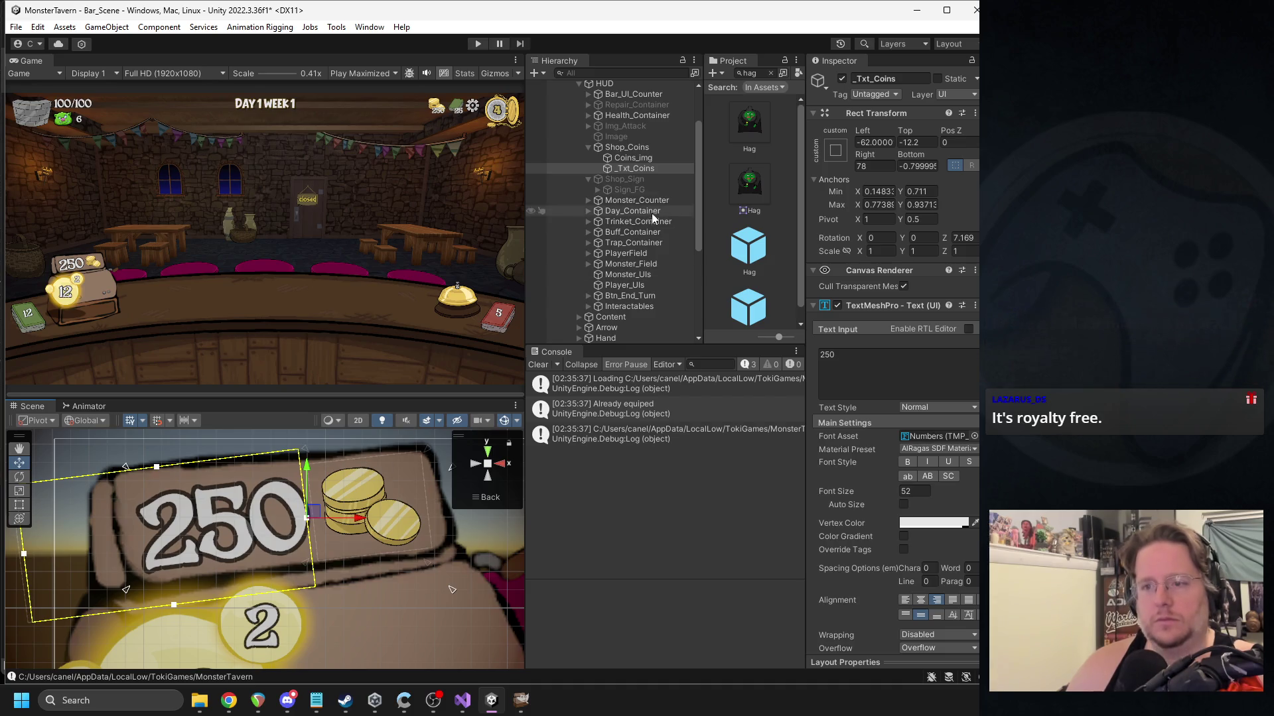
Fit the Shop_Coins anchors to its corners (0.083–0.225 by 0.195–0.462) and disable it.
click(631, 148)
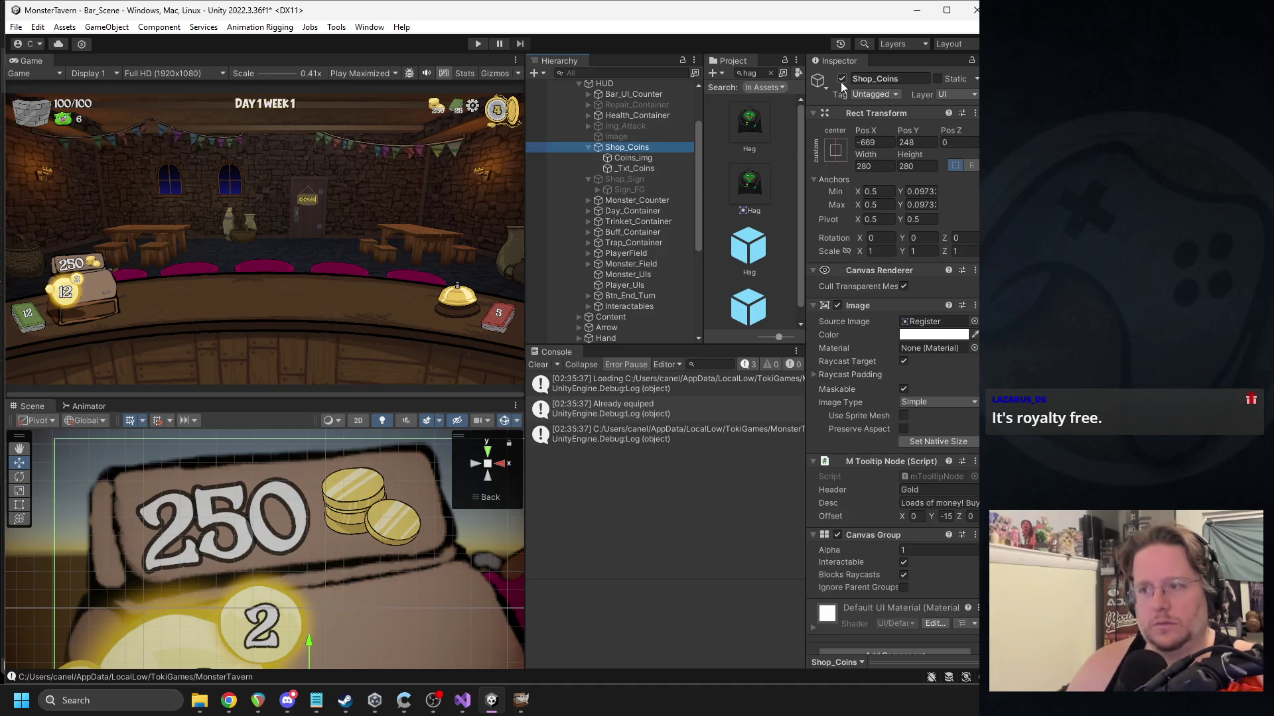
scroll(320, 584, down, 10)
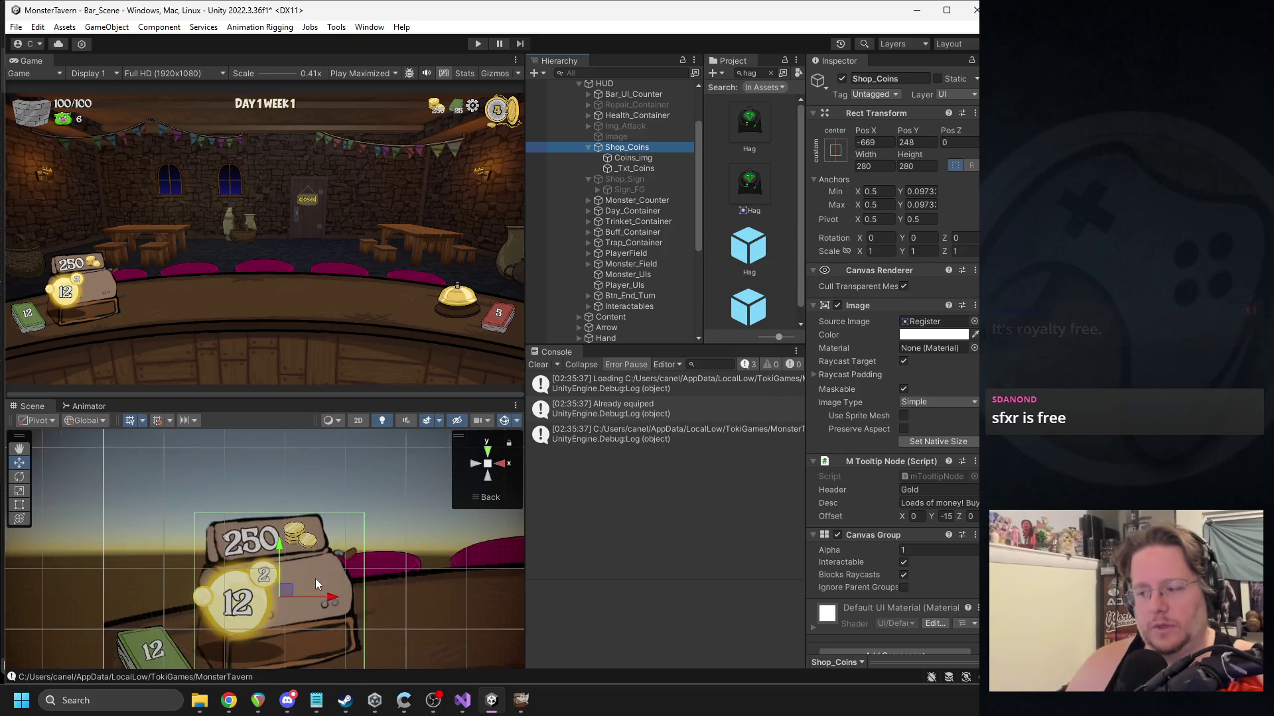
scroll(302, 584, down, 3)
drag(455, 638, 230, 527)
mouse_move(455, 643)
mouse_down()
mouse_move(374, 614)
mouse_move(314, 613)
mouse_up()
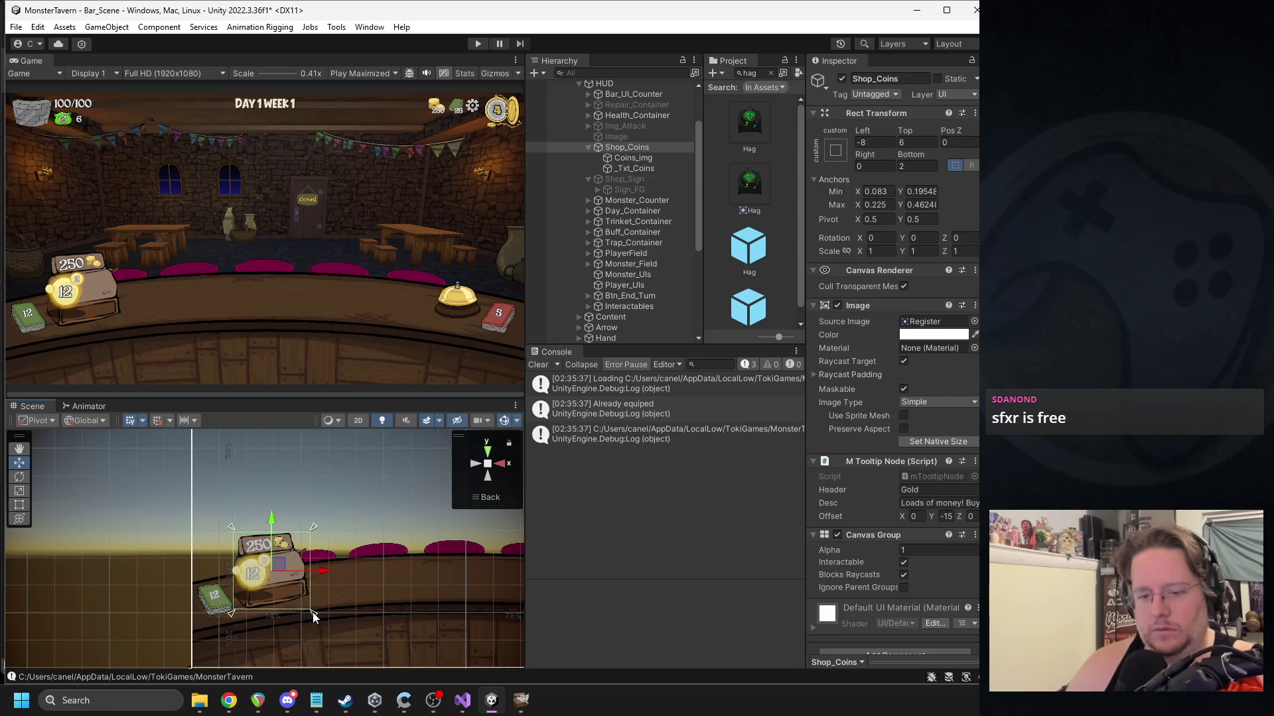
click(841, 80)
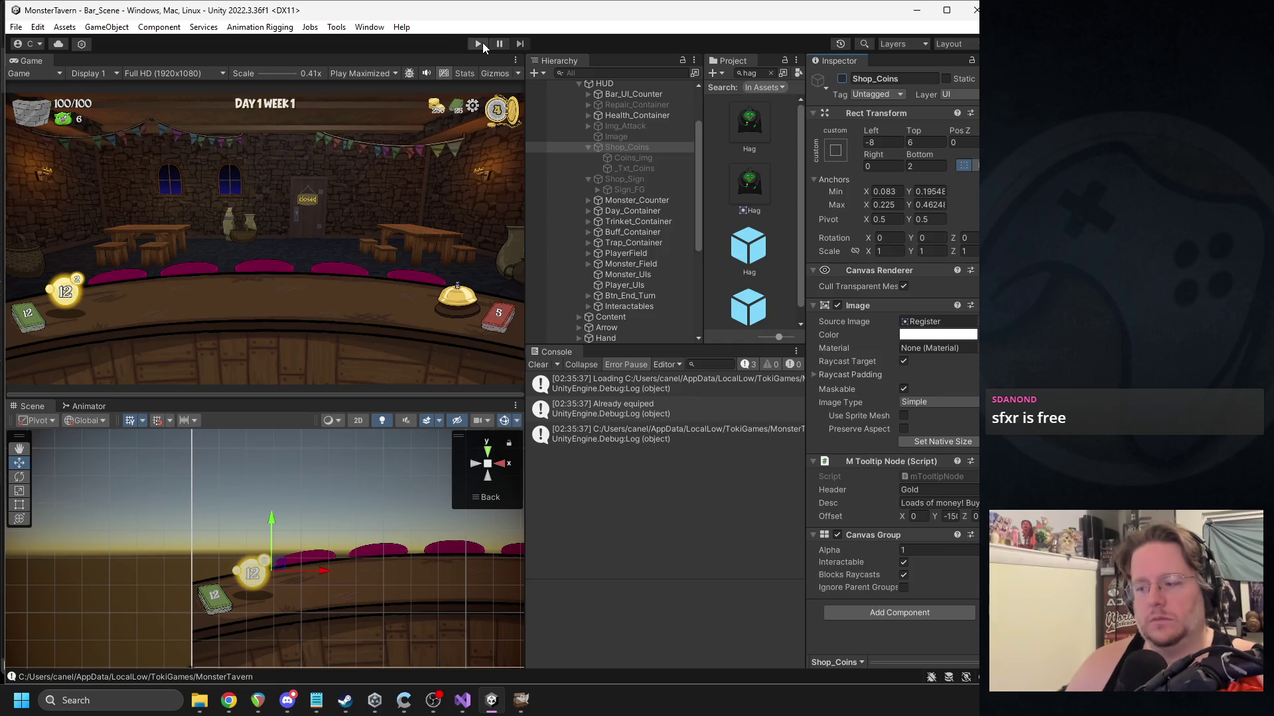
Run the shop scene and snip a screenshot of the game view.
click(481, 44)
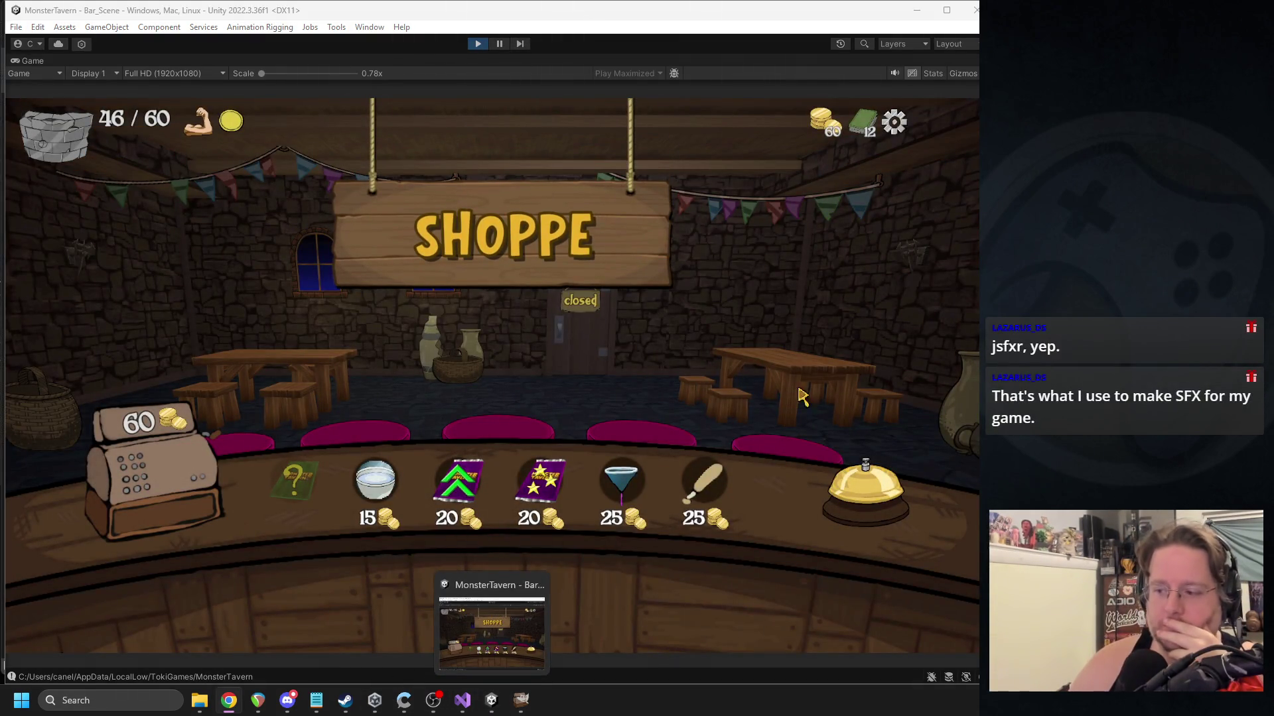
click(839, 371)
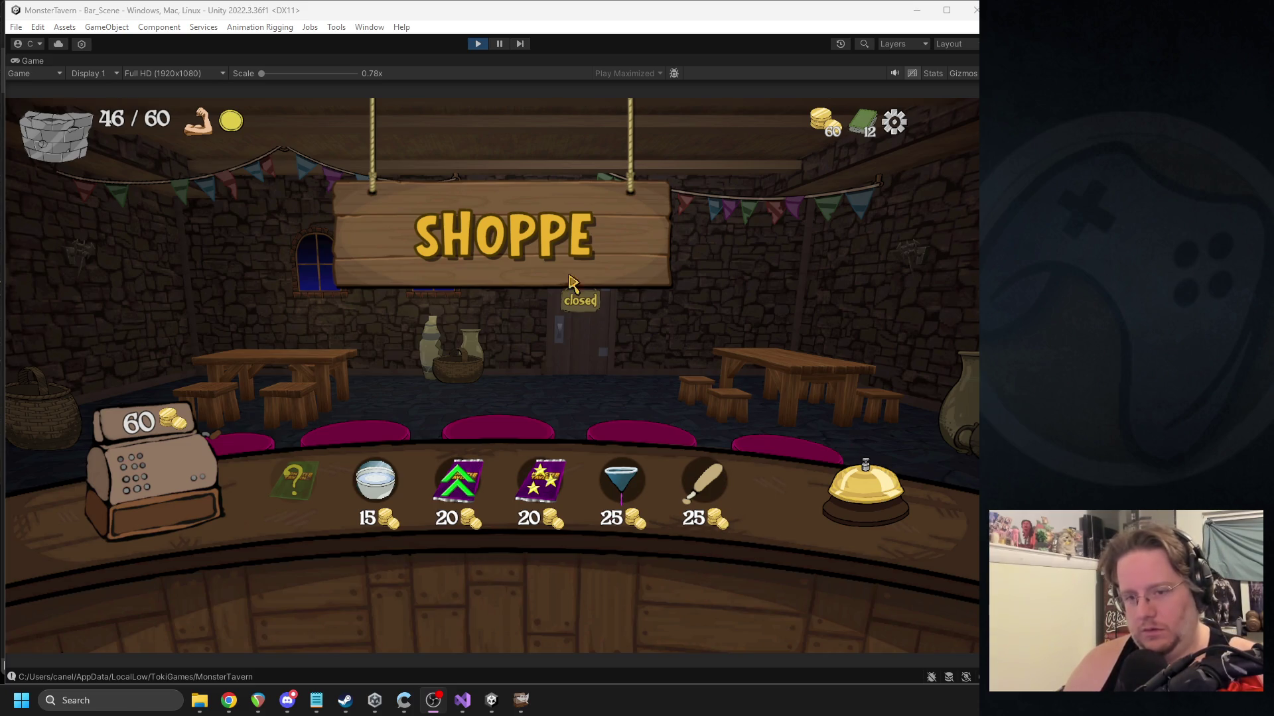
key(super+shift+s)
drag(11, 95, 935, 590)
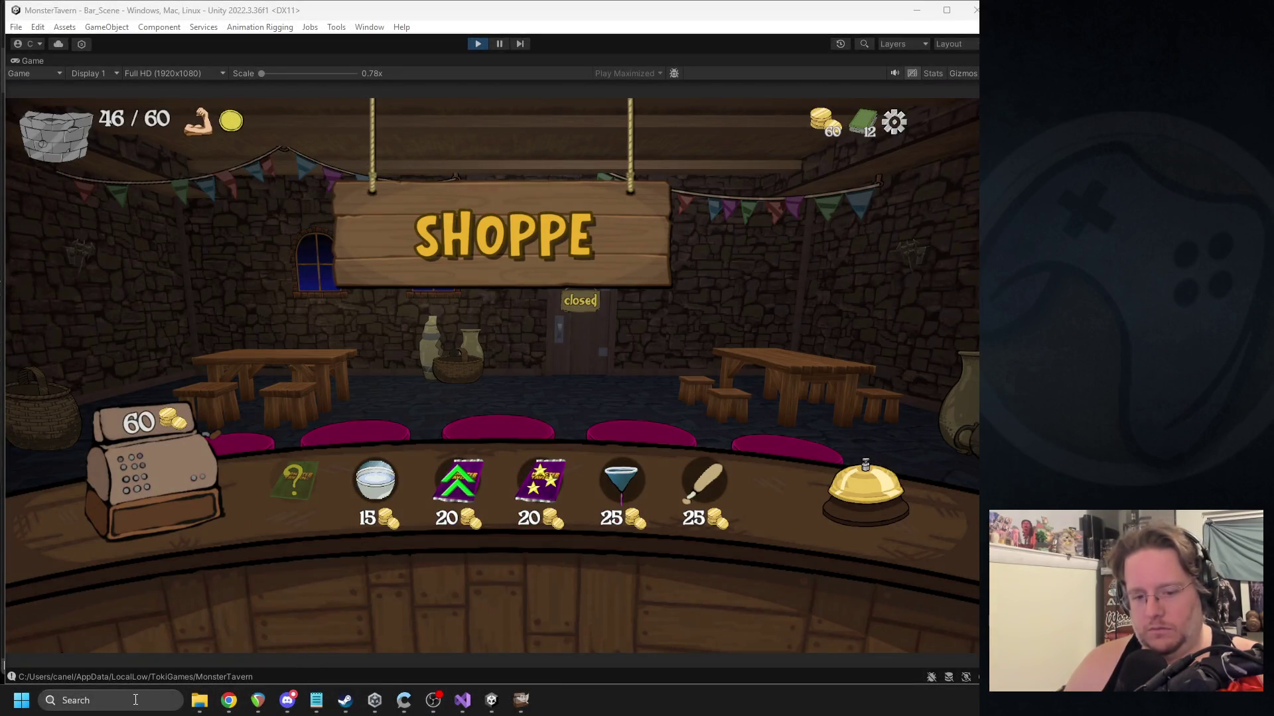
Launch Paint and paste the screenshot into a new canvas.
click(136, 700)
text(paint)
key(Return)
key(ctrl+v)
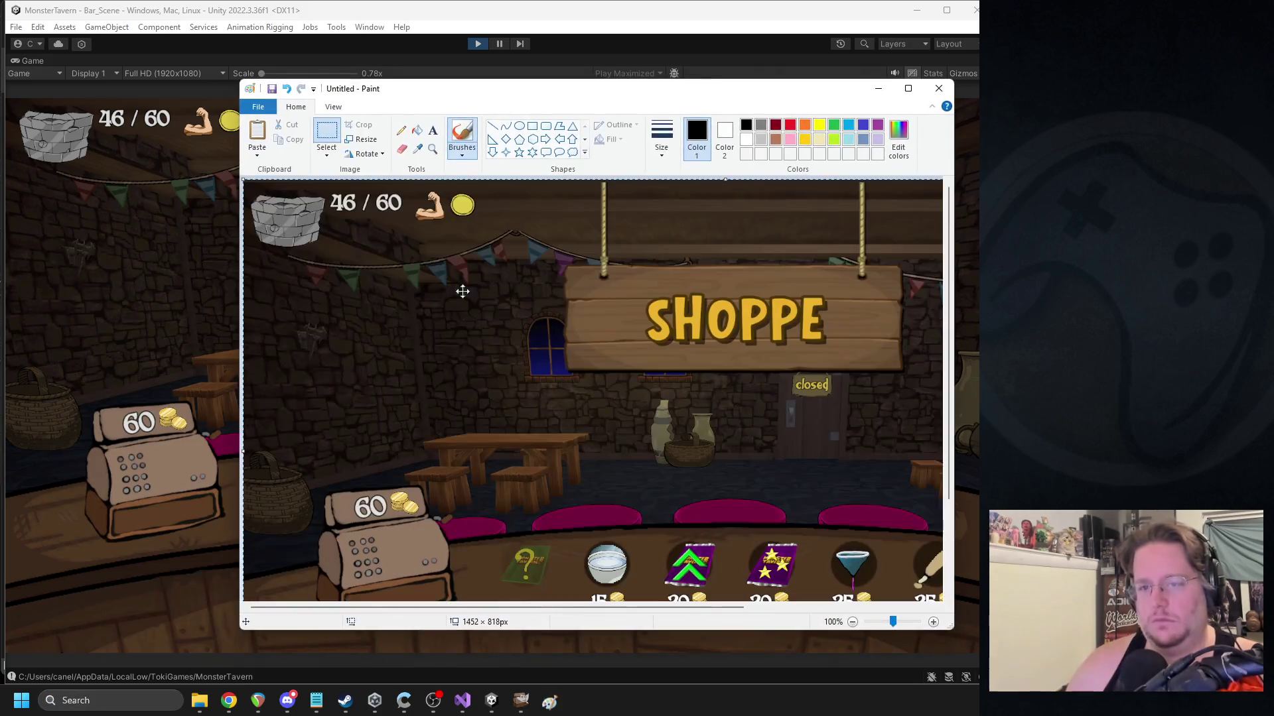
Circle the cash register in yellow, then undo the yellow outline.
ctrl+scroll(462, 291, down, 1)
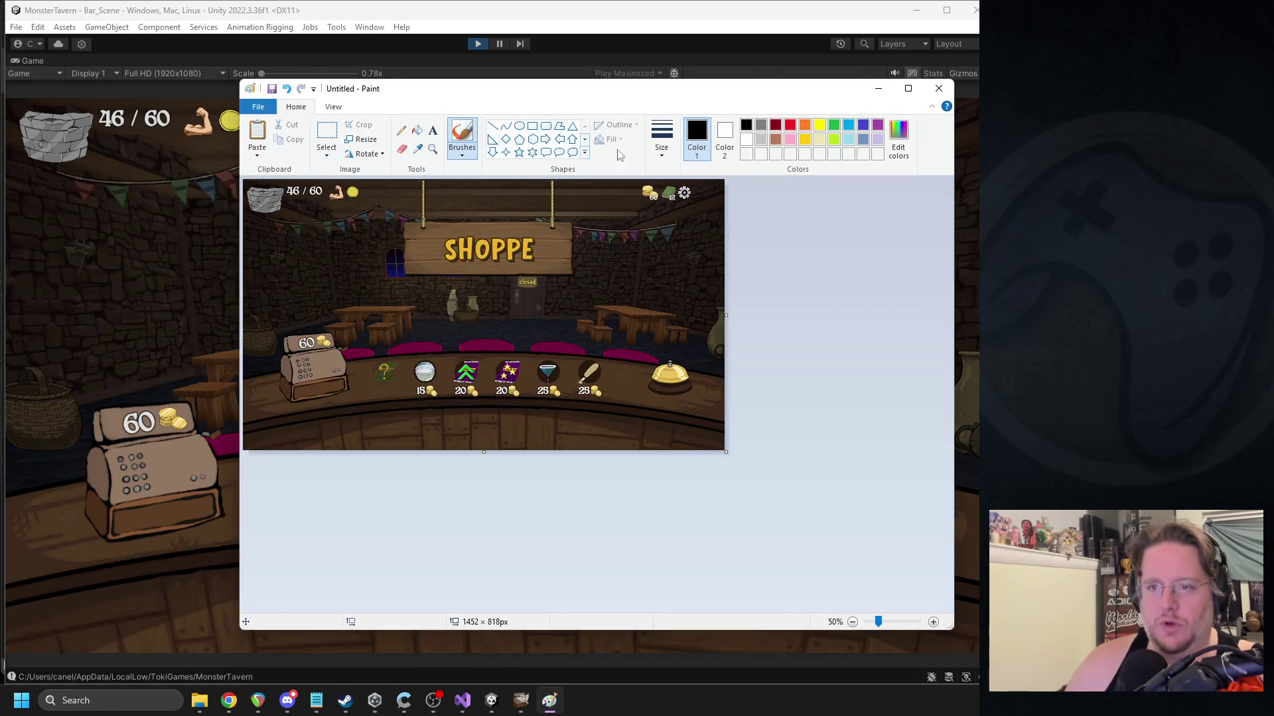
click(819, 126)
click(790, 126)
mouse_move(327, 385)
mouse_down()
mouse_move(340, 402)
mouse_move(631, 402)
mouse_up()
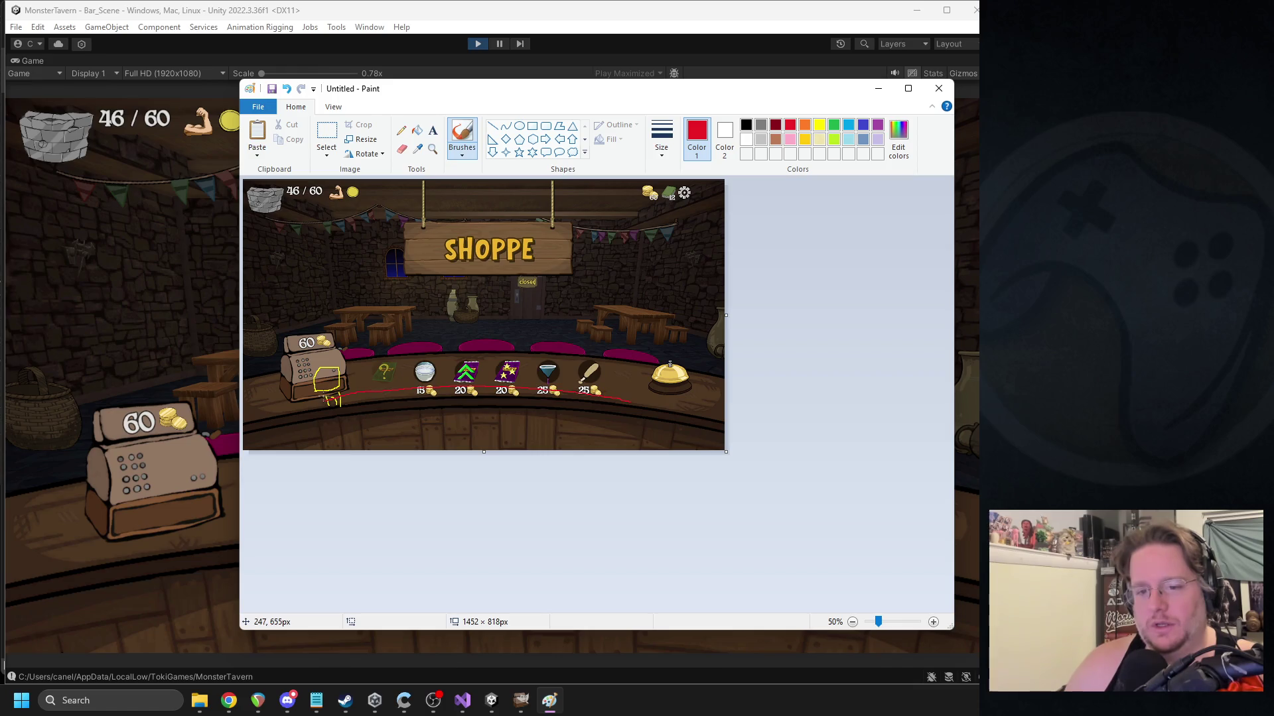
key(ctrl+z)
key(ctrl+z)
key(ctrl+z)
key(ctrl+y)
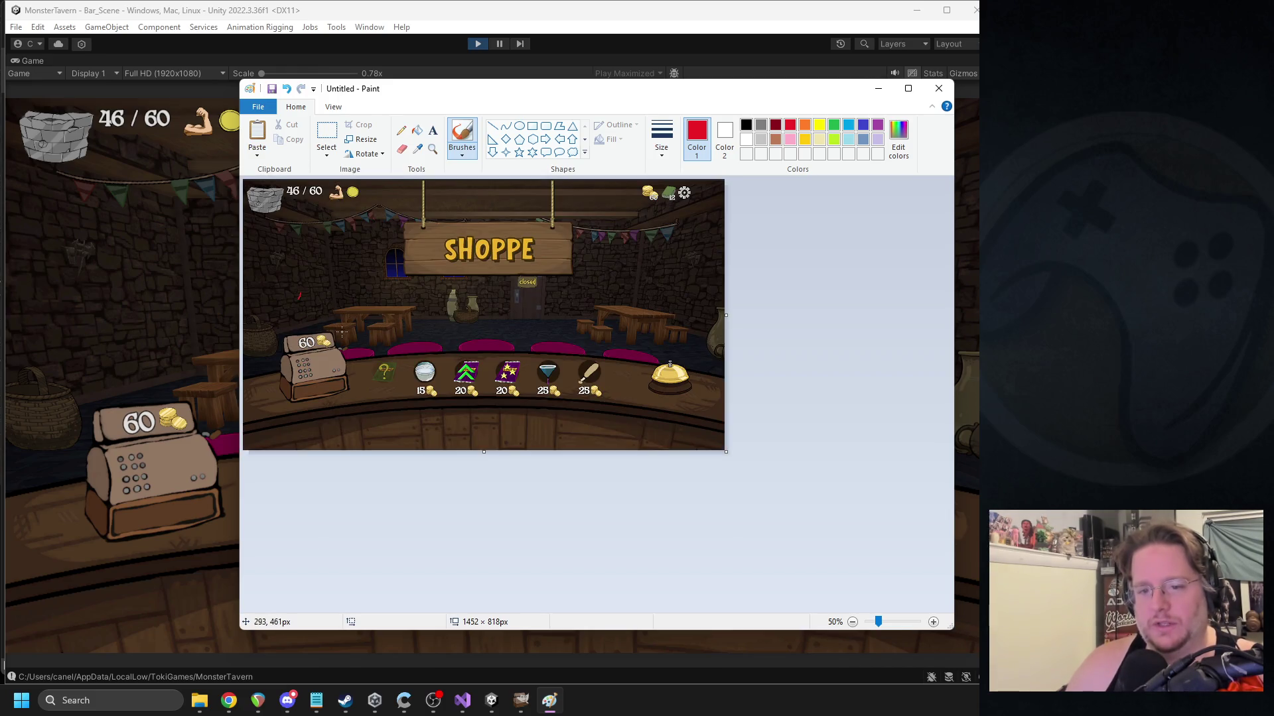
Draw two red lines across the counter, then close Paint without saving.
drag(671, 339, 434, 335)
drag(286, 393, 614, 370)
click(938, 88)
click(617, 364)
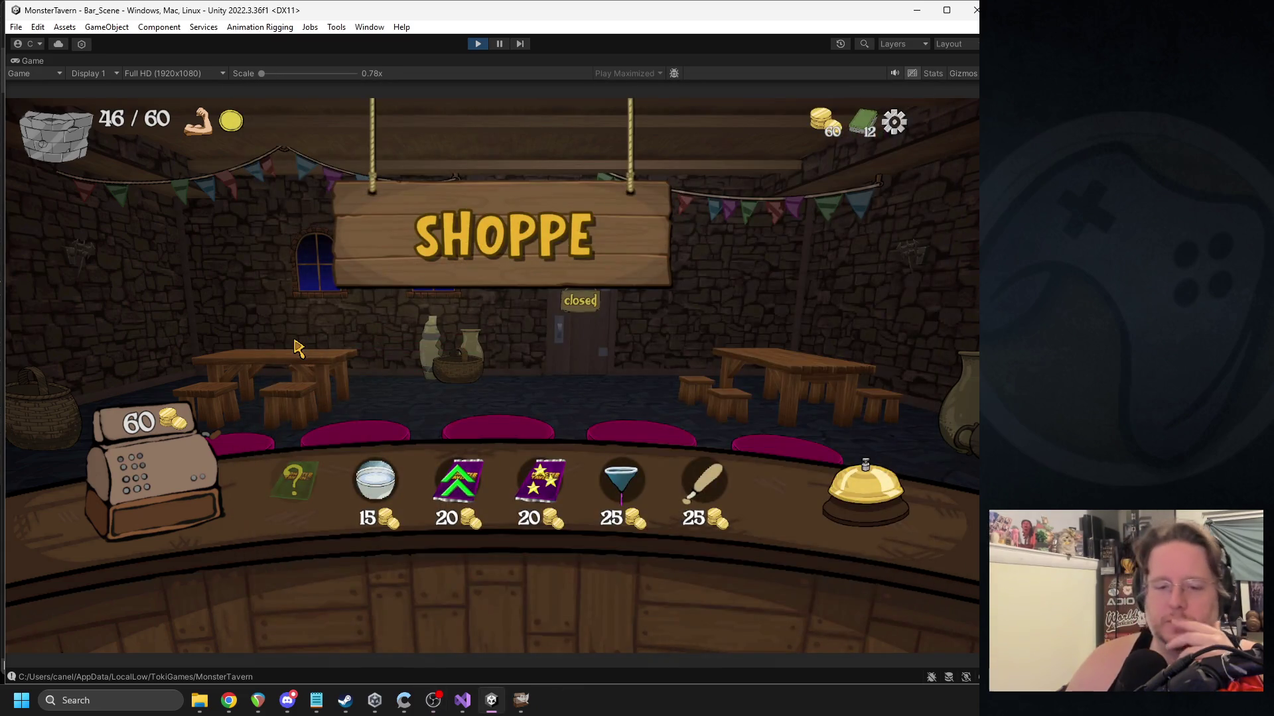
Check Discord messages, then stop the running game to return to edit mode.
mouse_move(155, 430)
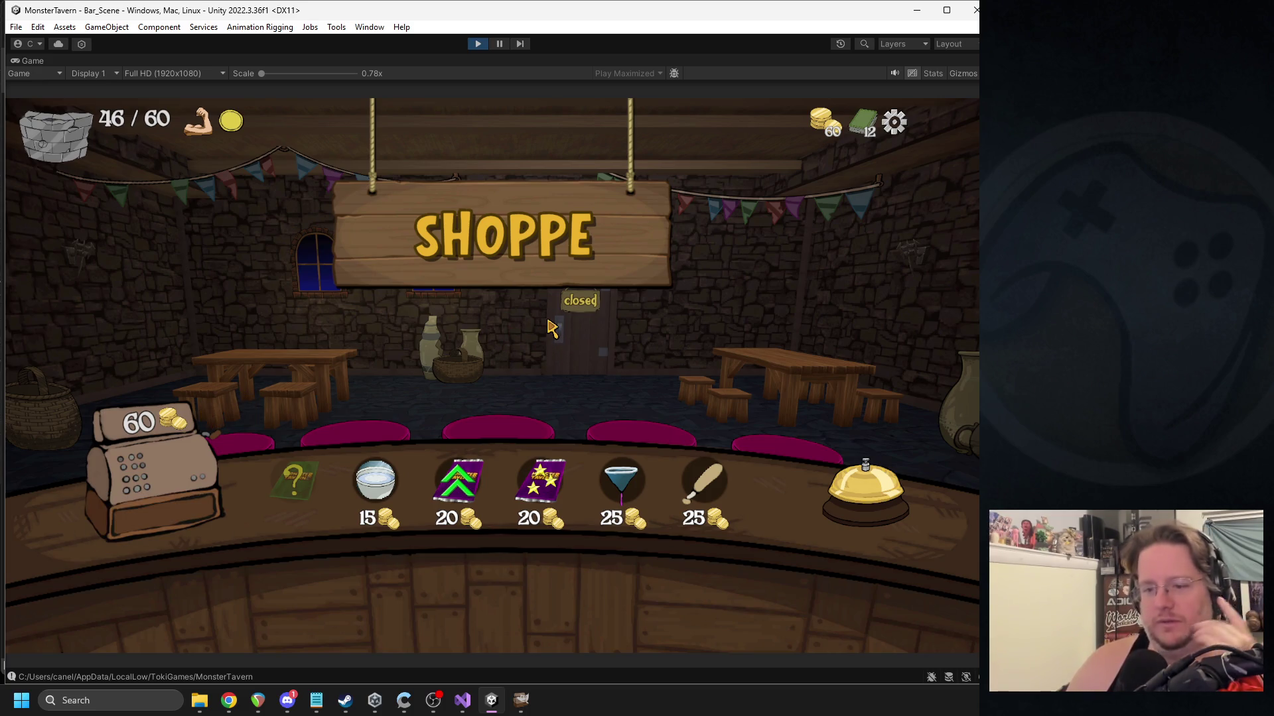
click(287, 701)
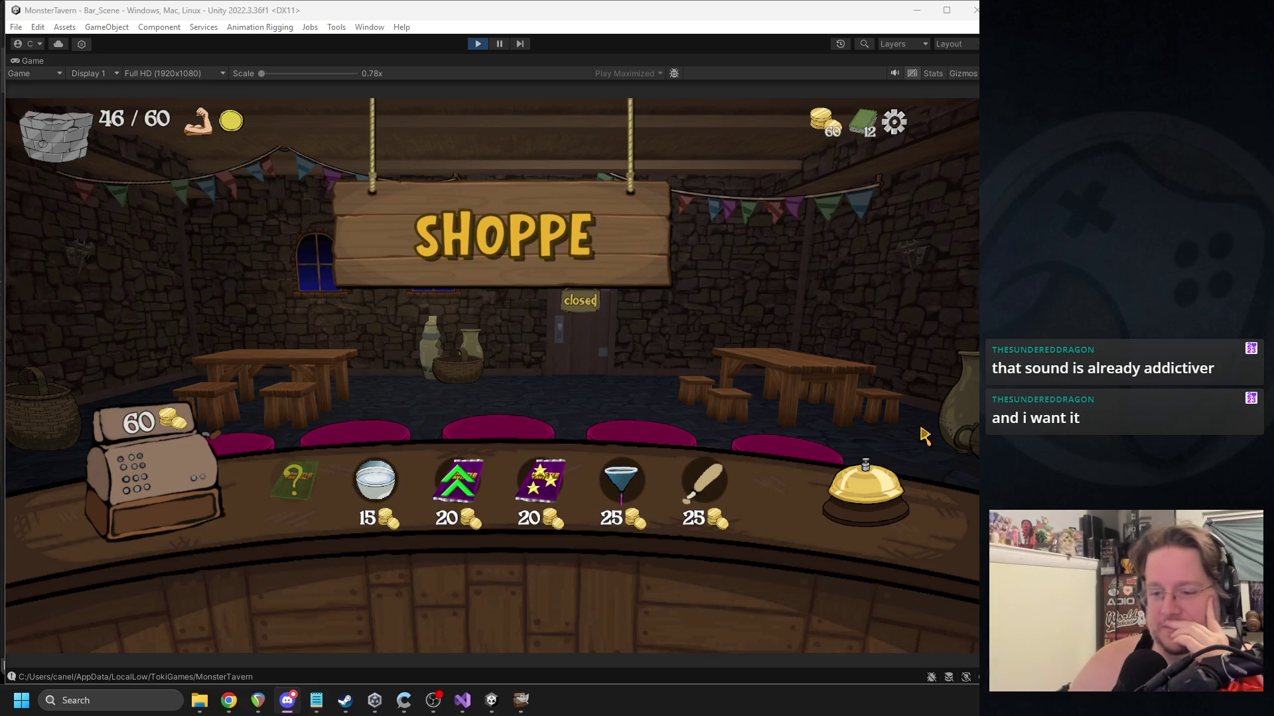
mouse_move(552, 482)
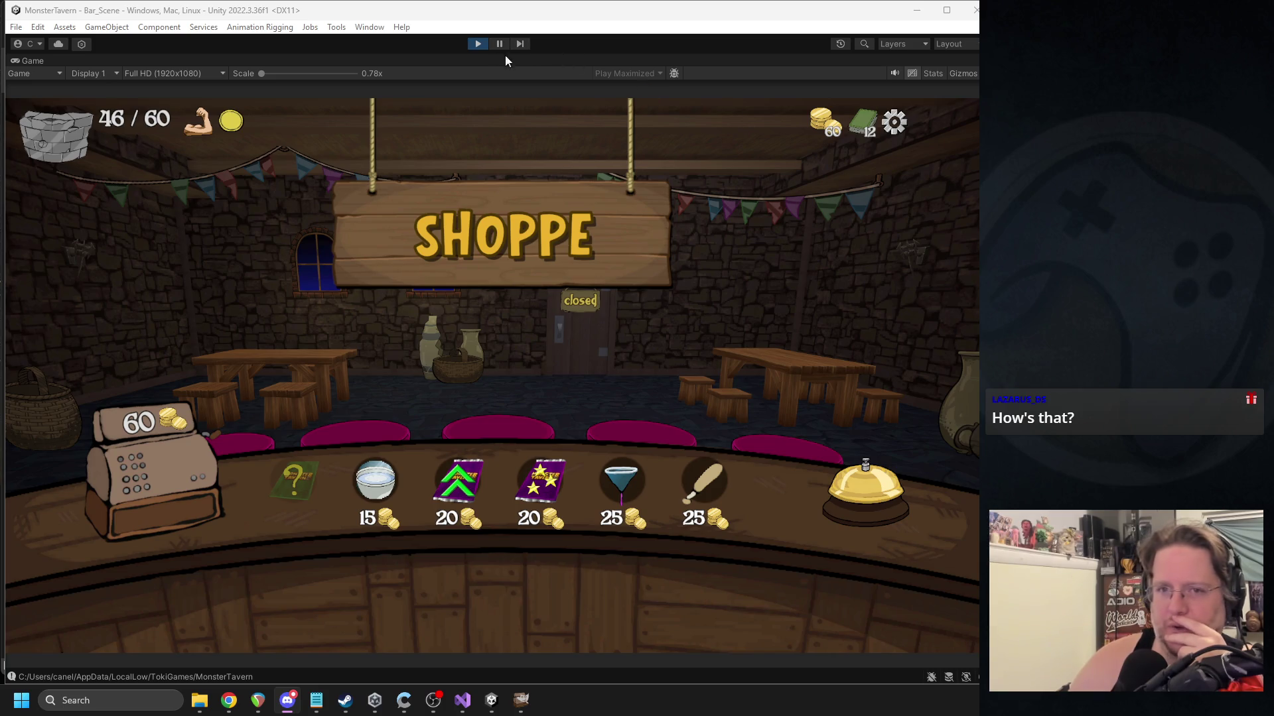
click(483, 45)
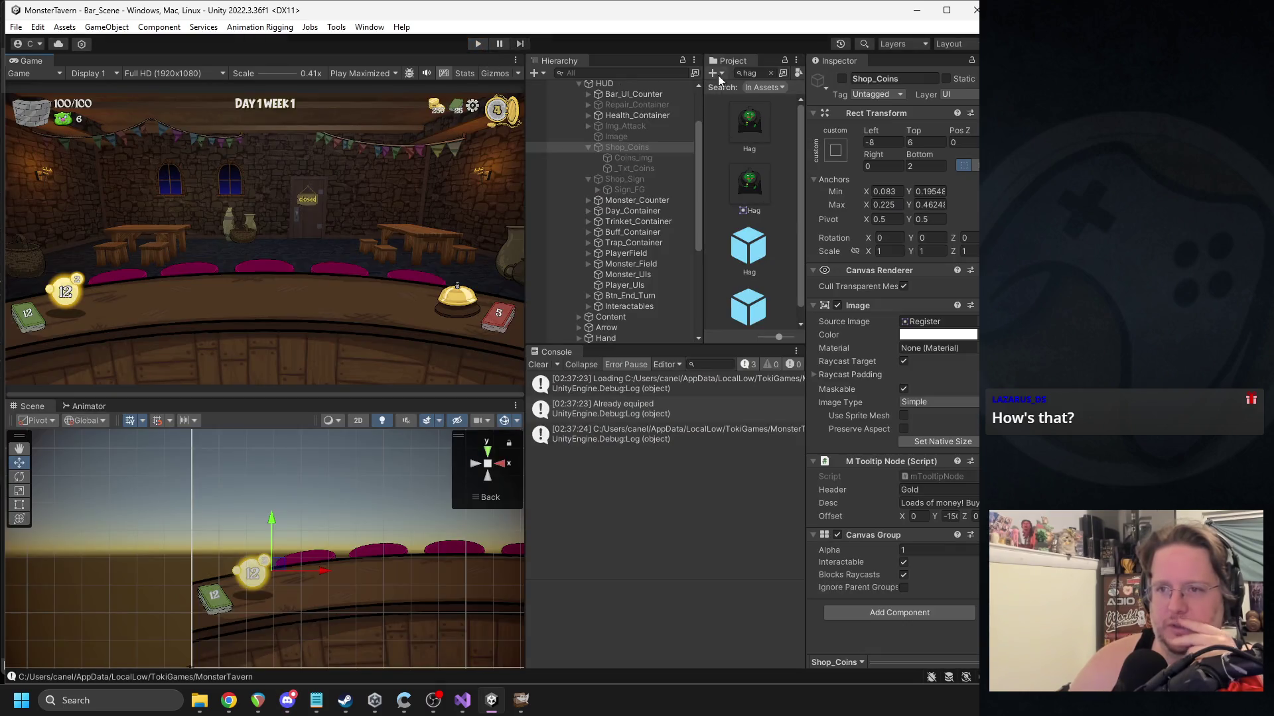
Search the project assets for 'coins' and play the Coins1 audio clip.
text(coin)
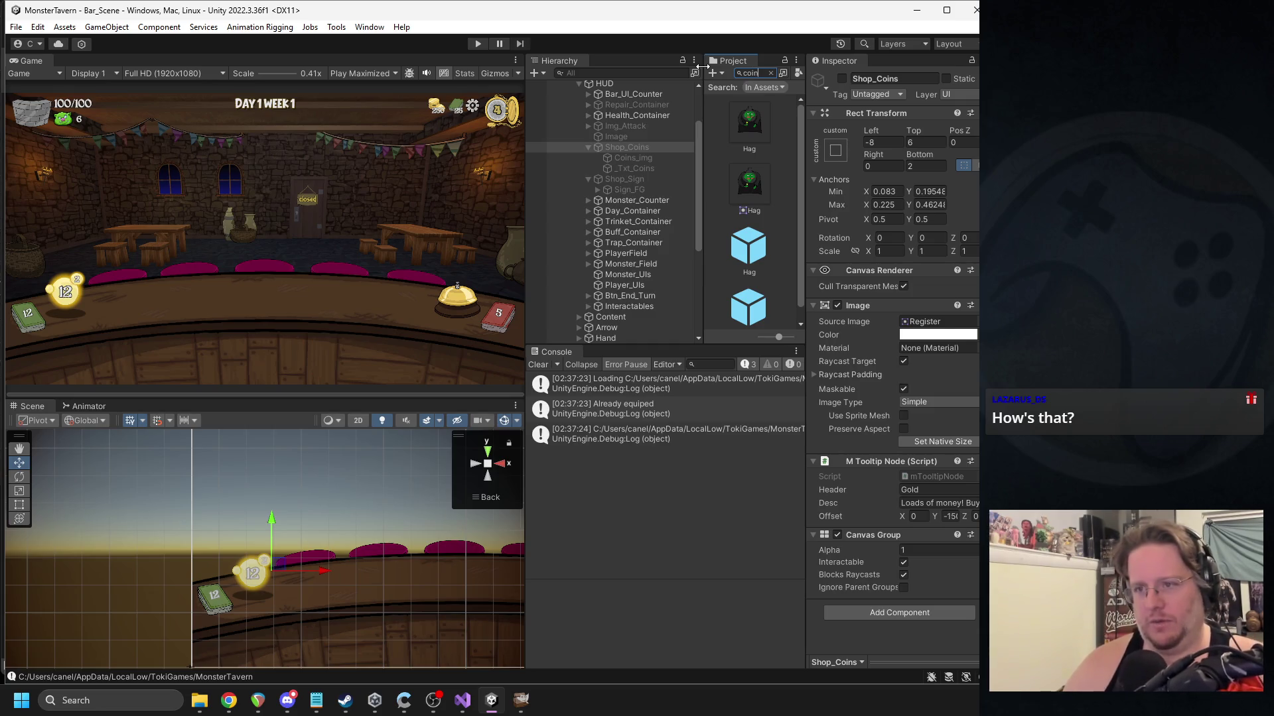
text(s)
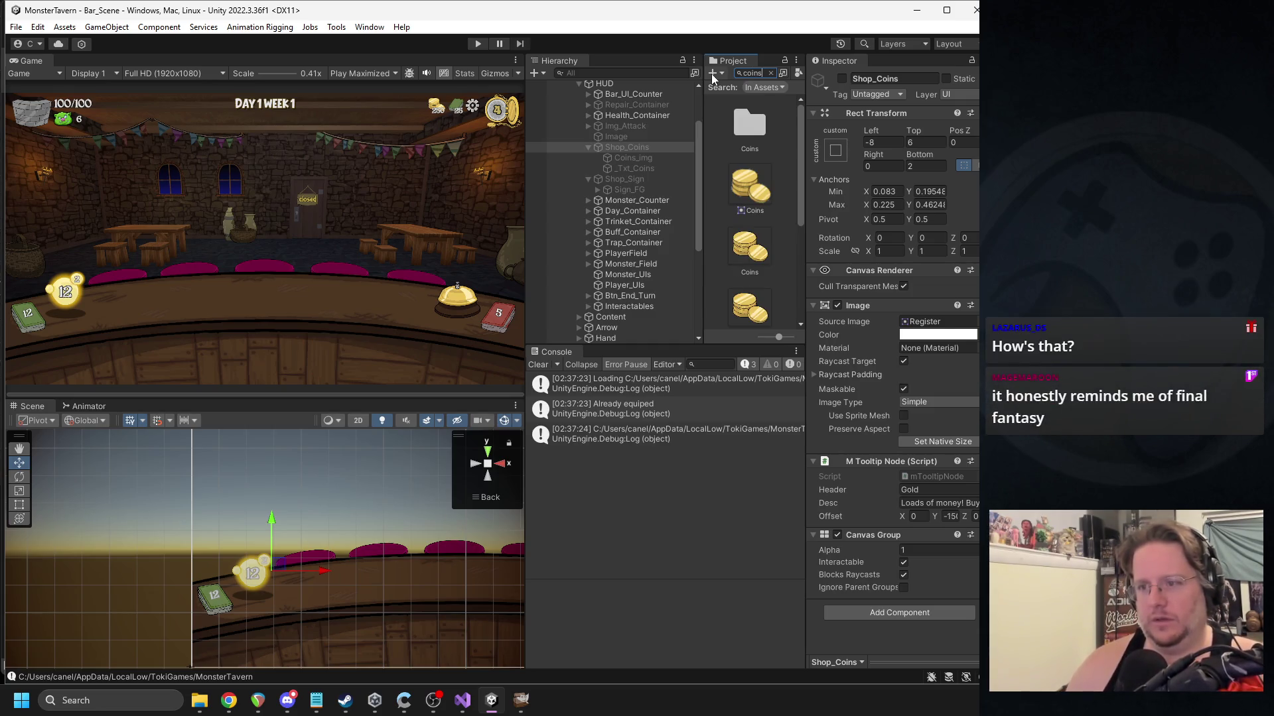
scroll(744, 229, down, 2)
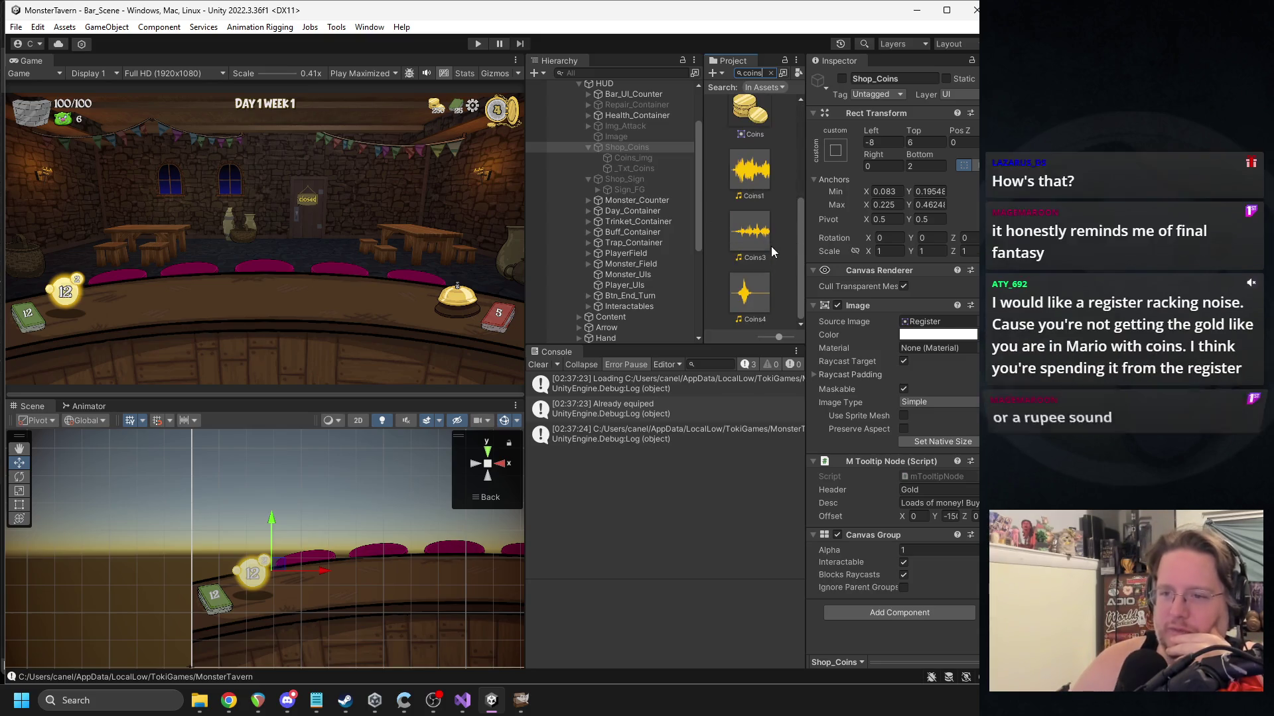
double_click(752, 195)
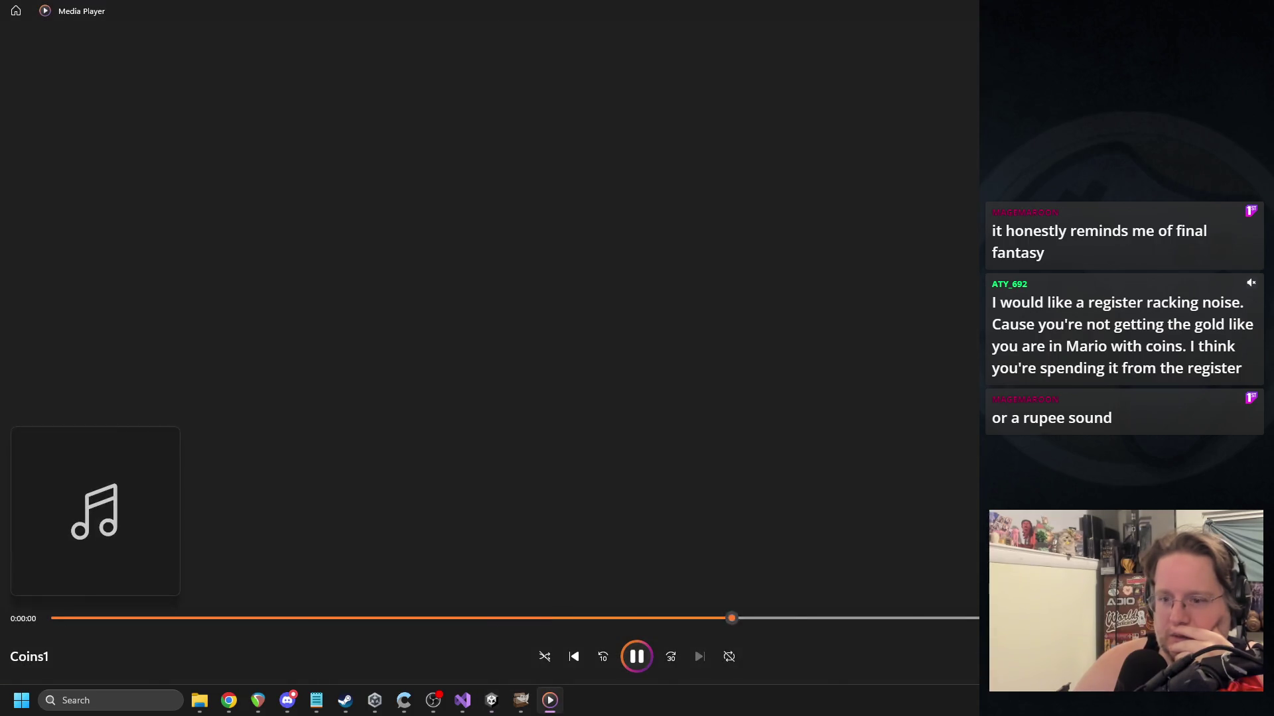
Listen to the Coins1, Coins3 and Coins4 clips in turn, closing the player after each.
key(alt+F4)
double_click(749, 242)
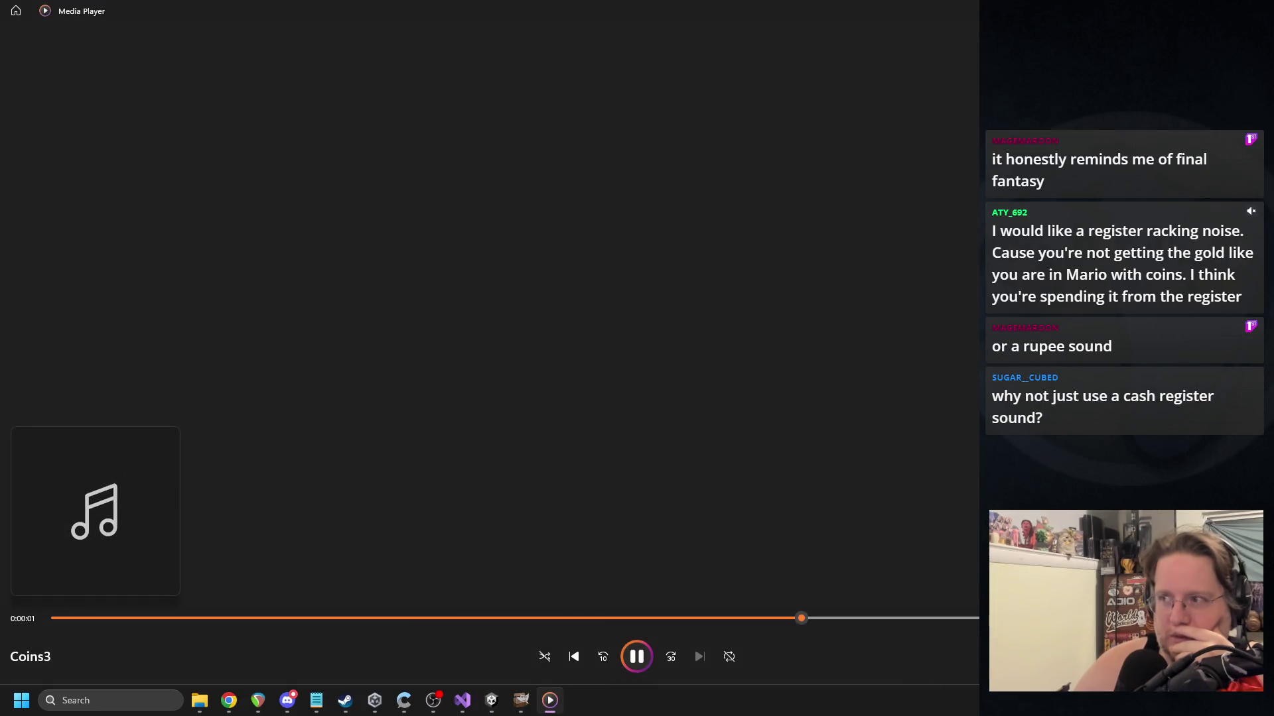
key(alt+F4)
double_click(755, 289)
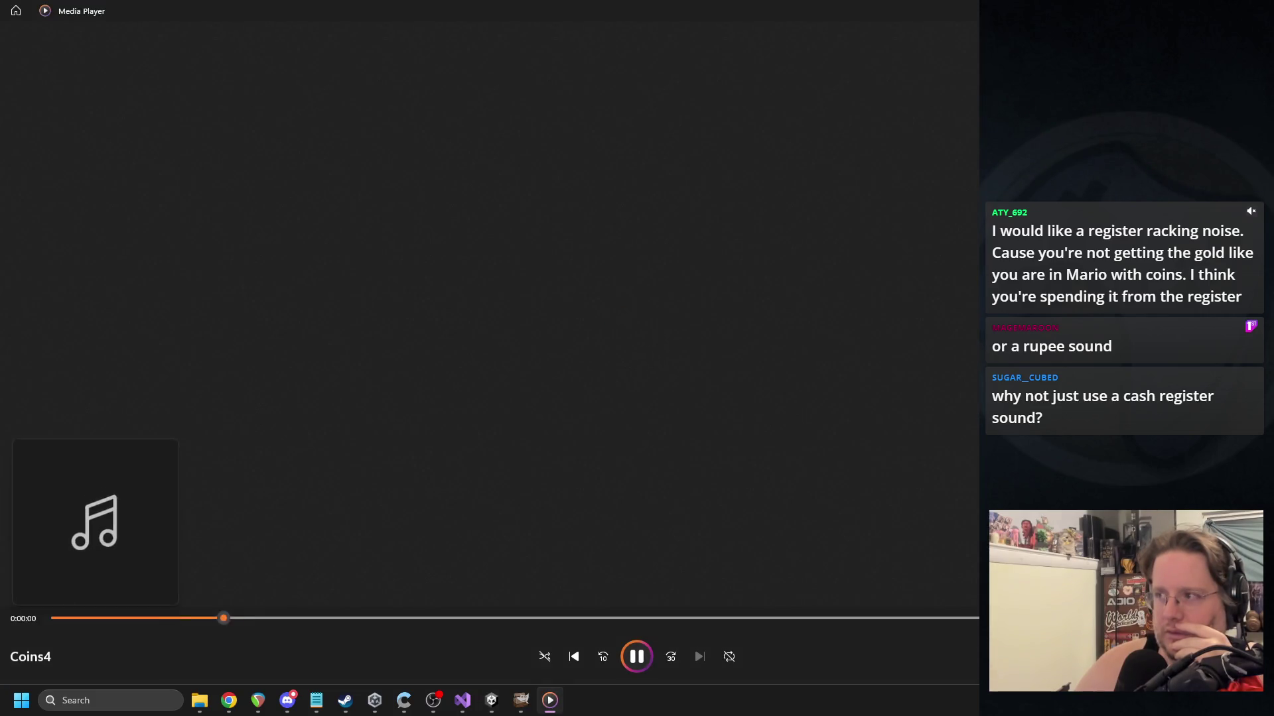
key(alt+F4)
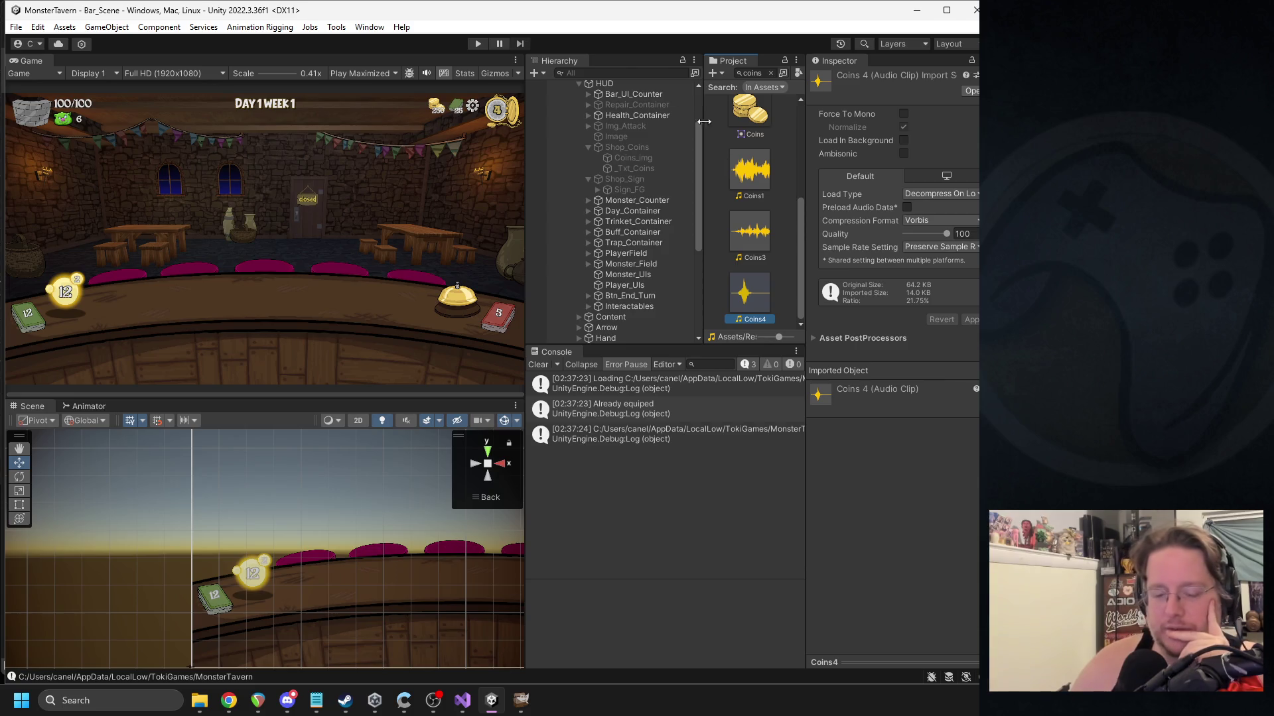
Widen the Project browser, review UpdateGold in mUIManager.cs, then return to Unity.
drag(808, 231, 837, 232)
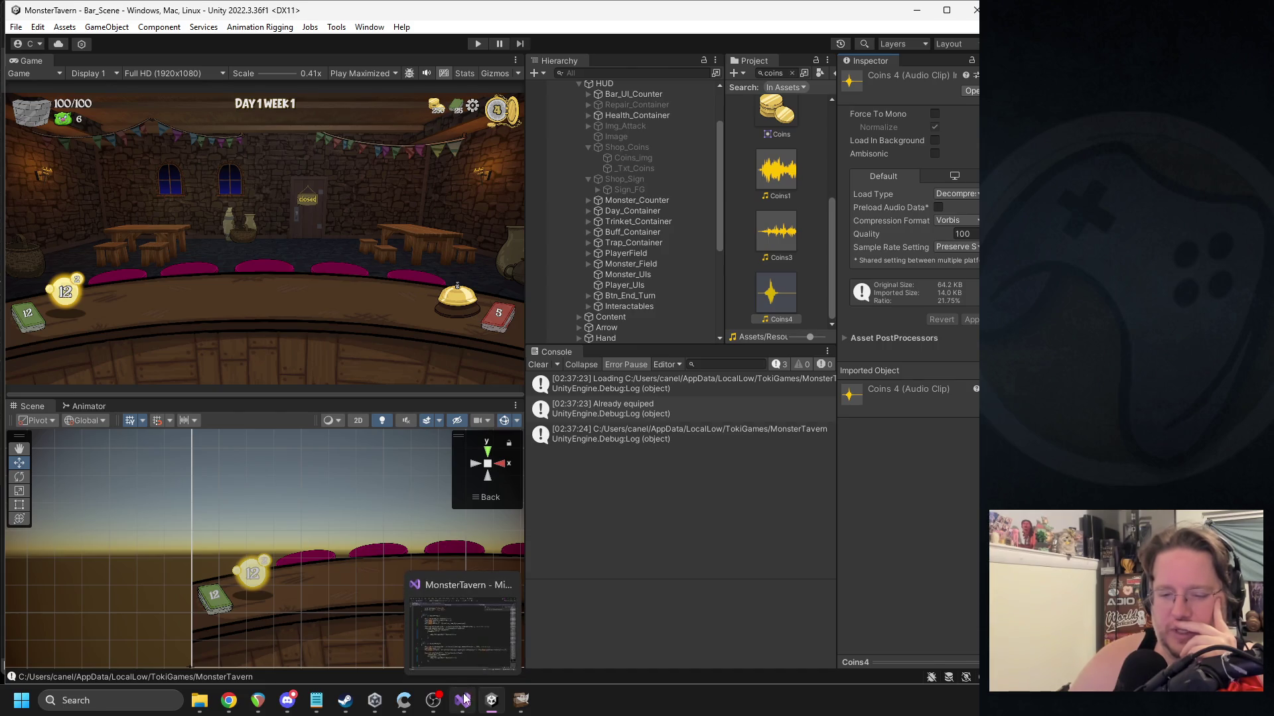
click(466, 699)
scroll(323, 384, up, 20)
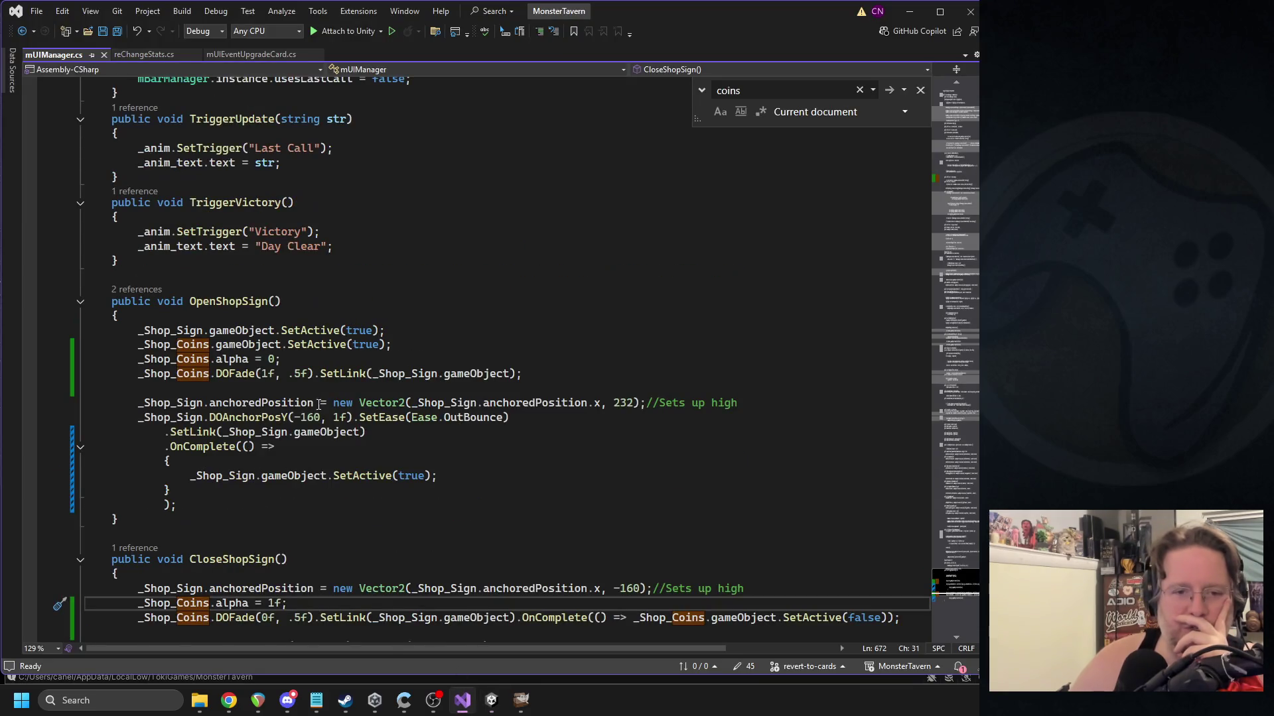
drag(940, 194, 939, 185)
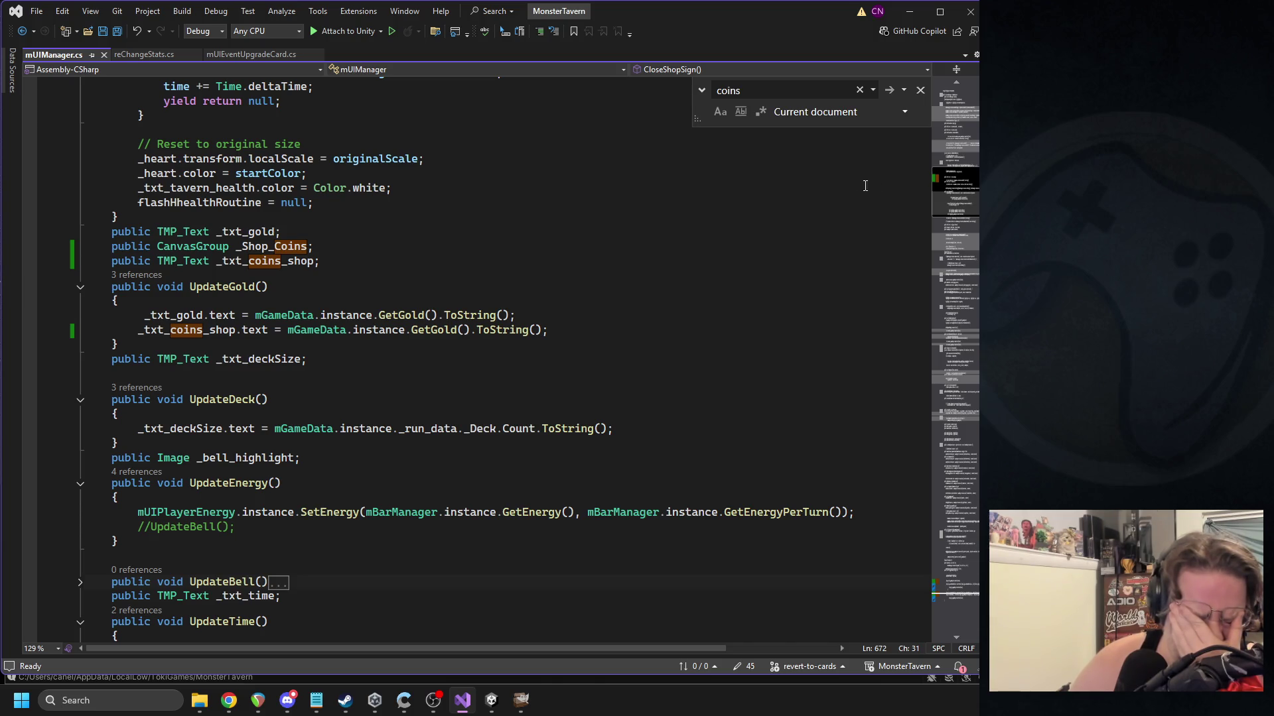
click(492, 700)
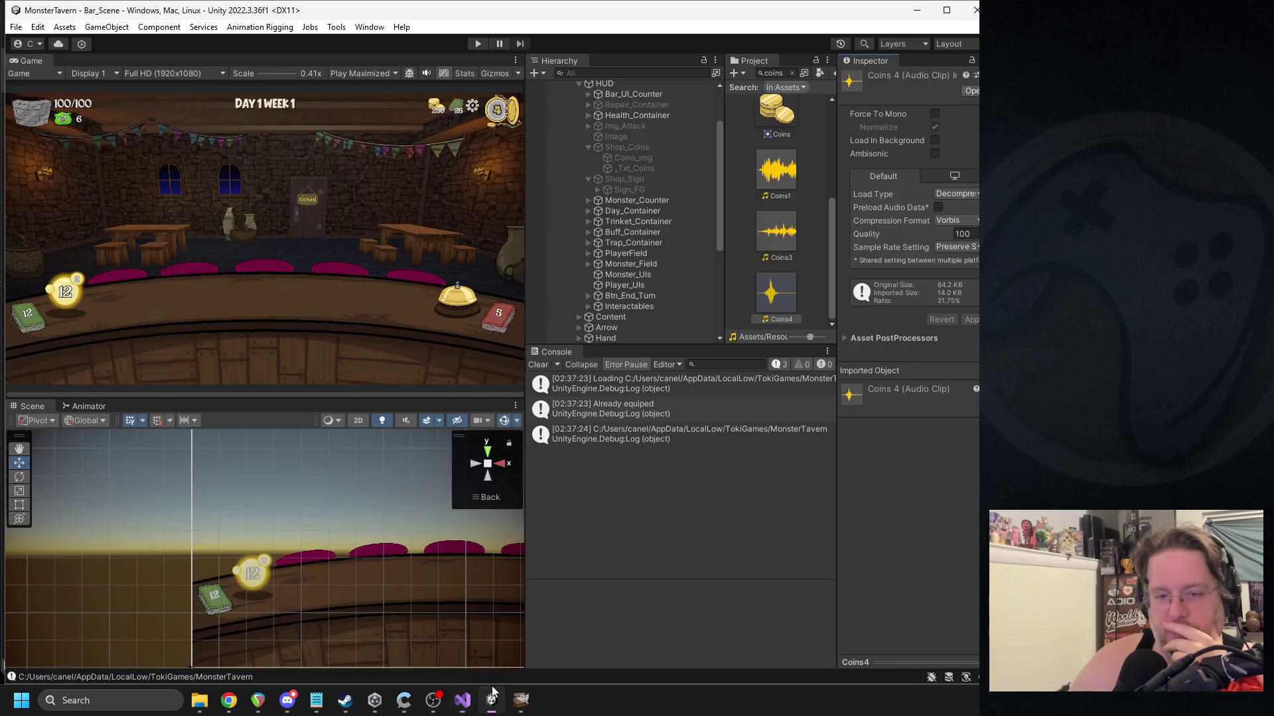
Show Shop_Coins, try a 0.98 by 1.08 scale, then undo it and hide the register again.
click(628, 149)
click(873, 80)
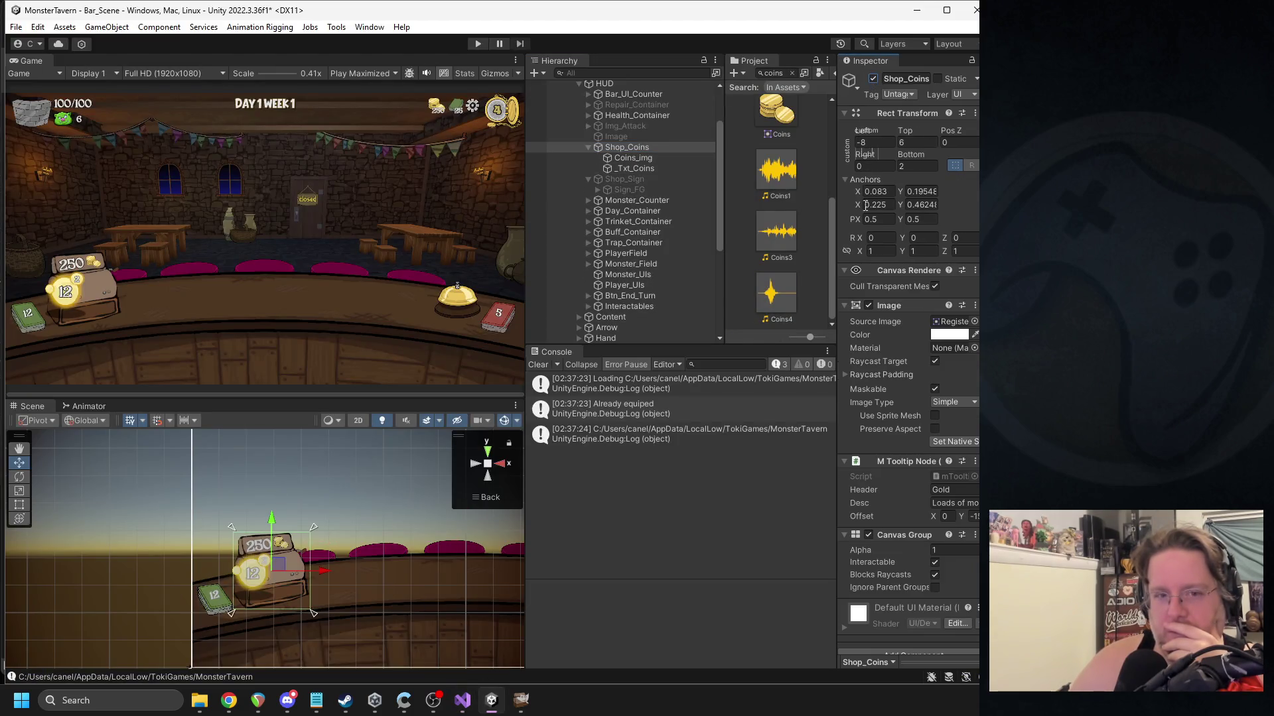
click(861, 254)
text(0.98)
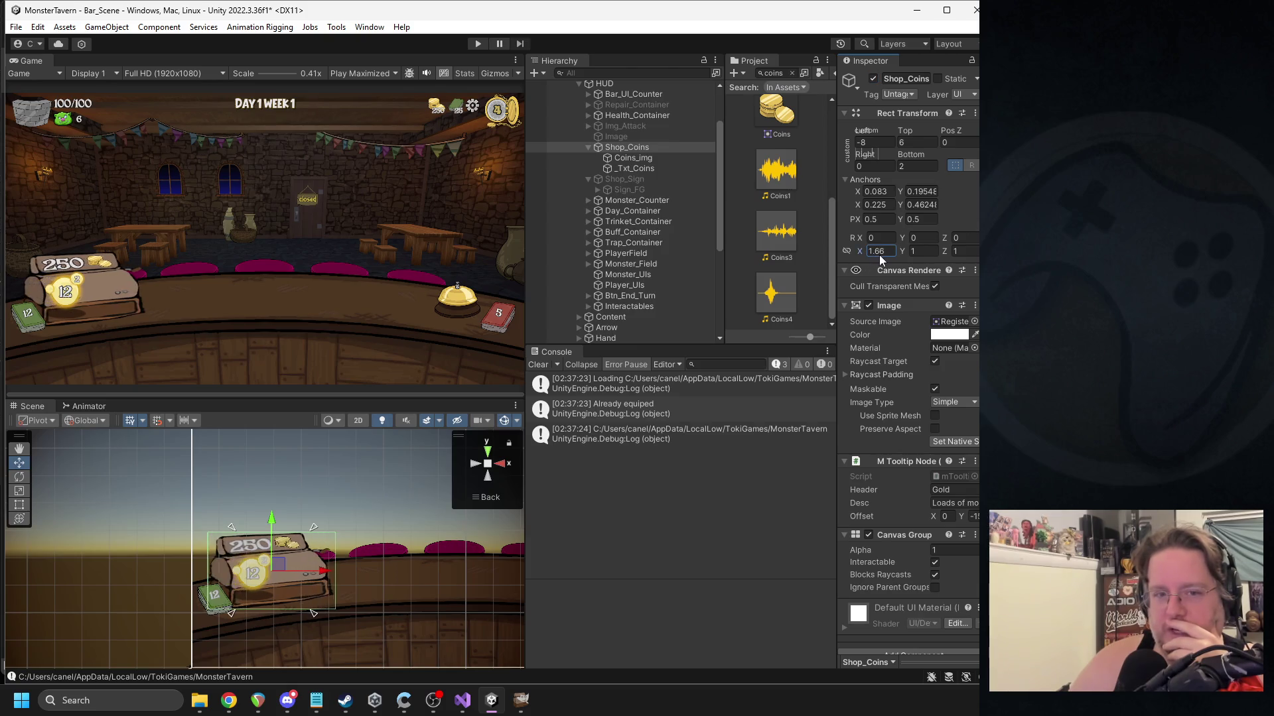
click(913, 251)
text(1.08)
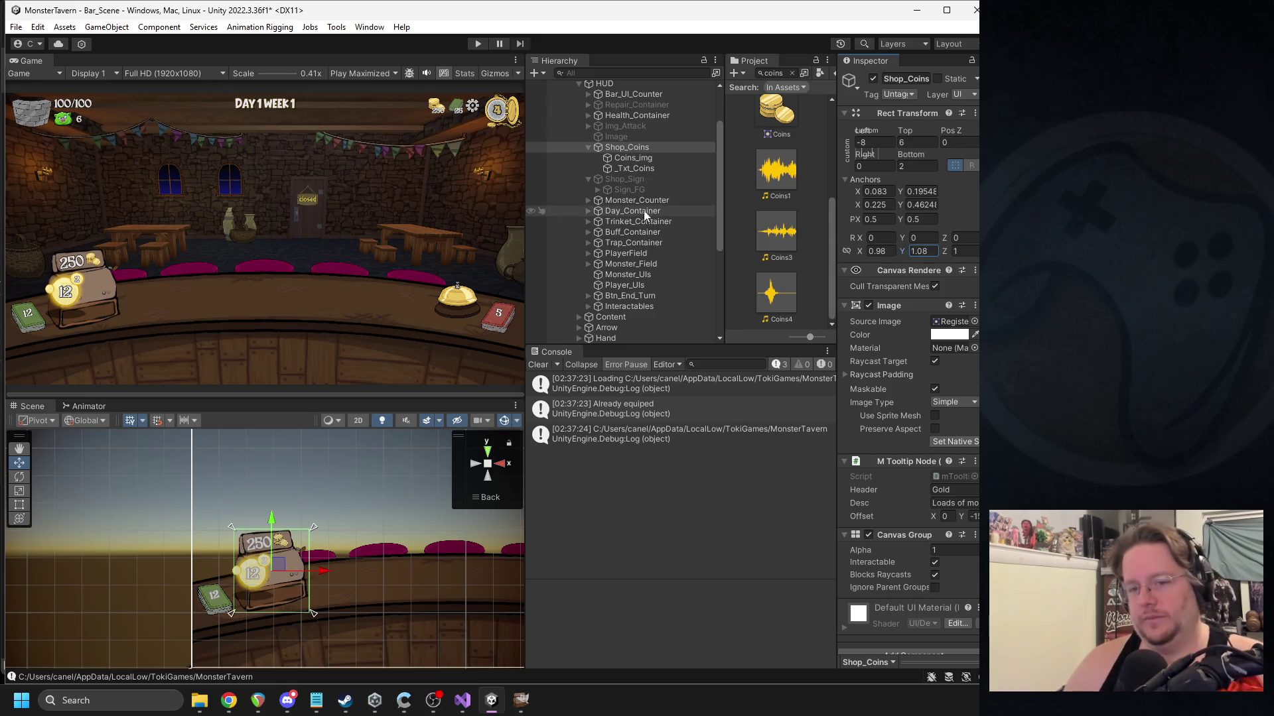
key(ctrl+z)
key(ctrl+z)
key(alt+shift+a)
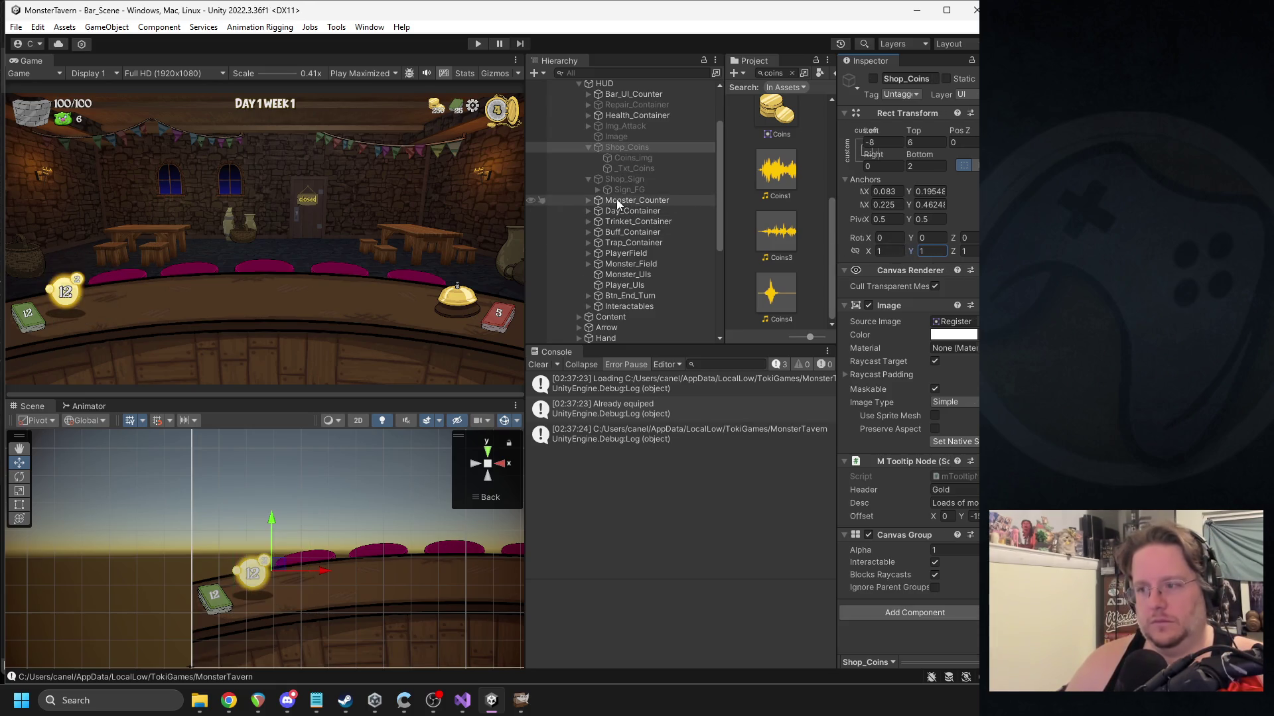
click(463, 700)
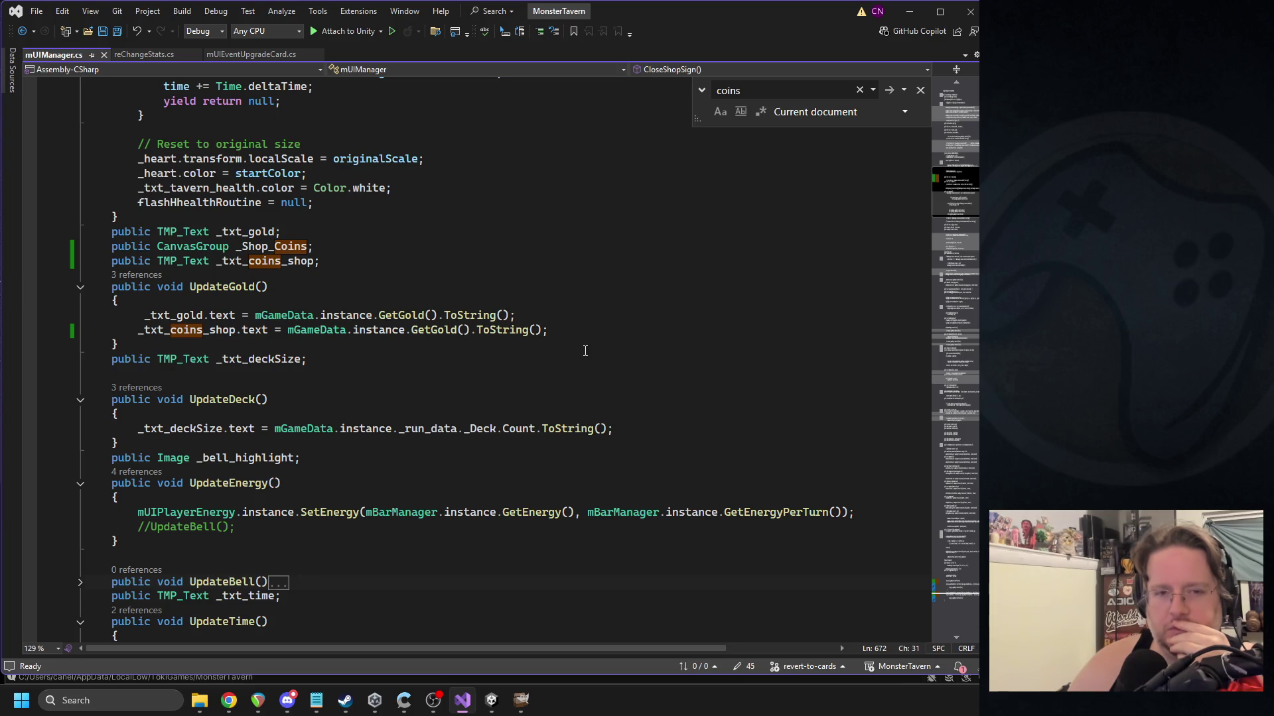
Add a private int _Known_Gold field under _txt_coins_shop, initialized to -1.
click(378, 257)
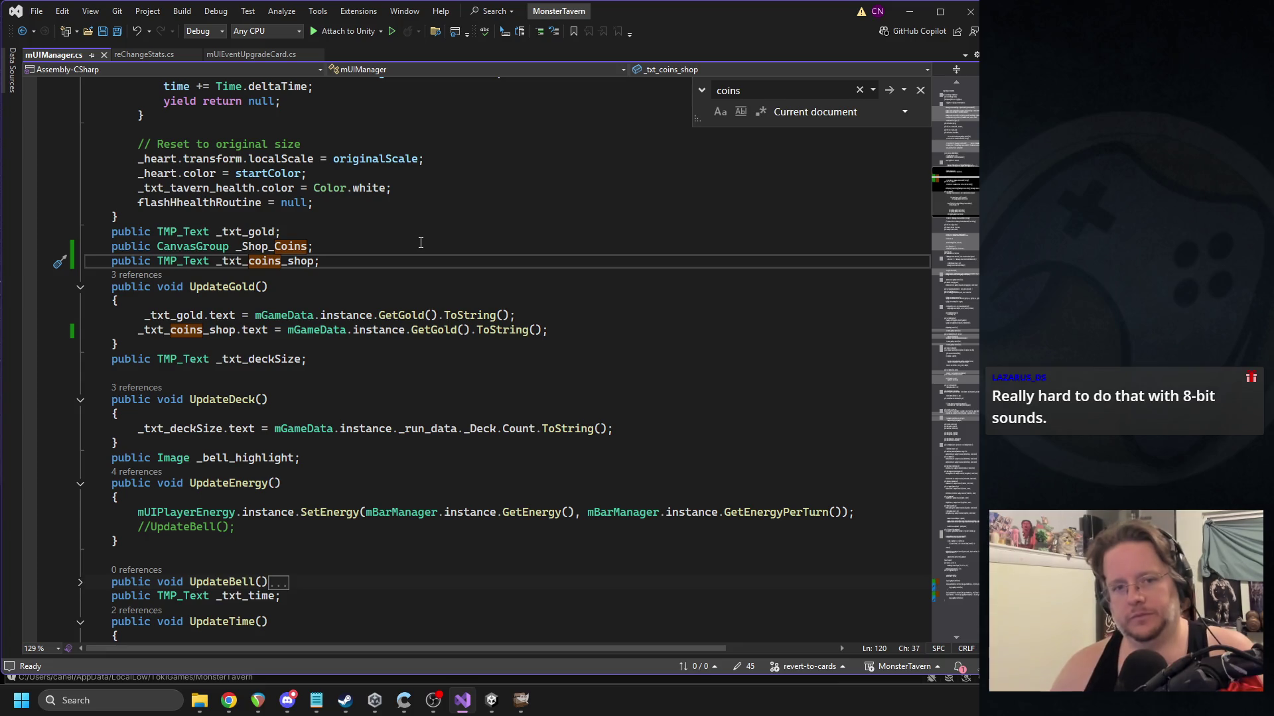
key(Return)
text(private )
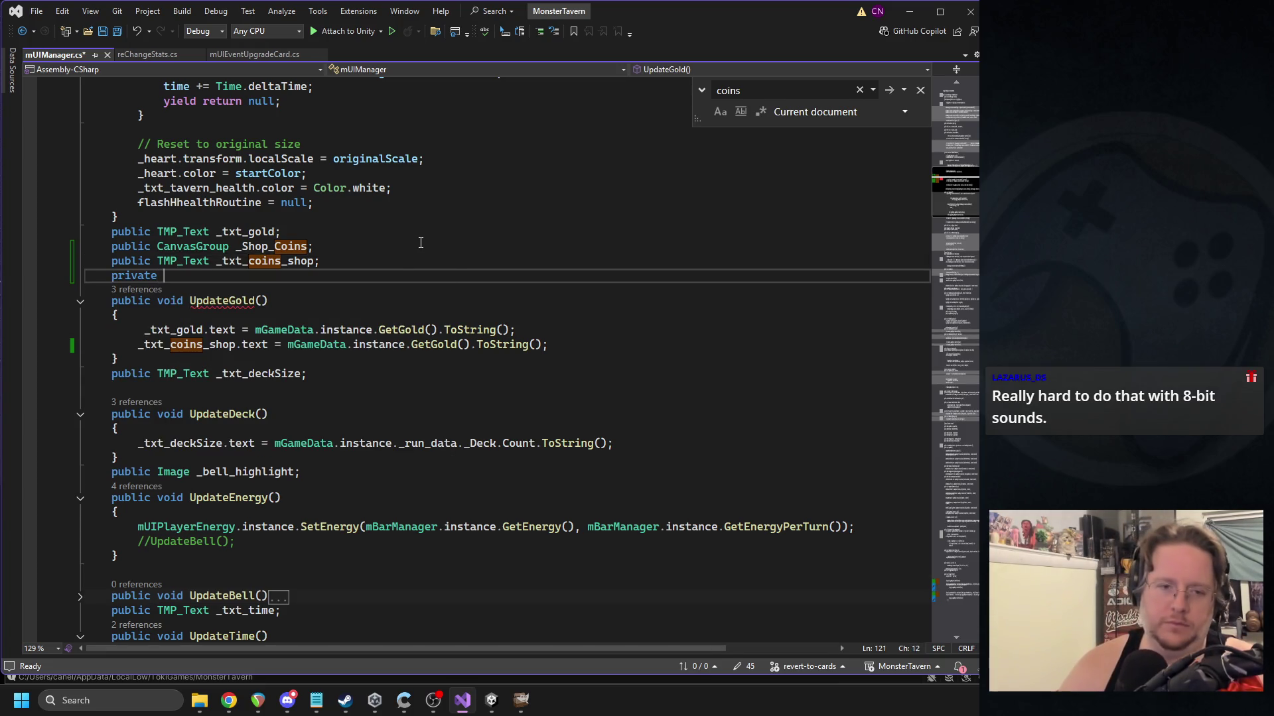
text(int _Known_G)
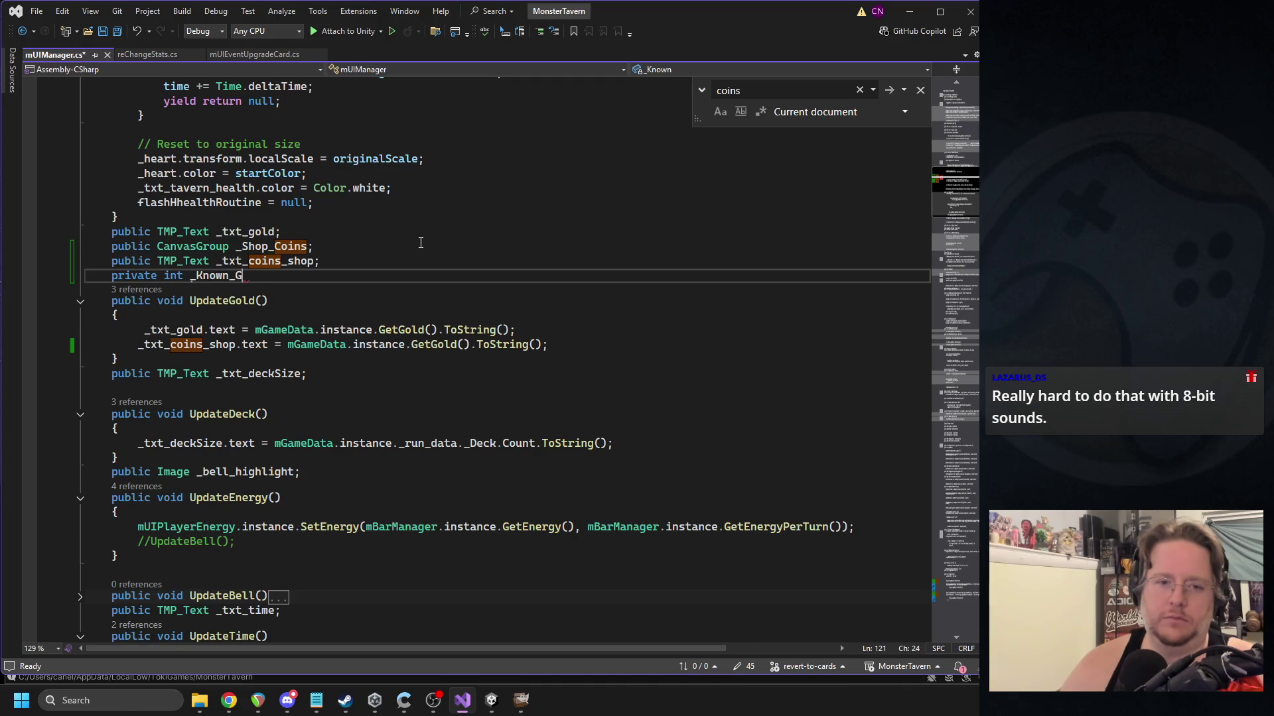
text(old = 0;)
key(Down)
key(Down)
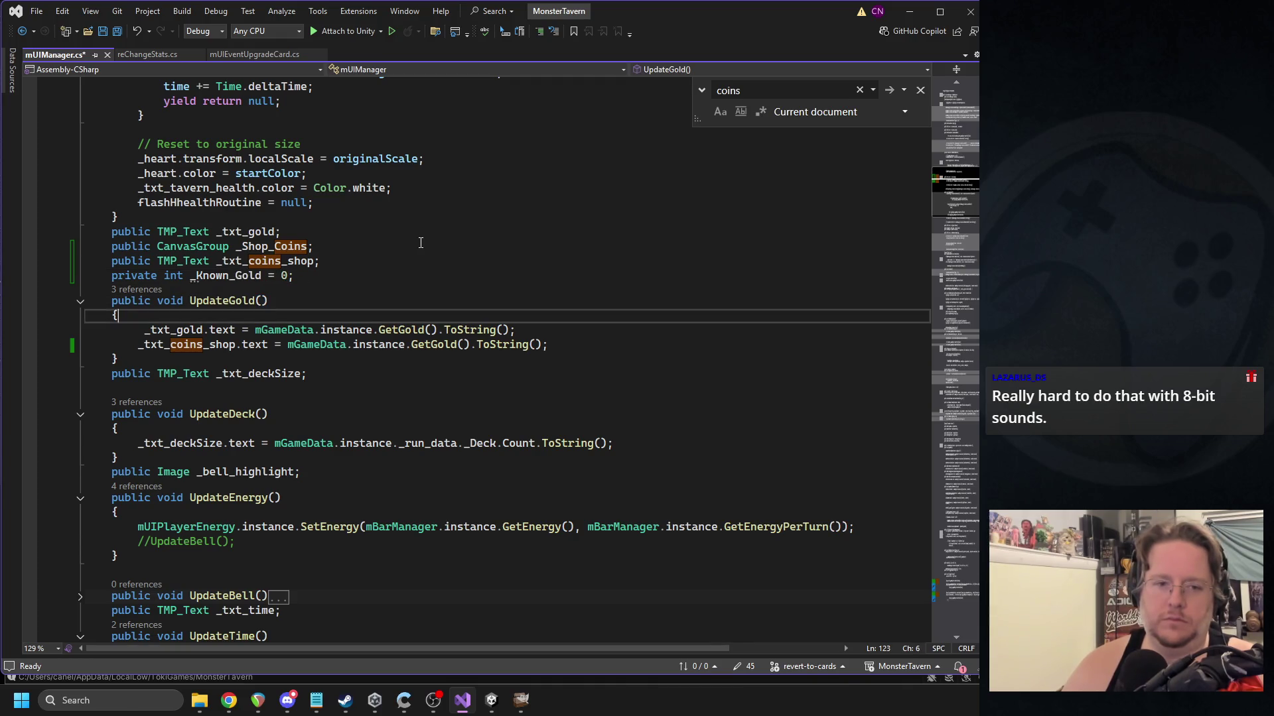
double_click(288, 275)
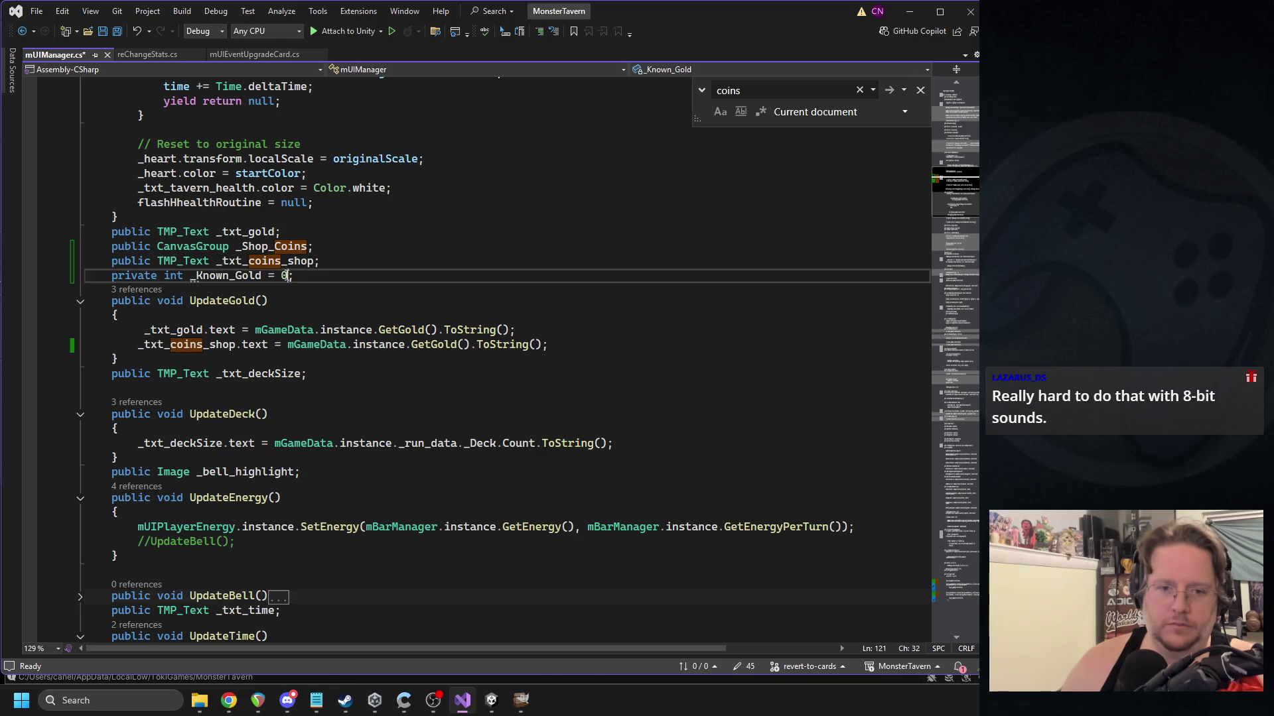
text(-1)
key(Down)
key(Down)
Begin an if (_Known_Gold < …) check at the top of UpdateGold.
key(Return)
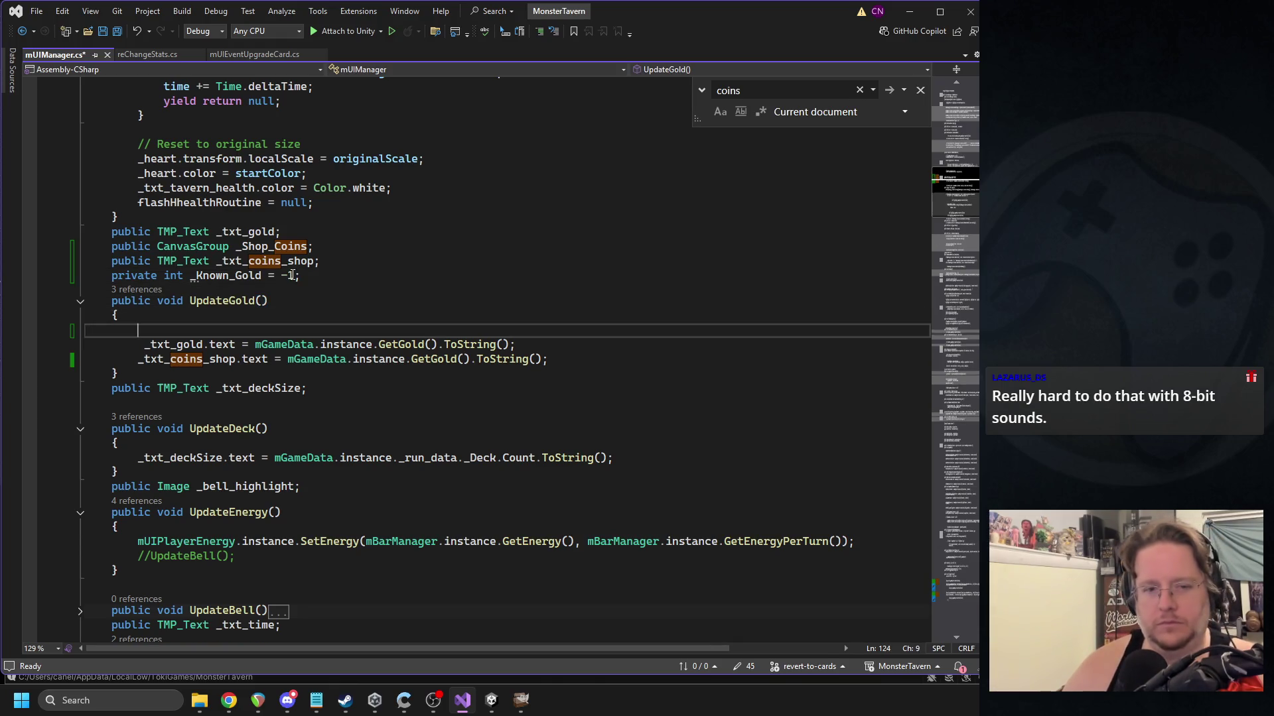
text(if()
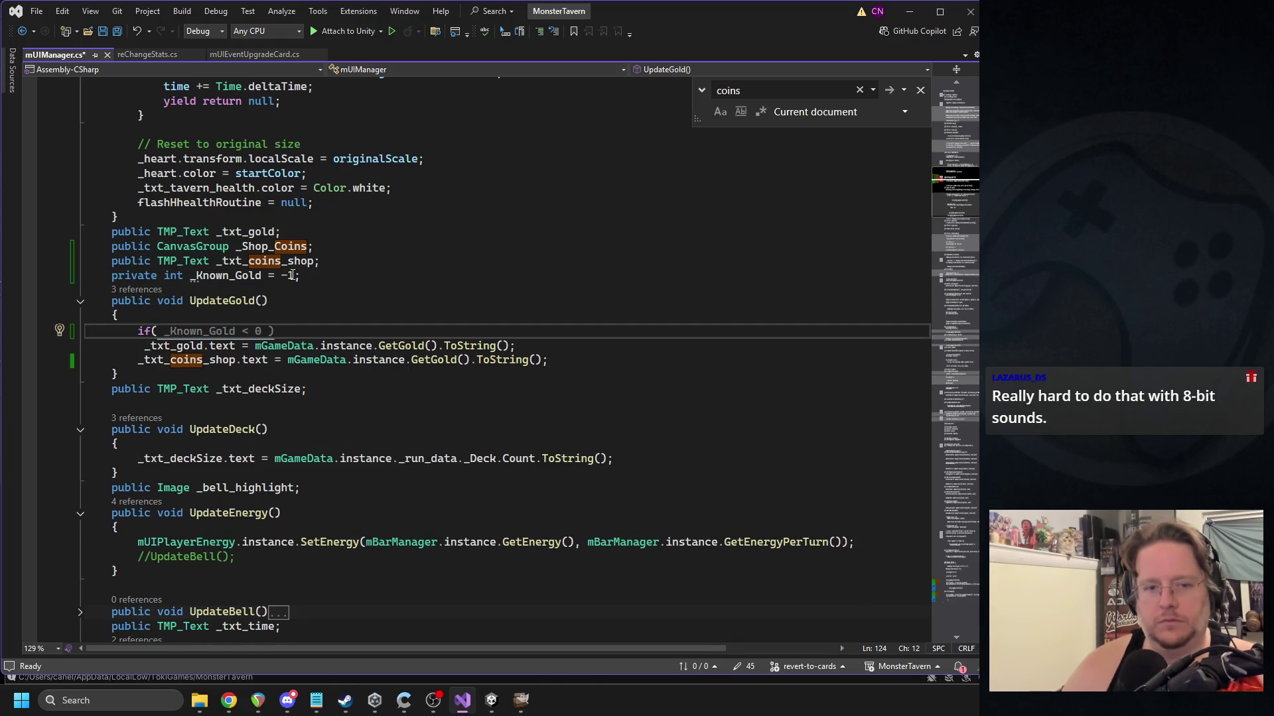
text(_Known)
key(Tab)
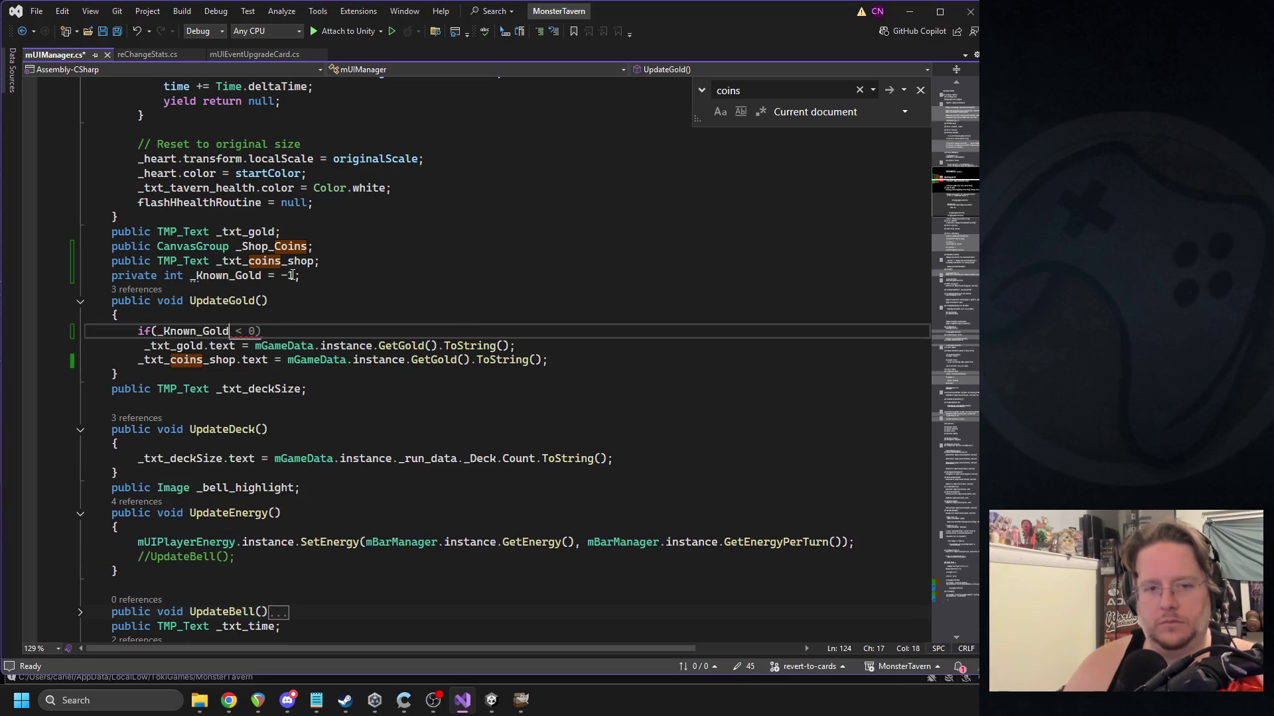
text( < 0)
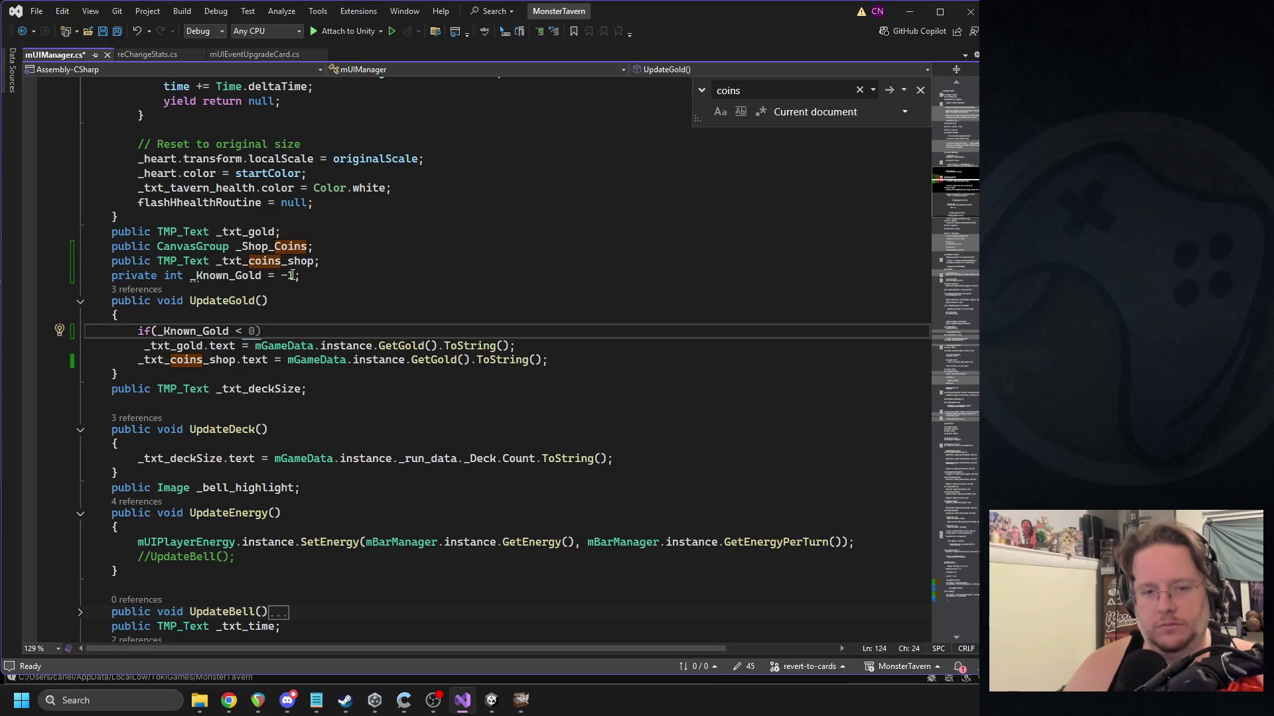
Move the GetGold() lookup into a new actual_gold variable above the if check.
key(Home)
key(Return)
key(Up)
text(int gol)
key(BackSpace)
key(BackSpace)
key(BackSpace)
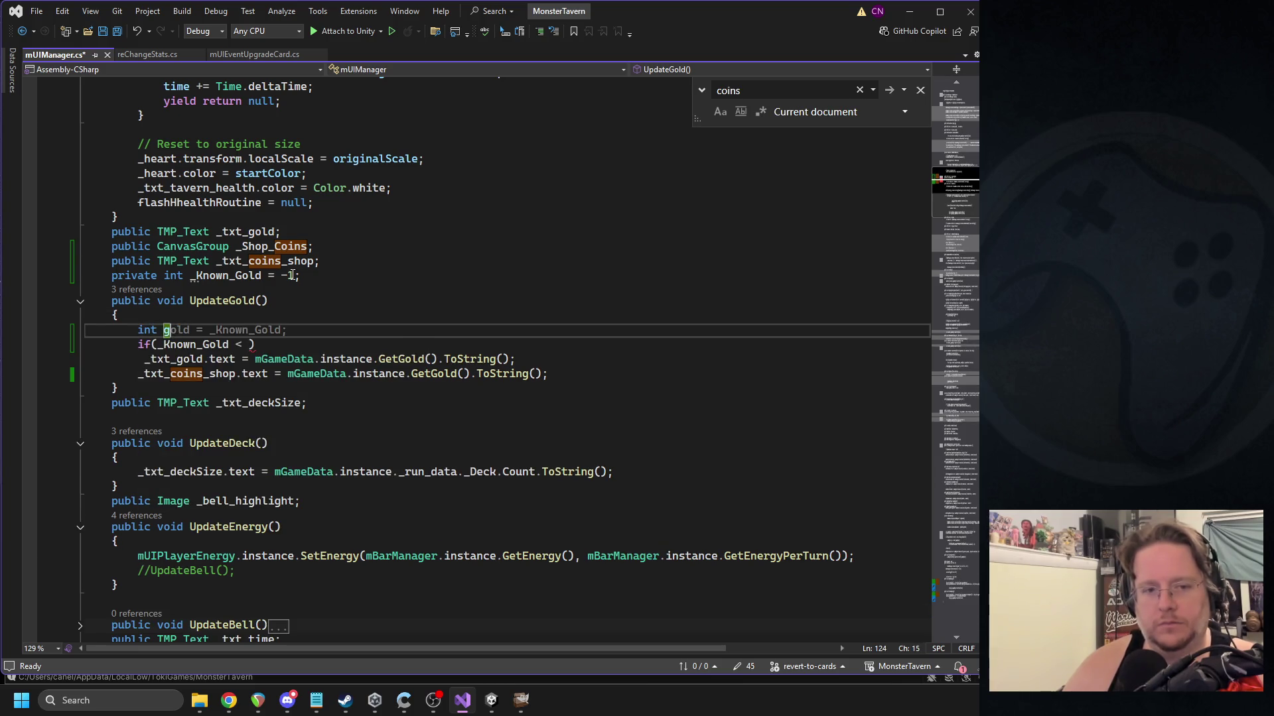
text(actual_gold =)
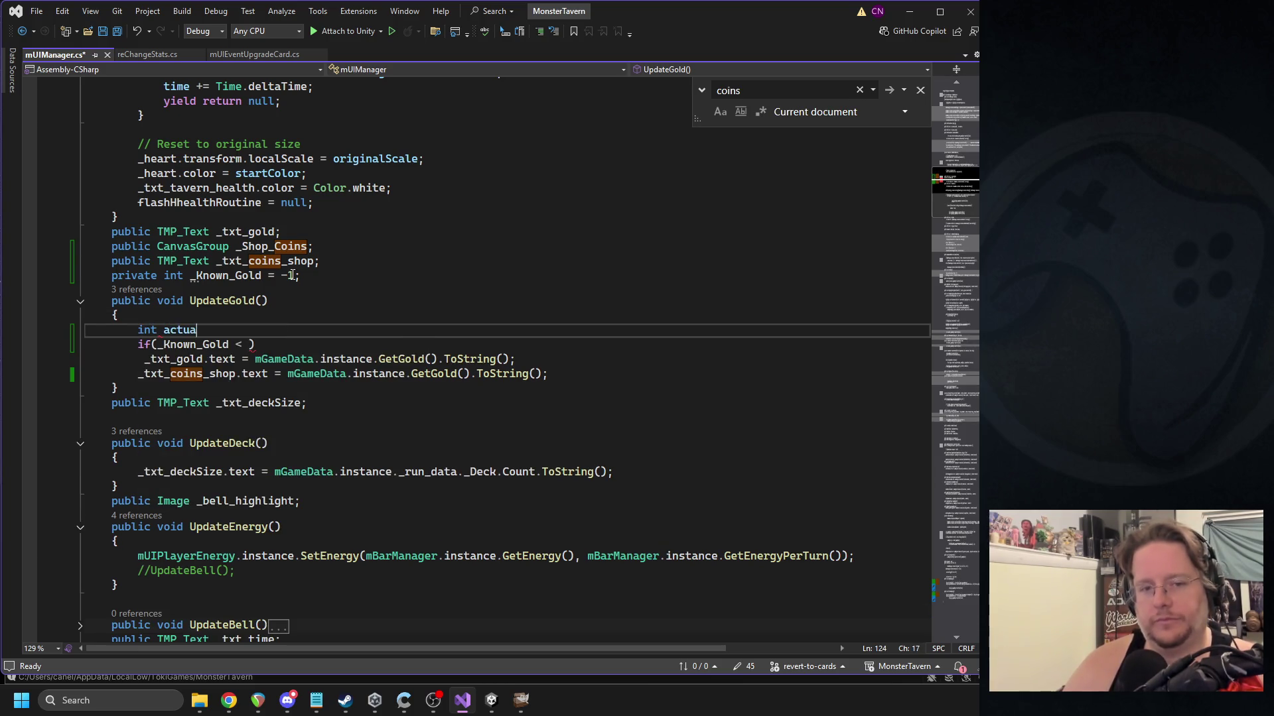
drag(255, 359, 516, 359)
key(ctrl+x)
click(345, 330)
key(ctrl+v)
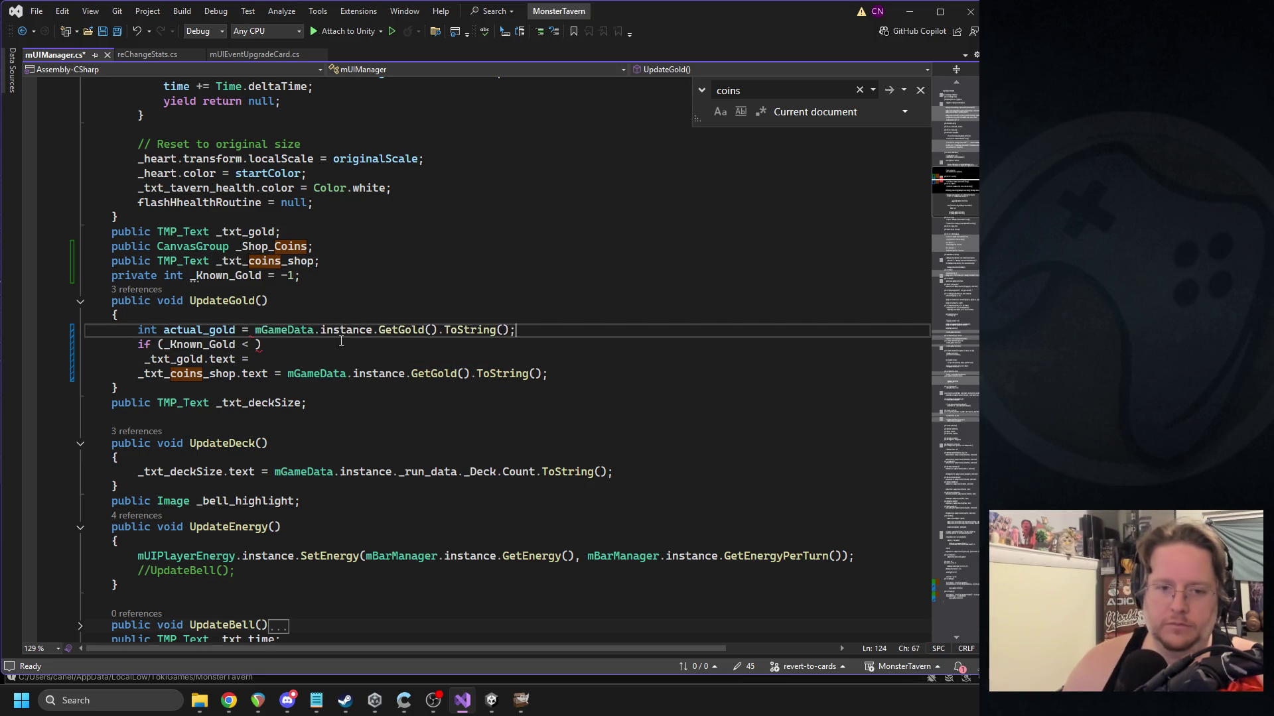
Compare against actual_gold in the if and set _txt_gold.text to actual_gold.ToString().
double_click(199, 330)
key(ctrl+c)
click(257, 344)
key(ctrl+v)
click(338, 359)
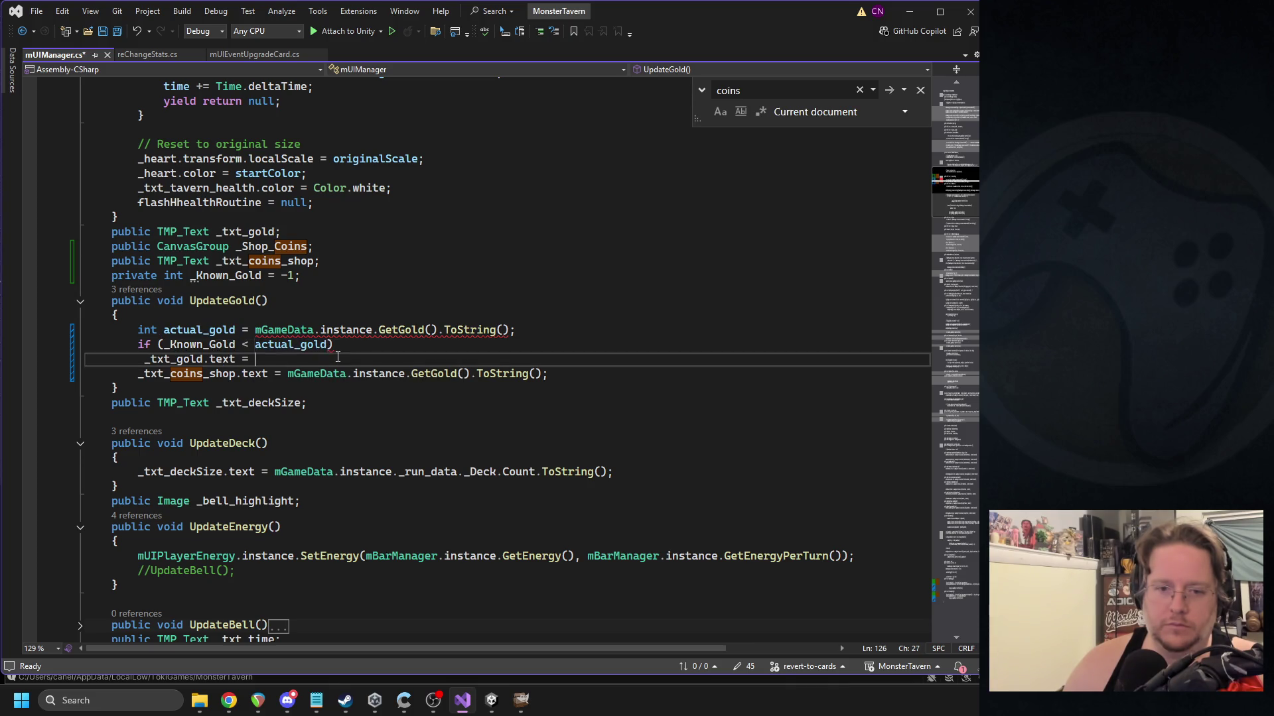
text(actual_gold.ToString(0);)
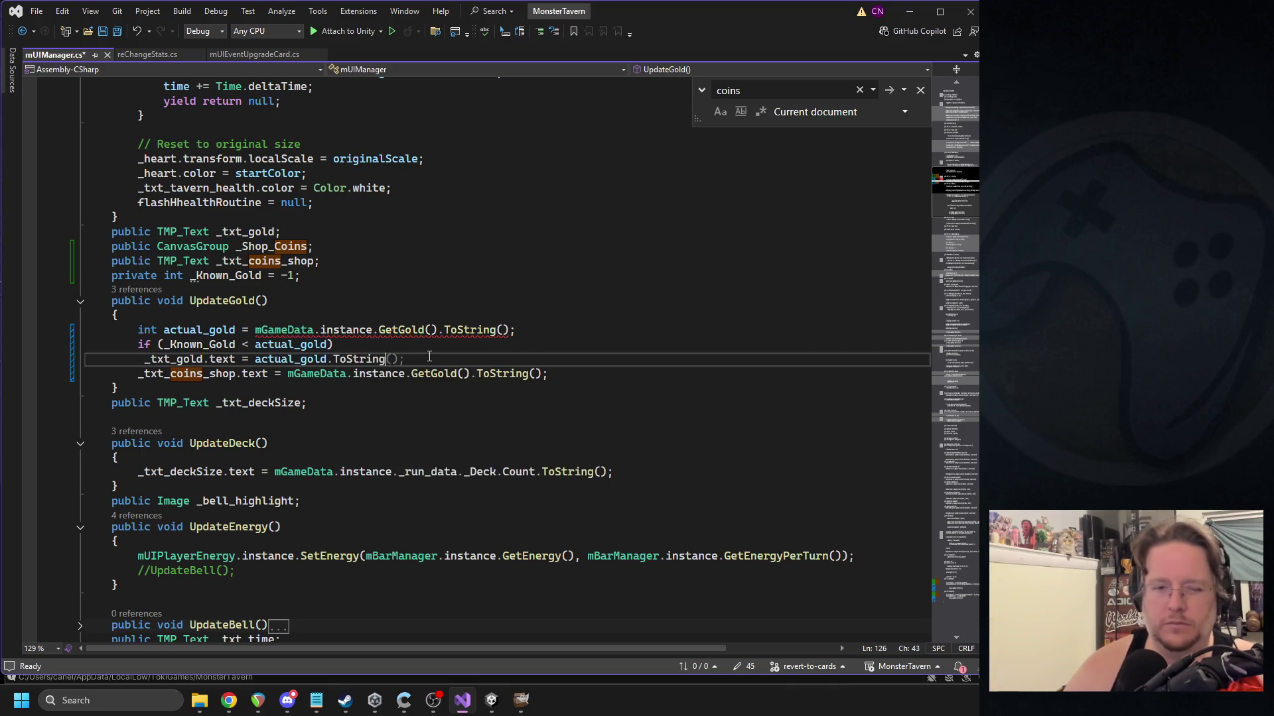
key(Left)
key(Left)
key(BackSpace)
Replace the shop coins text's gold lookup with actual_gold.ToString() too.
double_click(455, 329)
key(BackSpace)
key(BackSpace)
key(Delete)
key(Delete)
double_click(503, 374)
key(BackSpace)
key(ctrl+z)
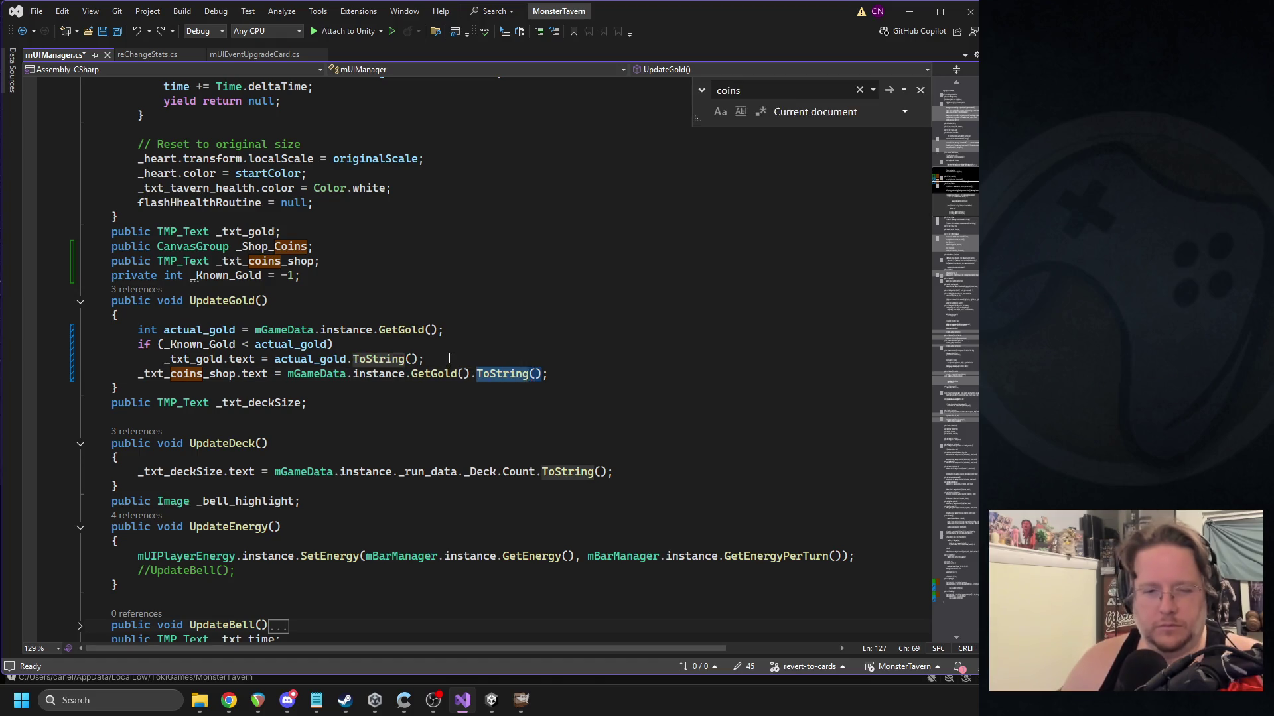
key(Up)
key(ctrl+shift+Left)
key(ctrl+shift+Left)
key(ctrl+shift+Left)
key(ctrl+c)
drag(614, 383, 288, 375)
key(ctrl+v)
Save, add opening and closing braces to the if block, and fix the indentation.
click(418, 350)
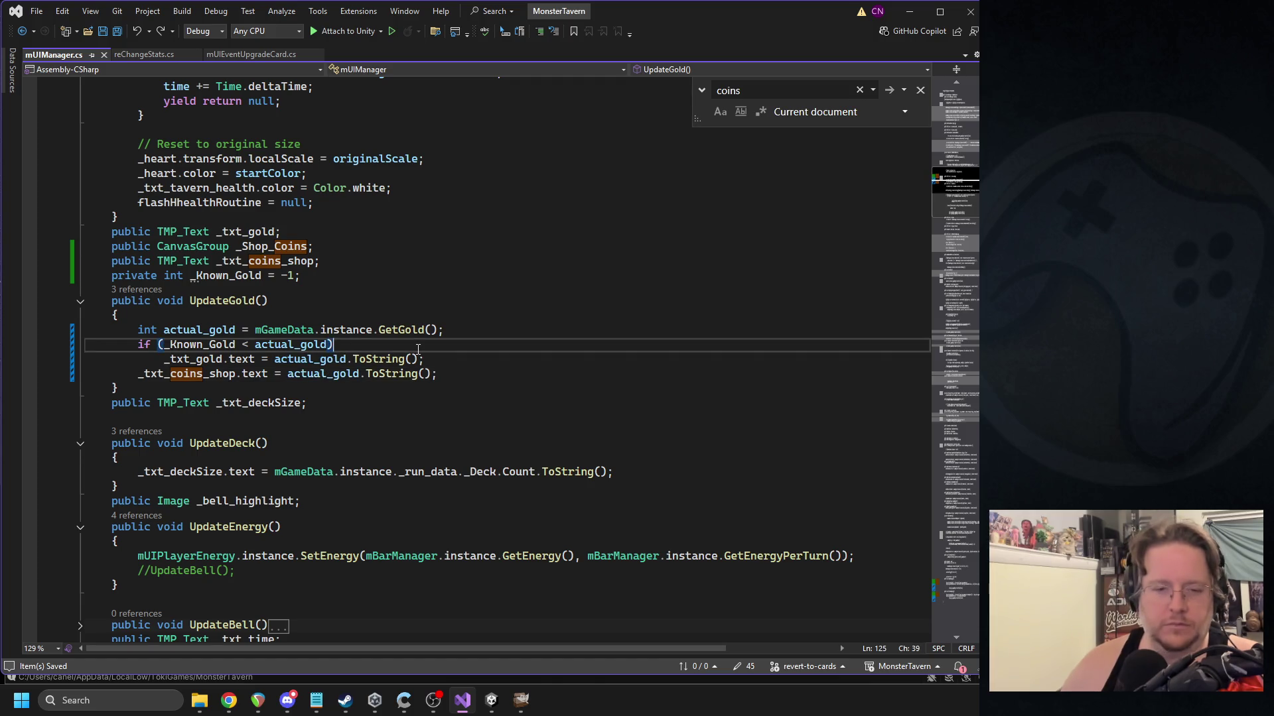
key(ctrl+s)
key(Return)
text({)
key(Down)
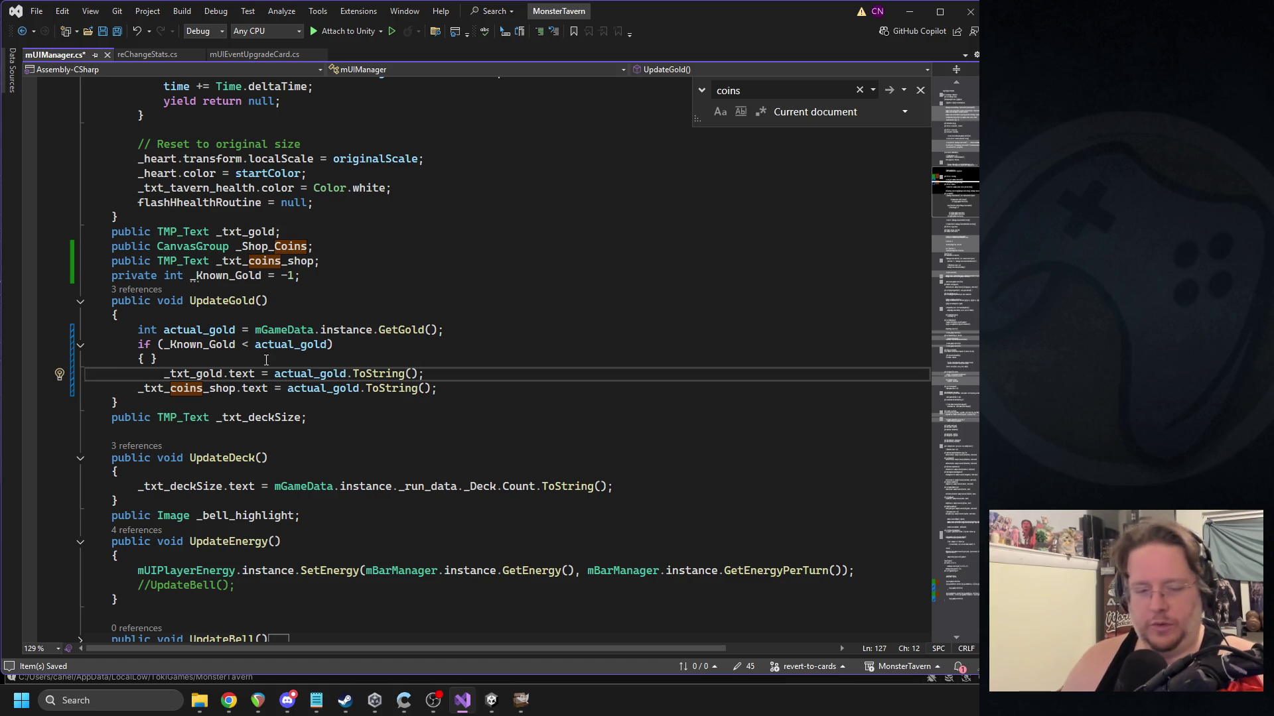
drag(168, 374, 139, 373)
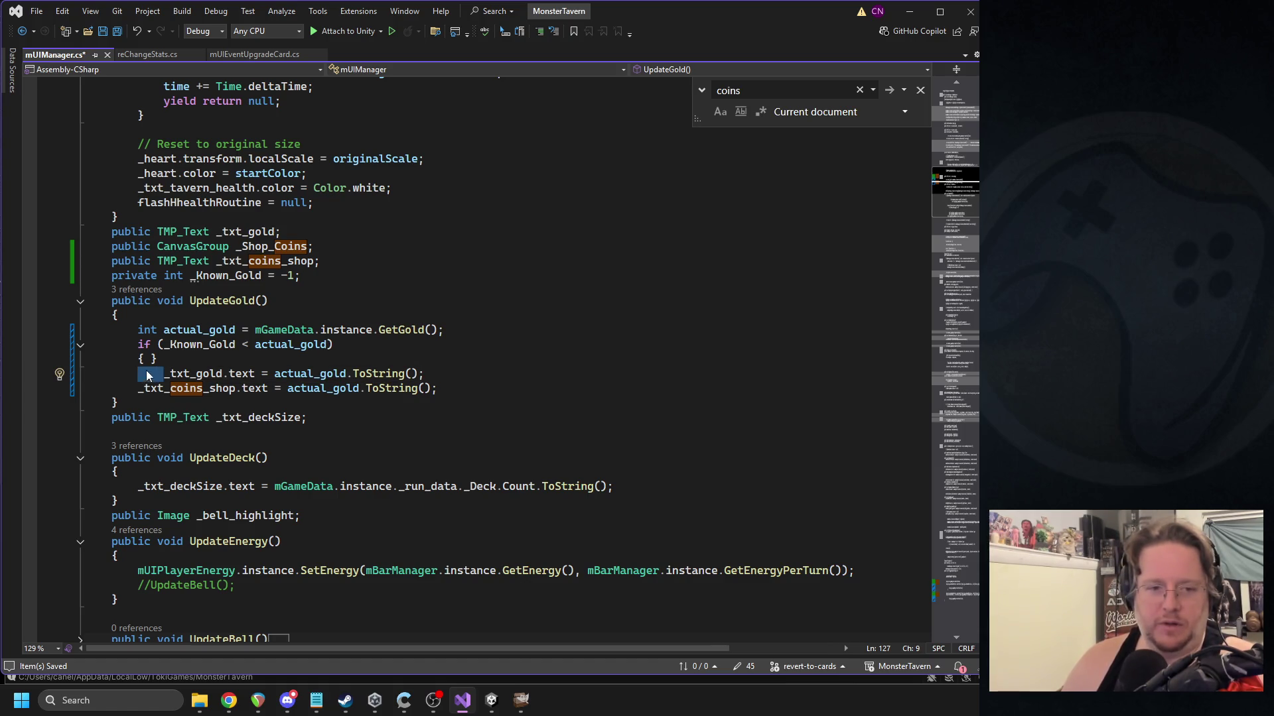
key(BackSpace)
click(135, 380)
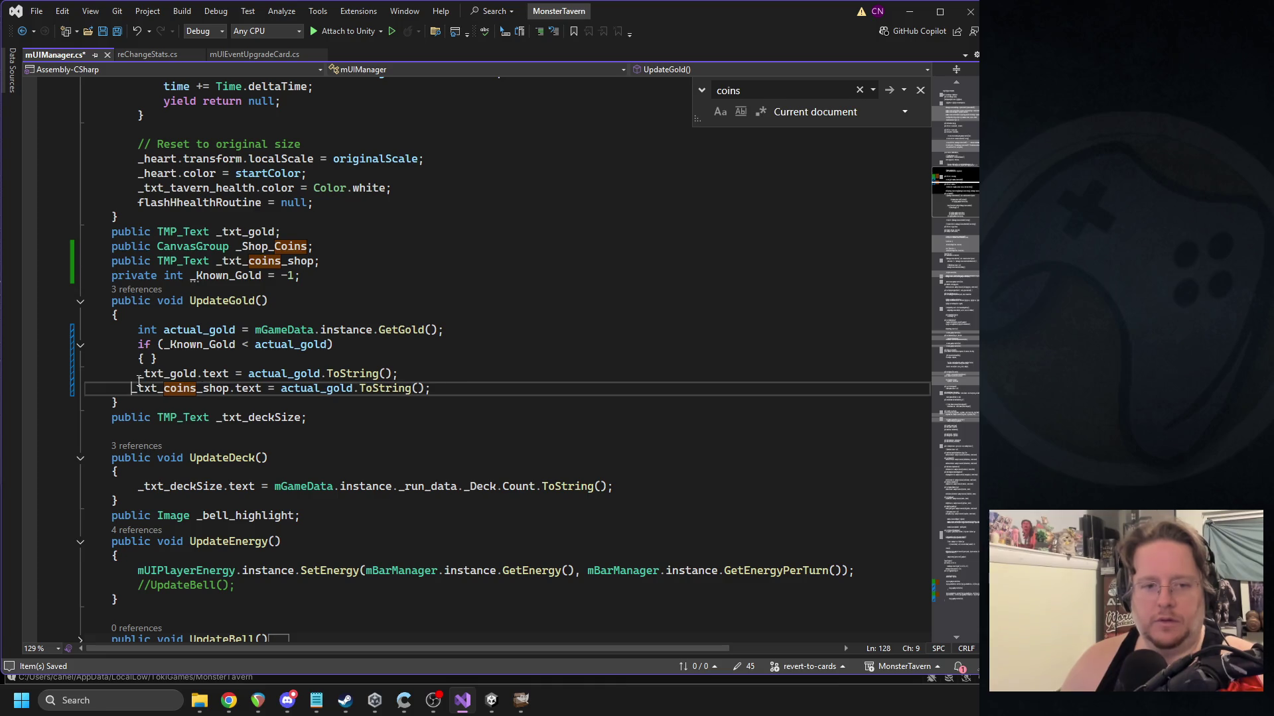
click(138, 375)
click(153, 362)
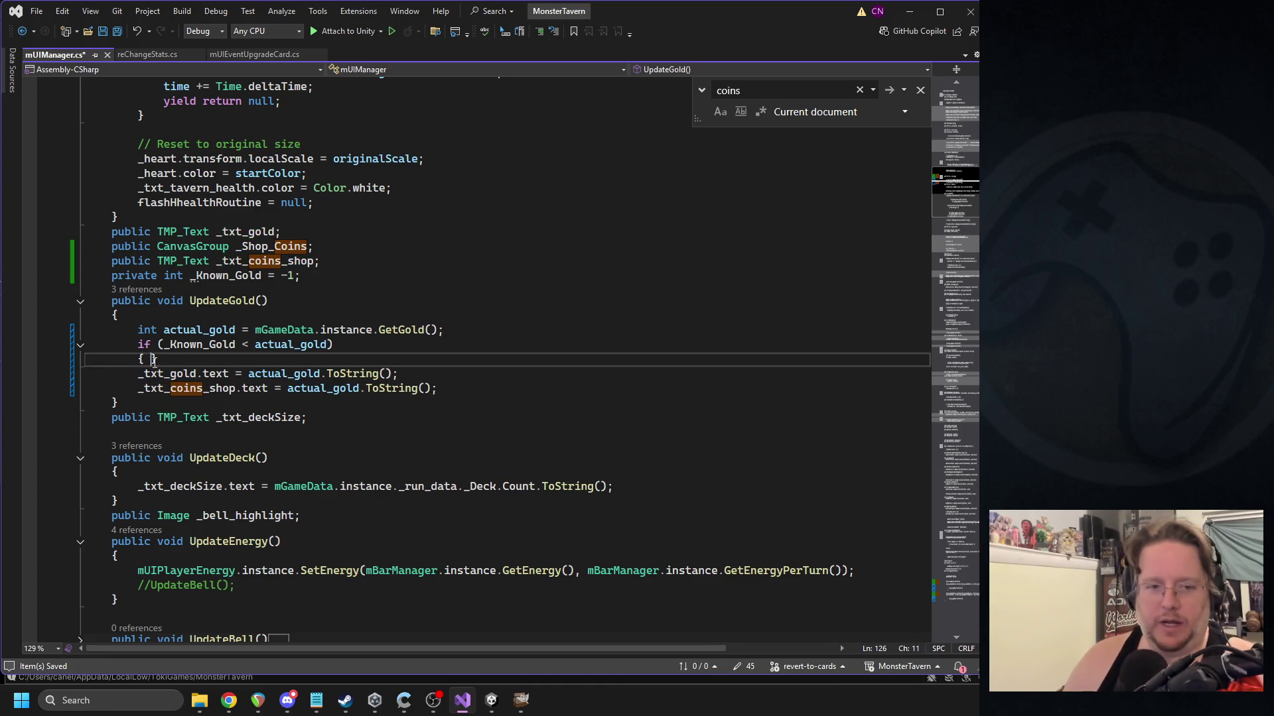
key(Return)
click(186, 365)
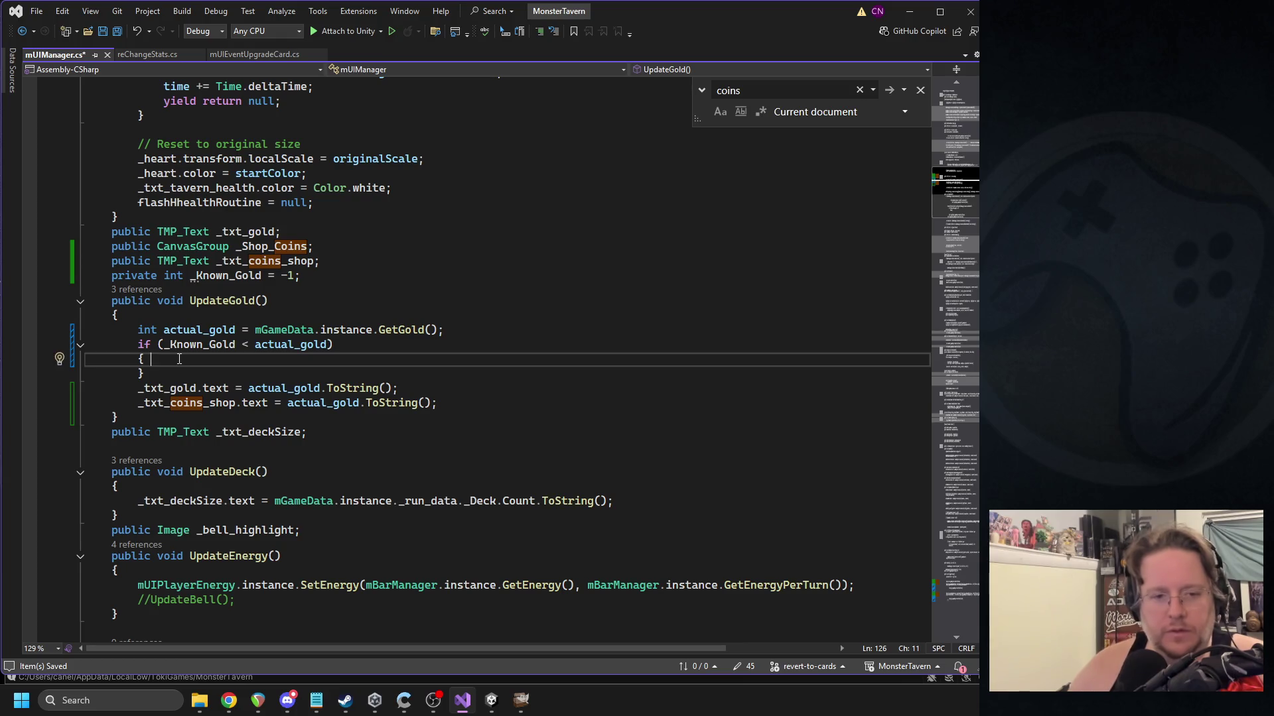
key(Return)
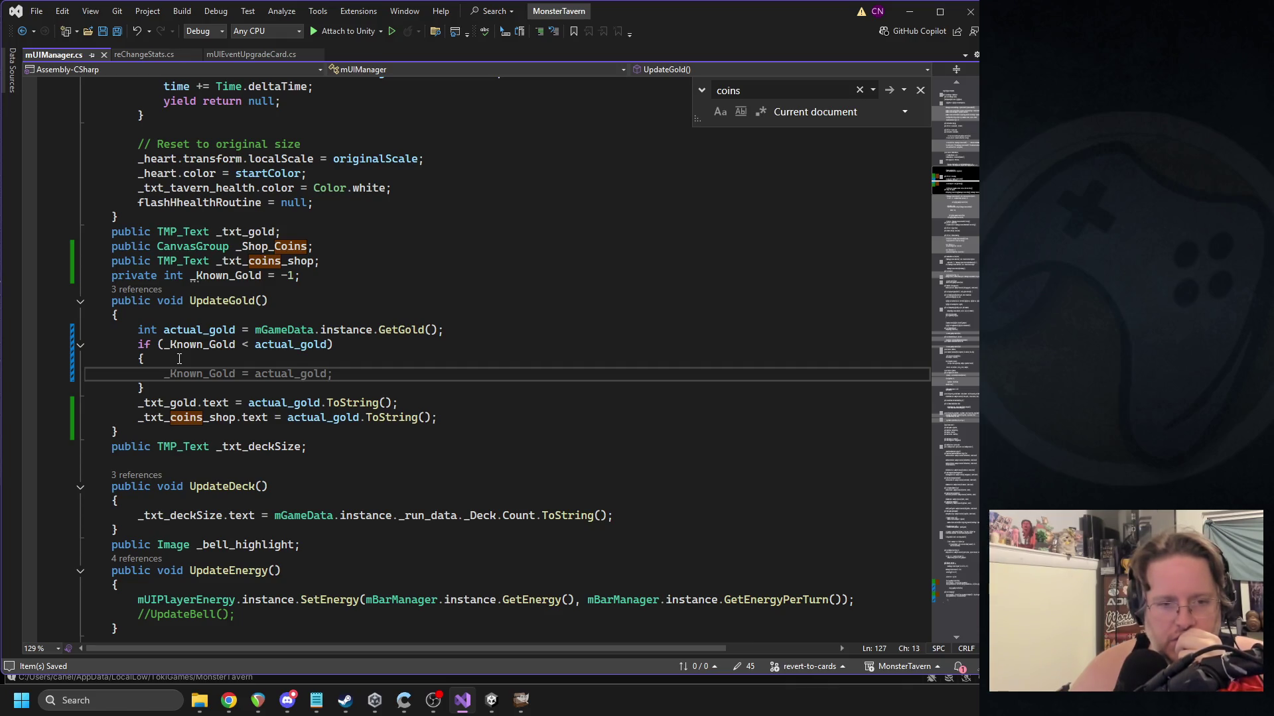
Start a _Shop_Coins.transform tween line inside the if block, leaving it unfinished.
text(_Shop_Coins)
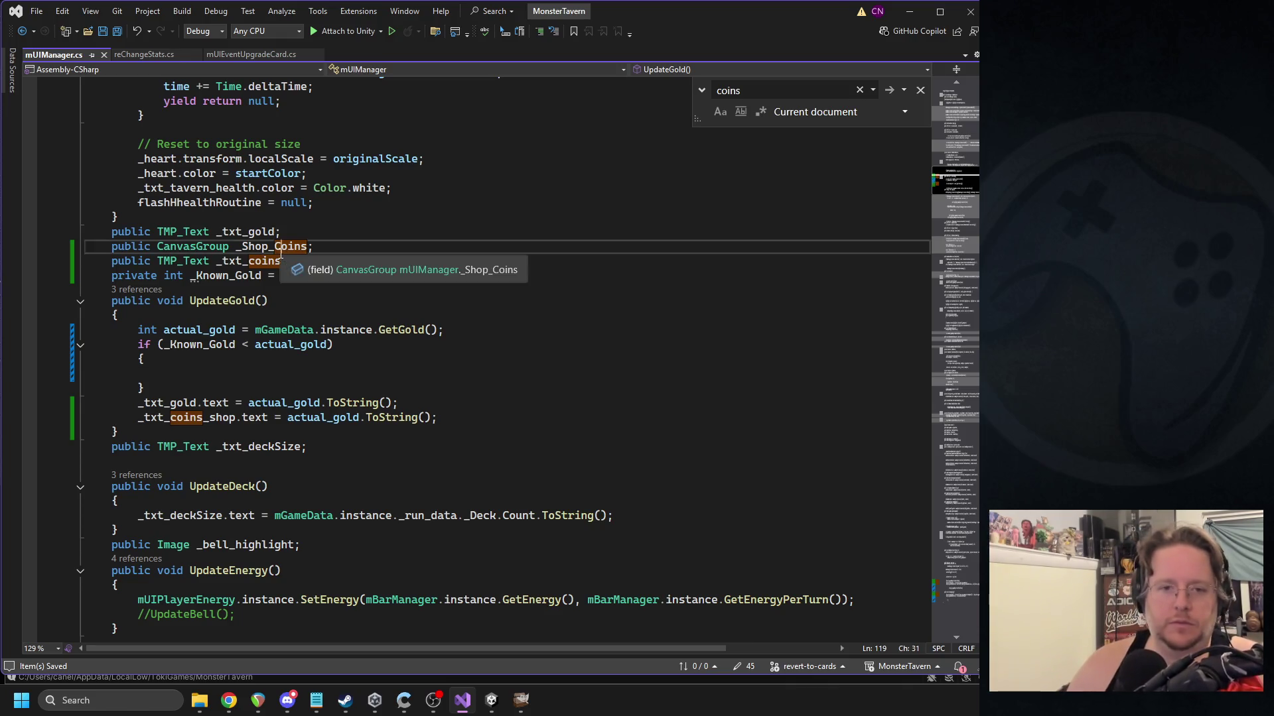
text(.transform.dotwe)
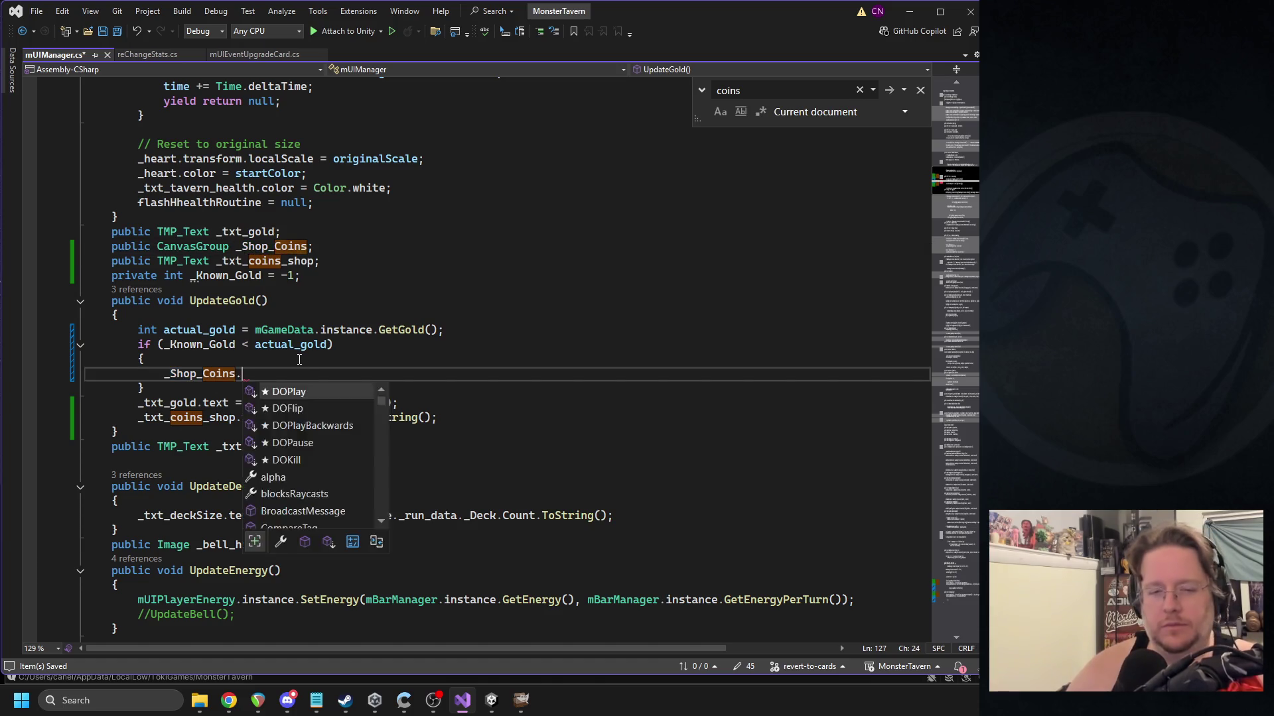
key(BackSpace)
key(BackSpace)
key(BackSpace)
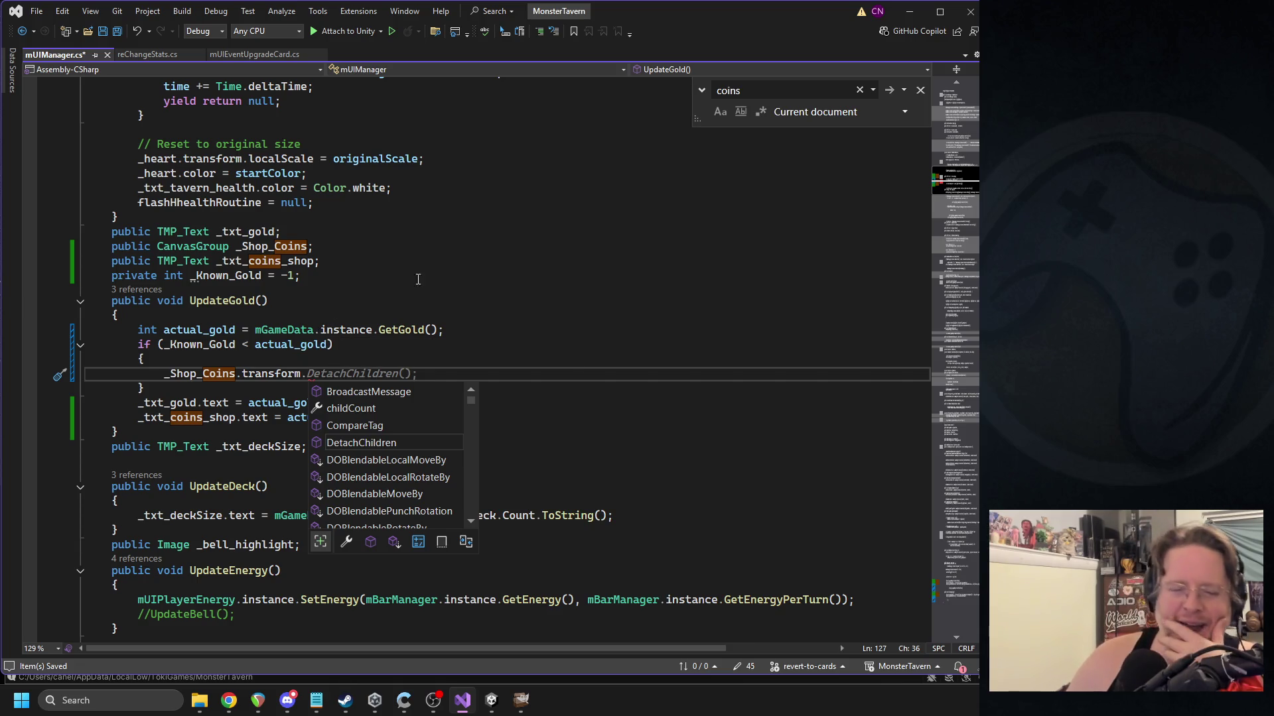
click(368, 289)
mouse_move(490, 704)
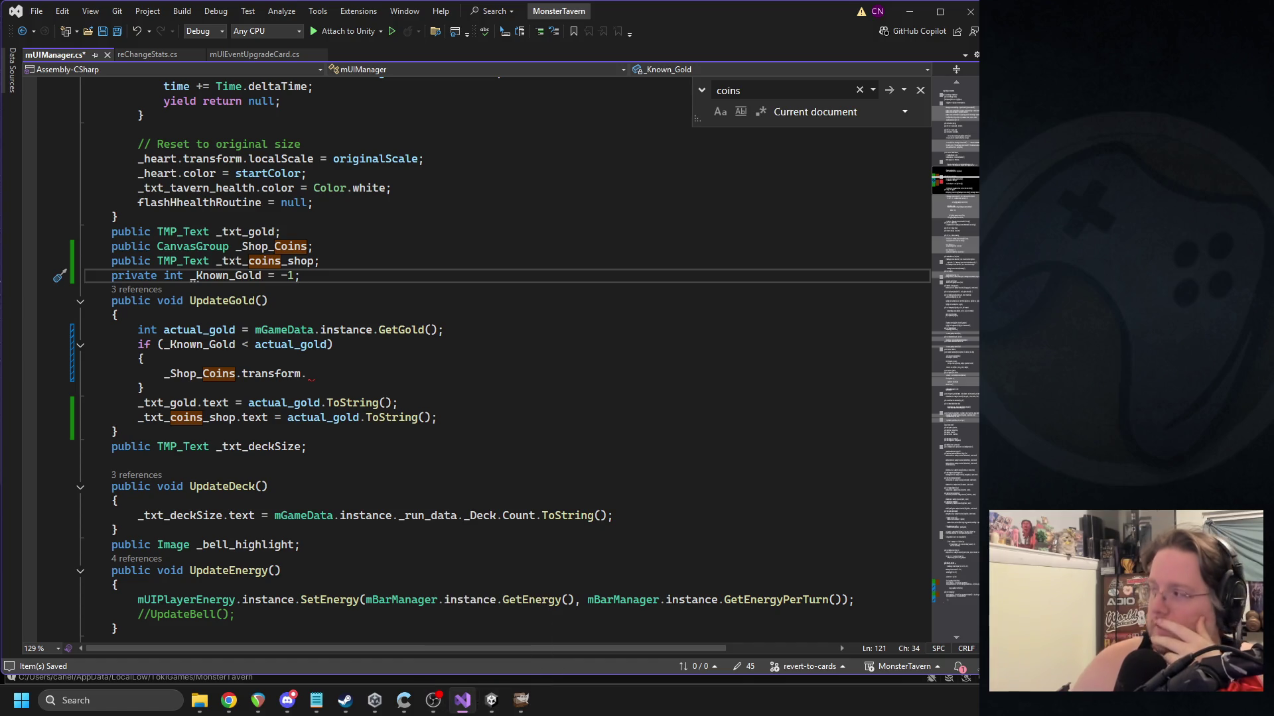
key(alt+Tab)
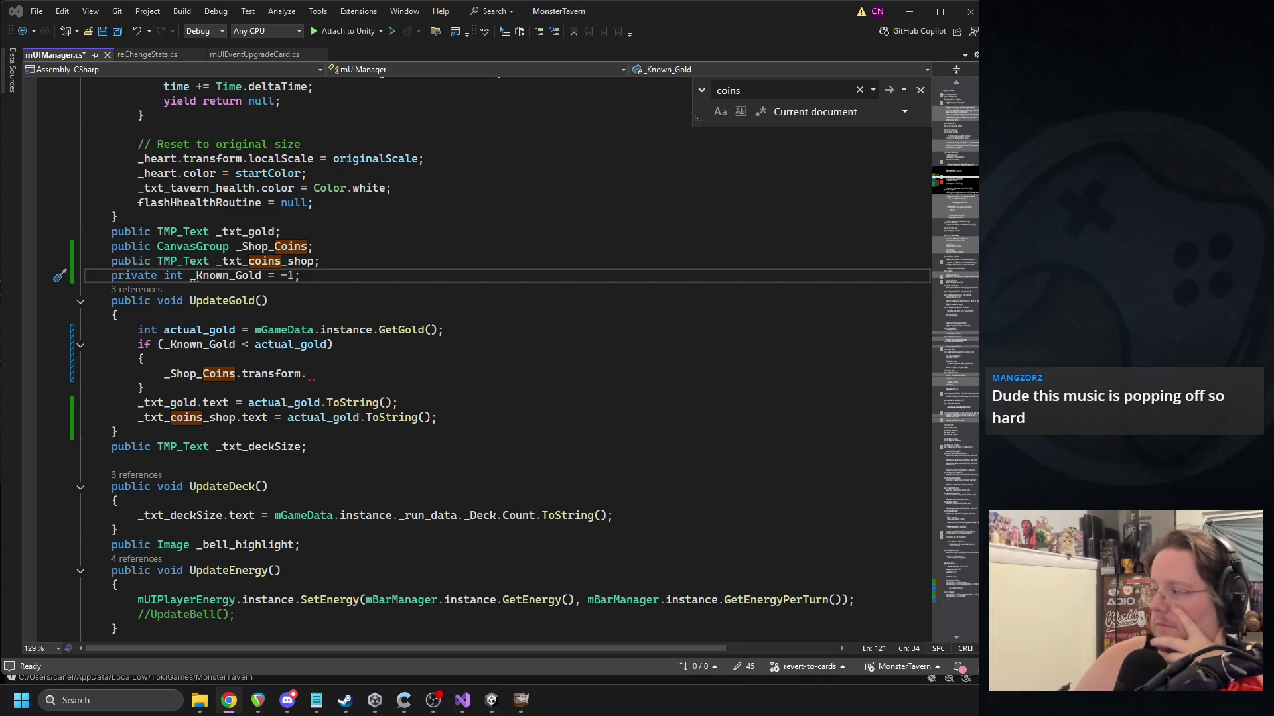
click(491, 700)
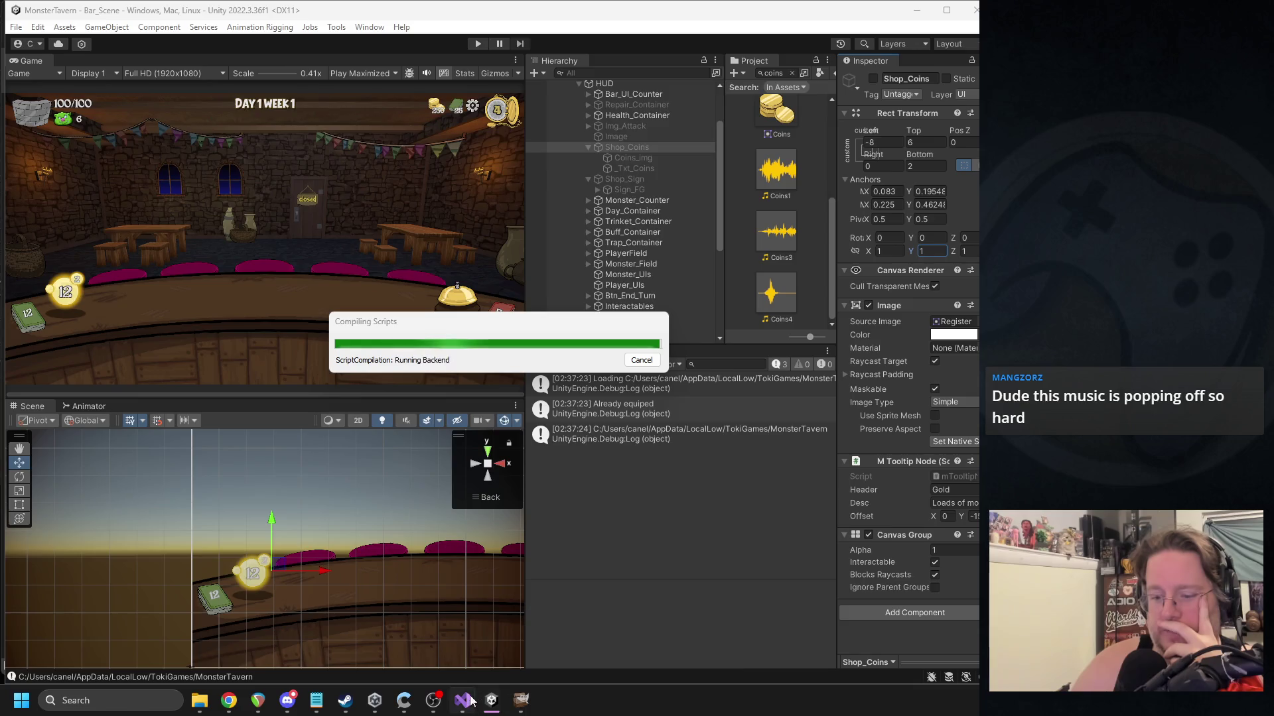
key(alt+Tab)
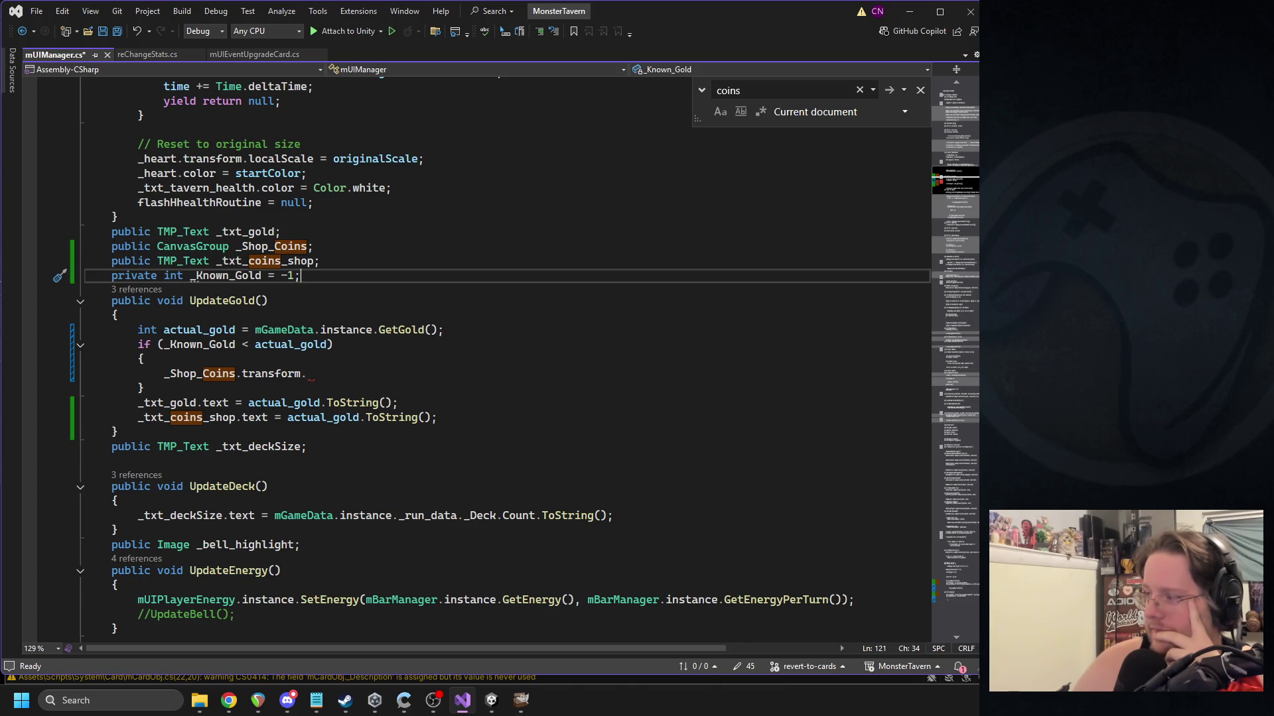
drag(329, 374, 167, 373)
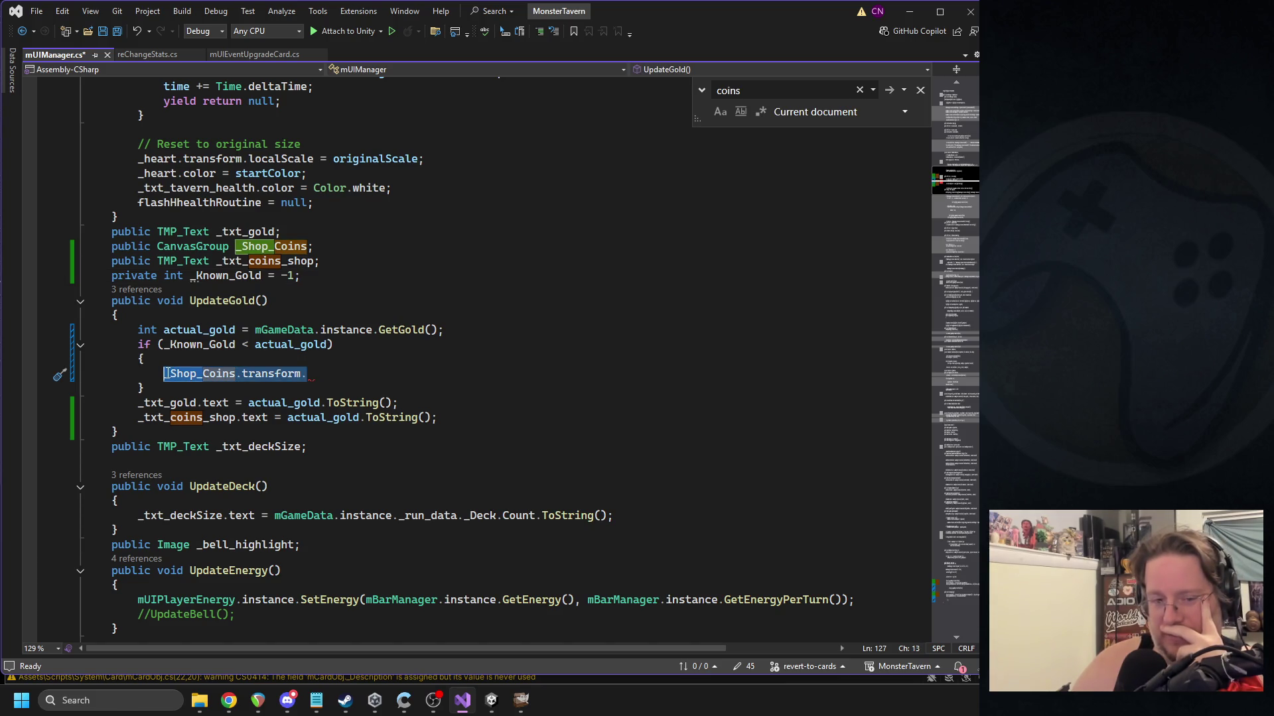
Replace the unfinished if block body with a SquishRegister(); call.
drag(149, 390, 140, 360)
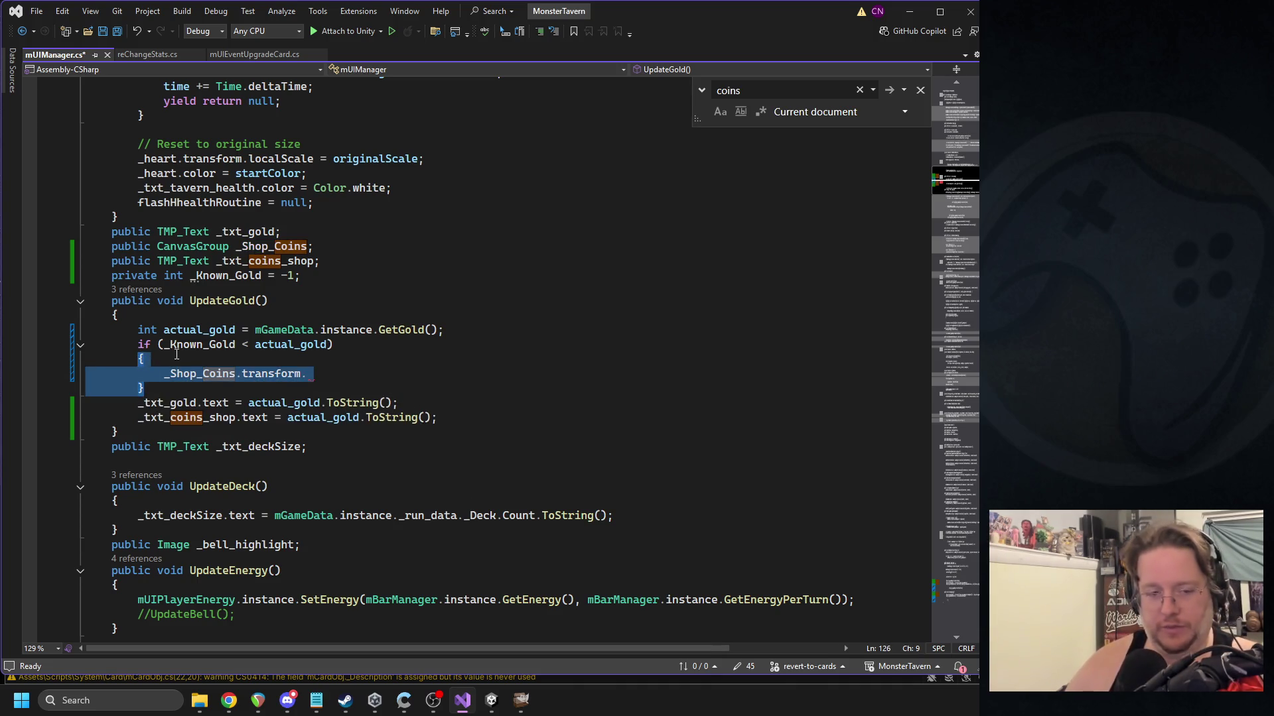
key(Delete)
text(S)
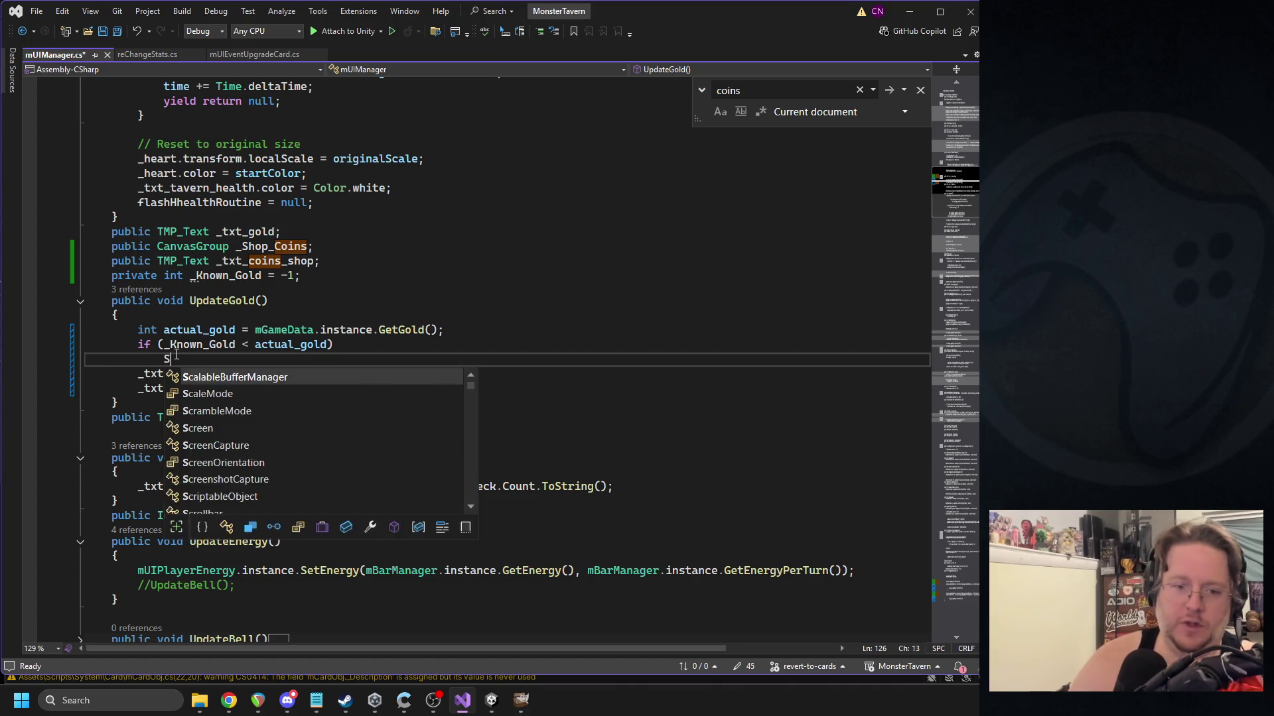
text(quishRegister();)
double_click(186, 359)
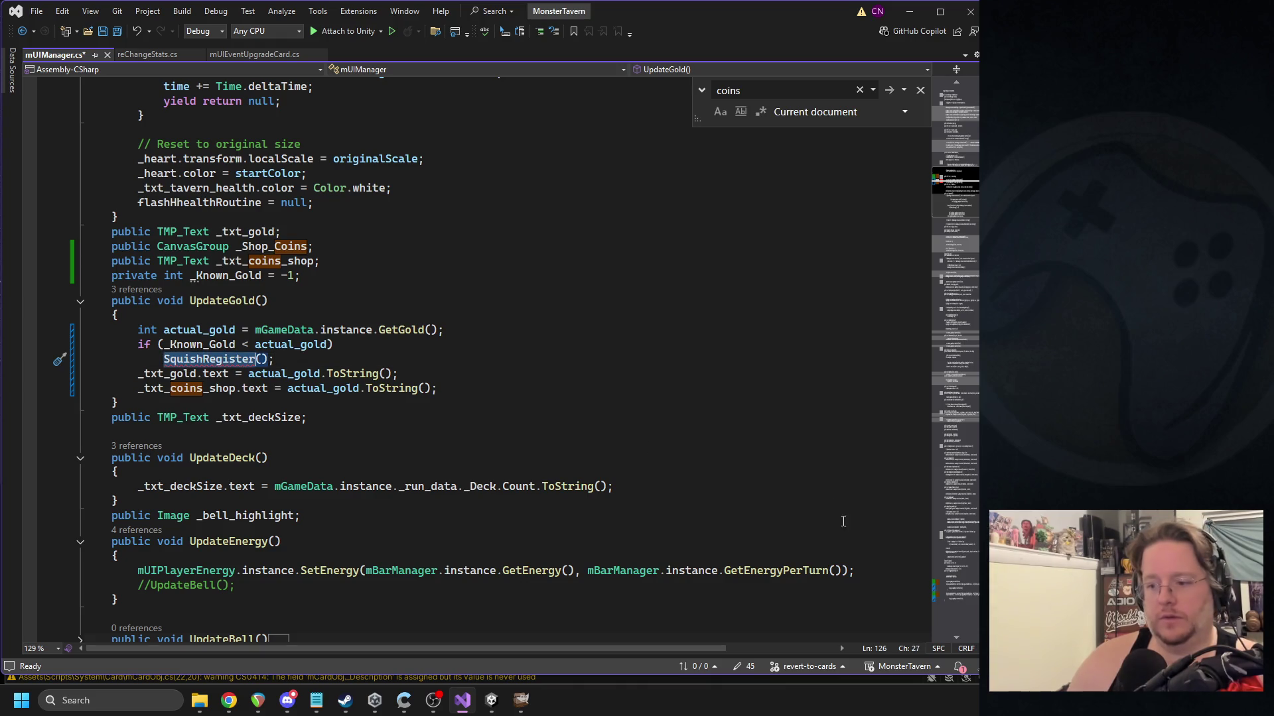
Add an empty public void SquishRegister() method after CloseShopSign and save.
scroll(410, 464, down, 20)
click(170, 472)
key(Return)
text(public void SquishRegister())
key(Return)
text({)
key(Return)
key(ctrl+s)
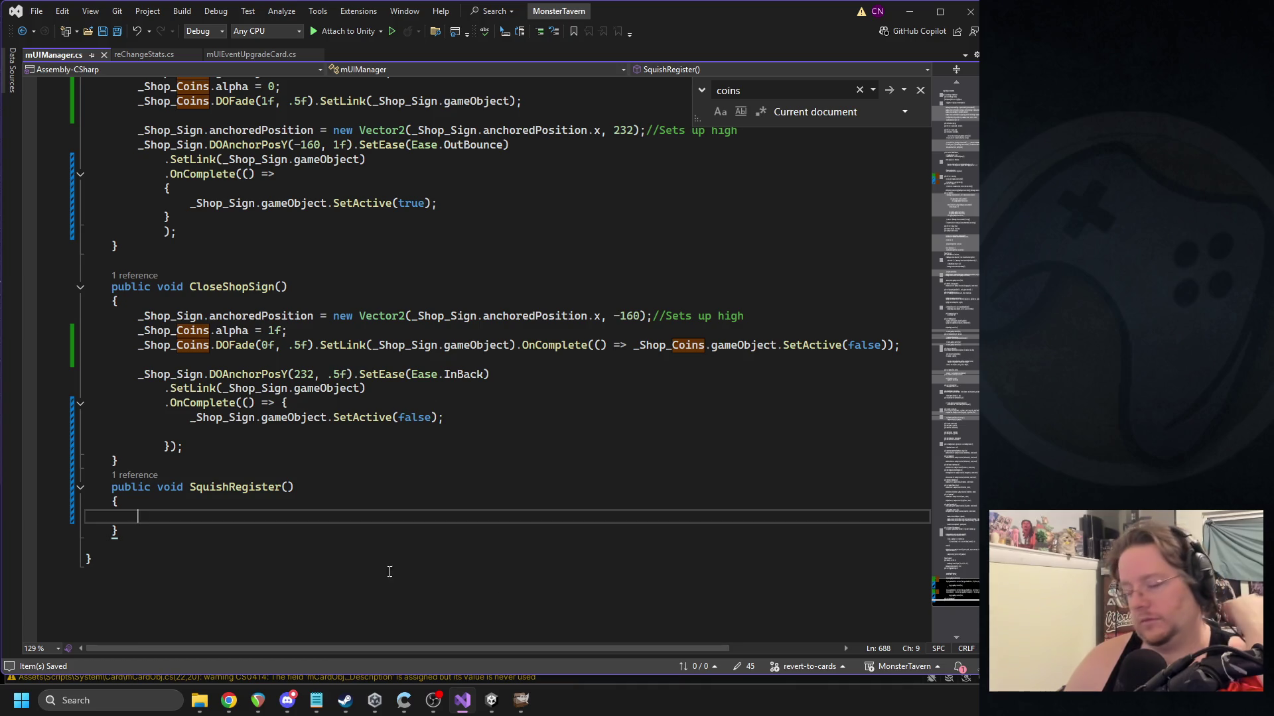
Declare RectTransform rect from _Shop_Coins.transform.GetComponent<RectTransform>() and save.
text(RectTransform r)
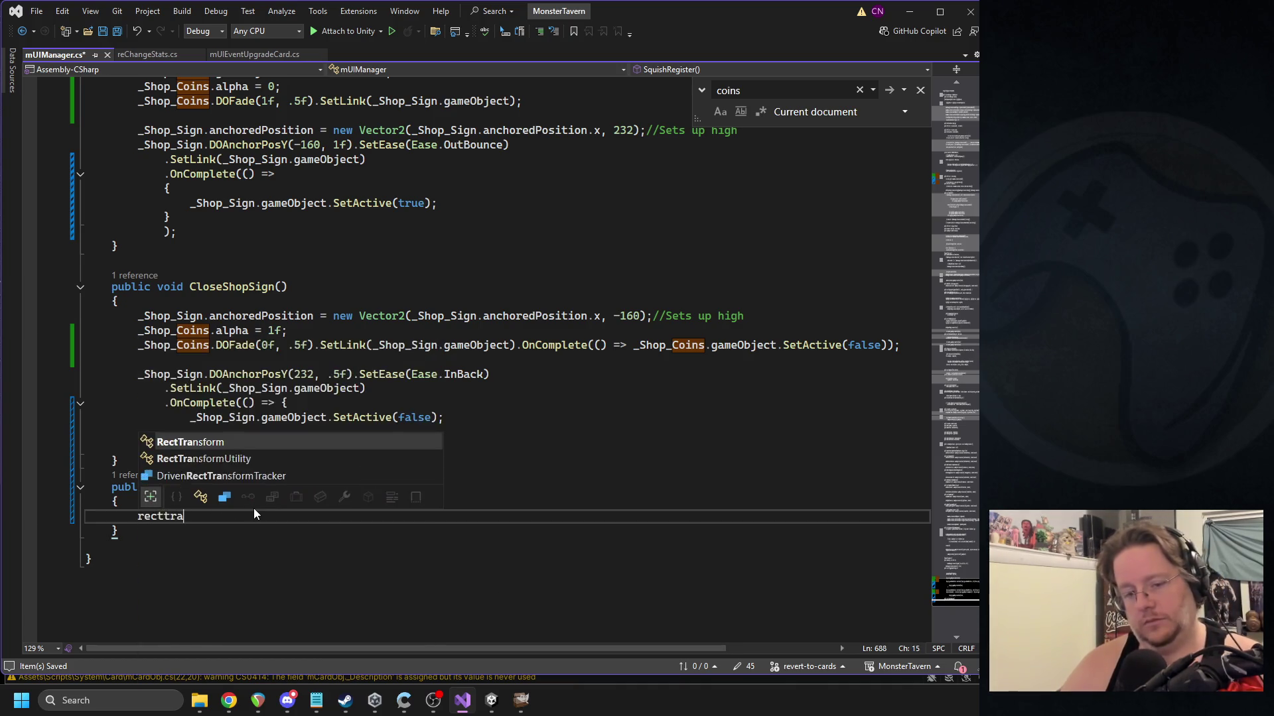
text(ect )
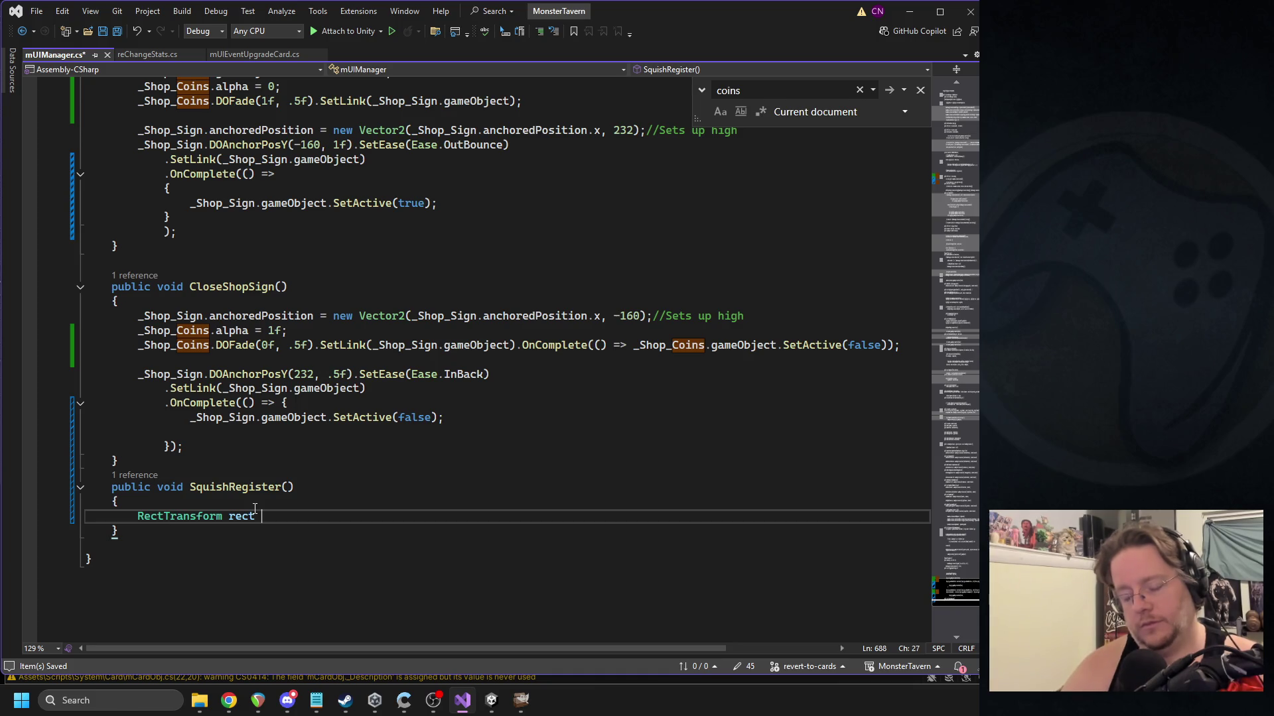
text(= ge)
key(BackSpace)
key(BackSpace)
key(BackSpace)
text(= gold)
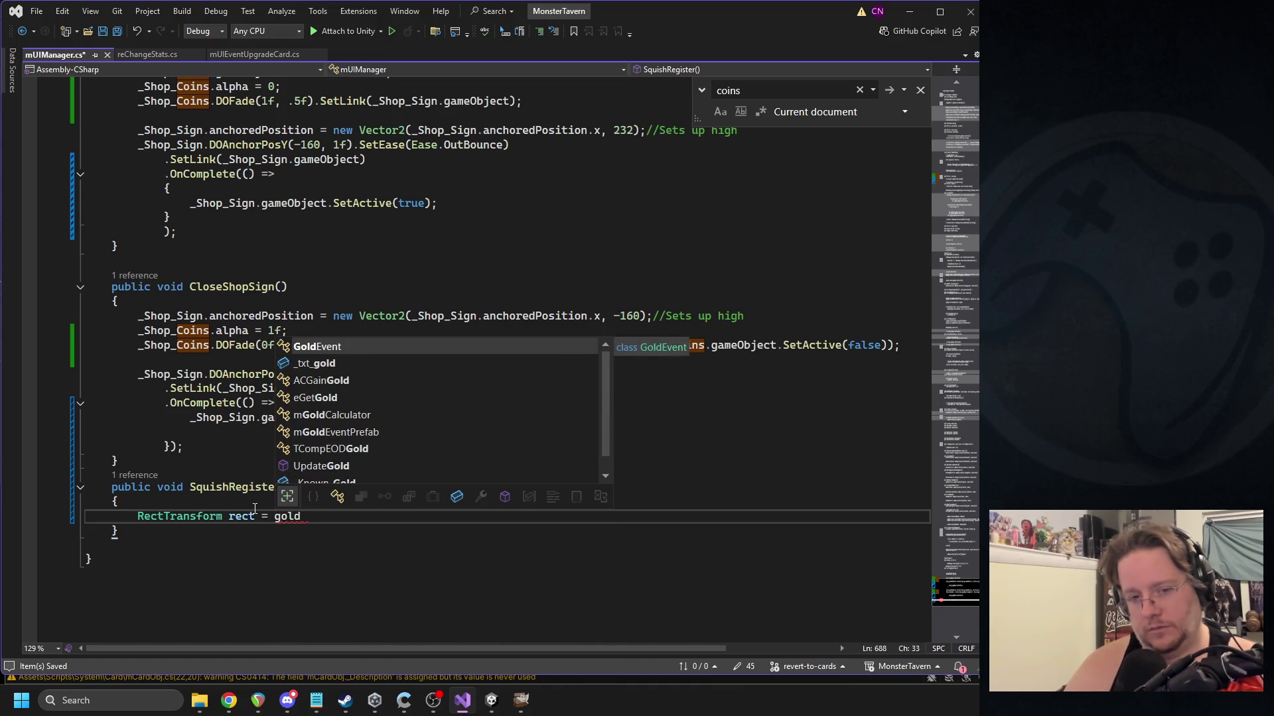
key(BackSpace)
key(BackSpace)
key(BackSpace)
key(BackSpace)
text(gold)
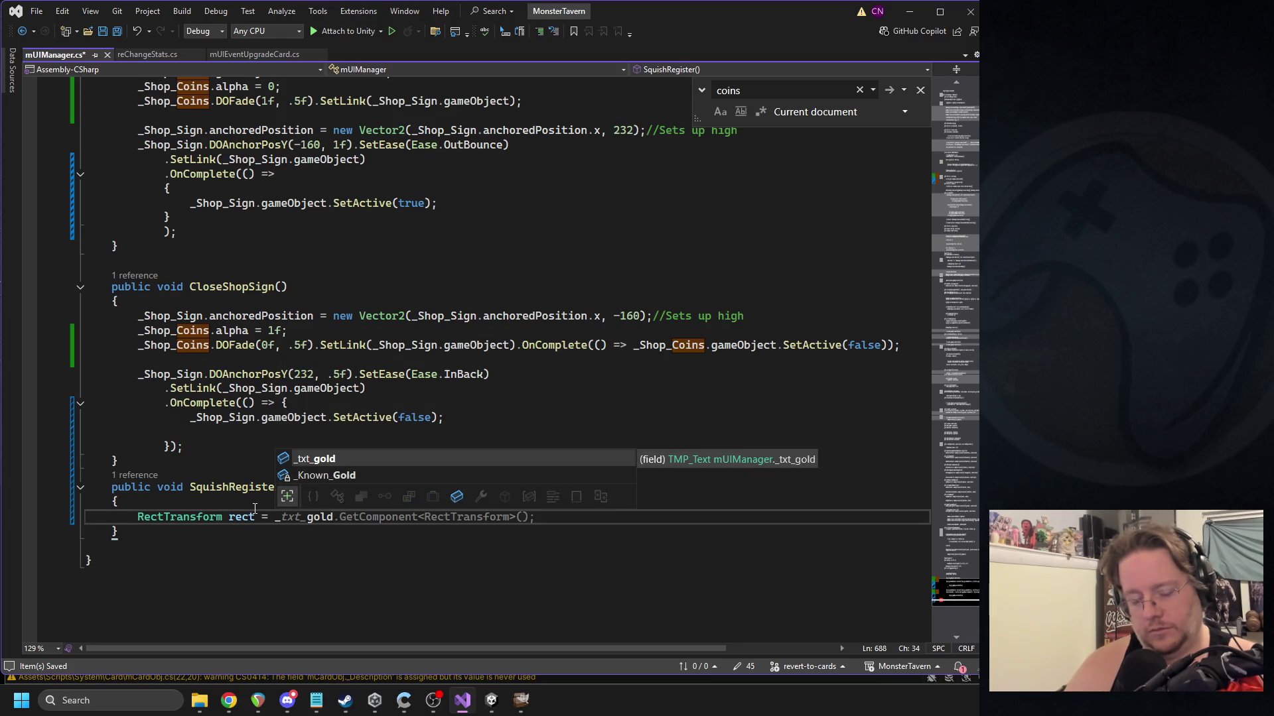
double_click(176, 345)
key(ctrl+c)
double_click(291, 516)
key(ctrl+v)
text(.transform.get)
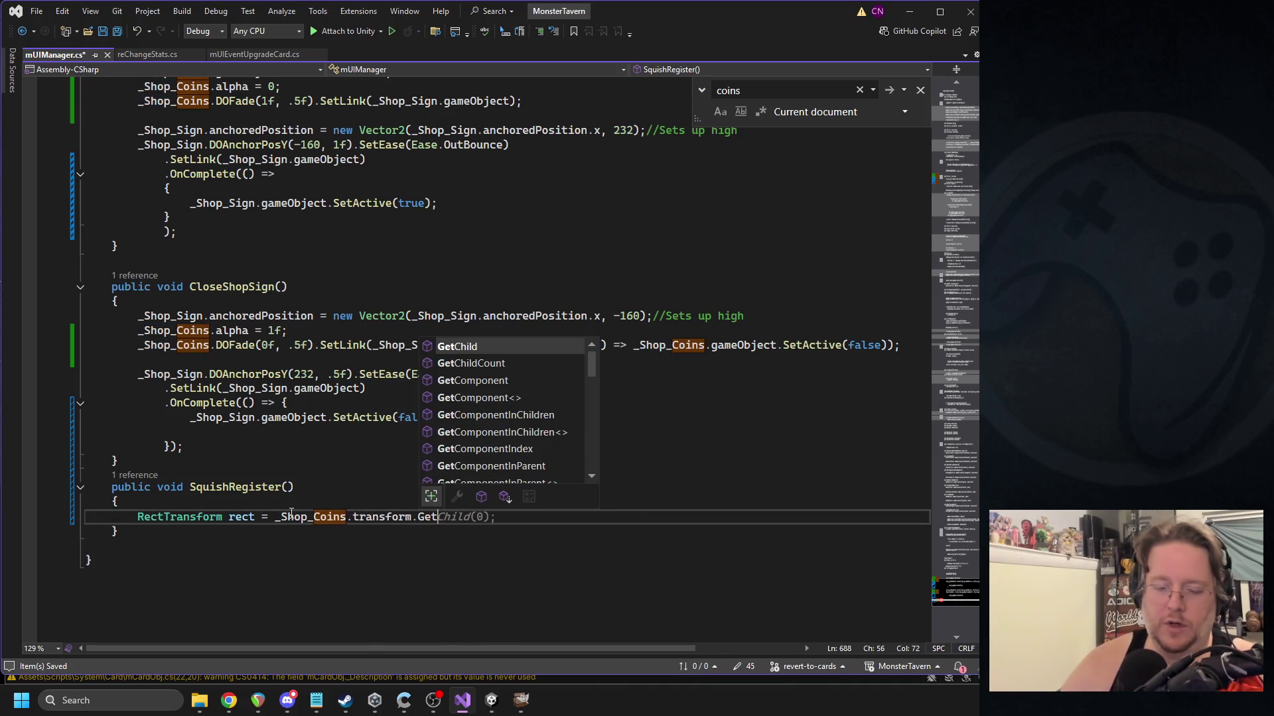
text(Compon)
key(Tab)
key(Tab)
key(Tab)
key(Return)
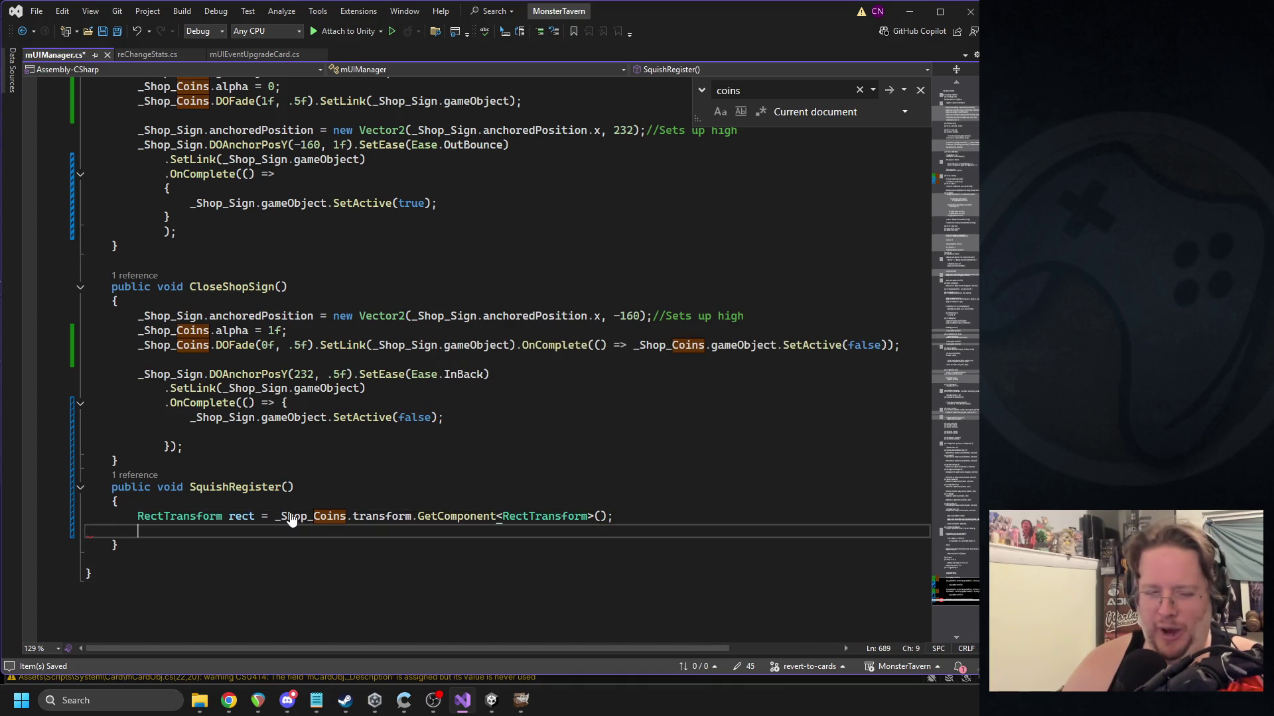
key(ctrl+s)
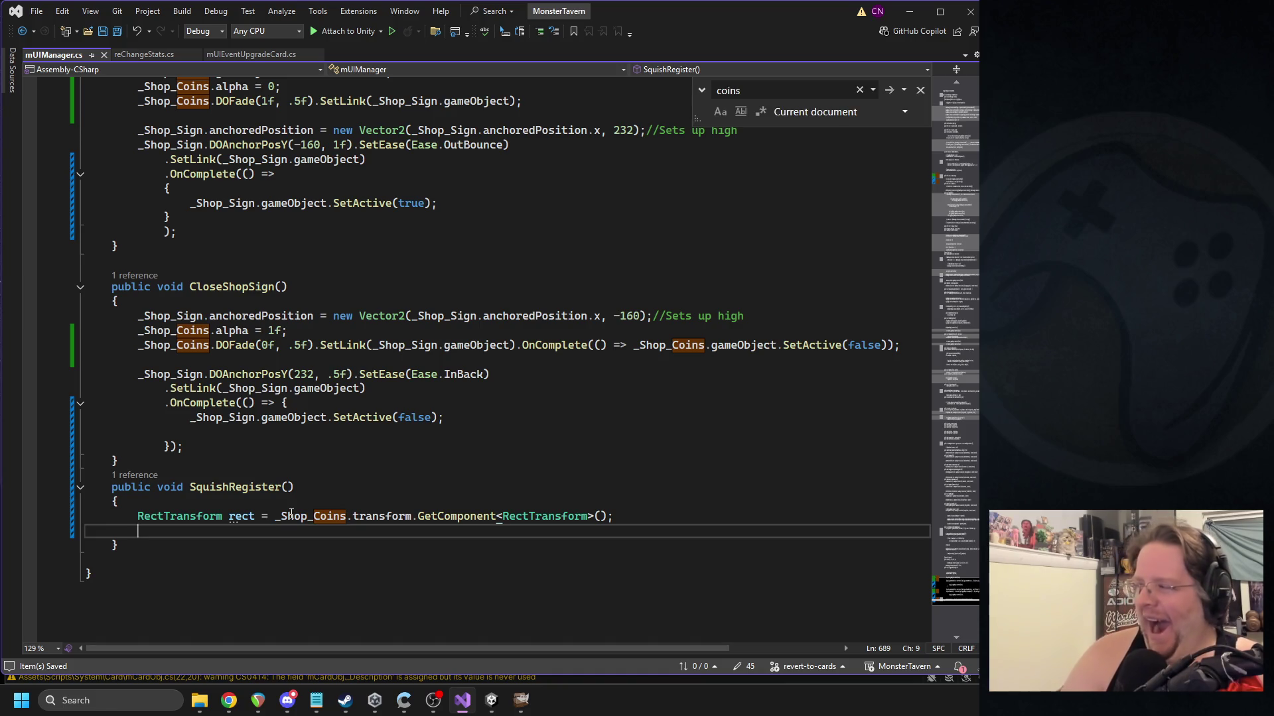
Add DOTween.Kill(rect) and start a second DOTween.Kill call below it.
text(DOTween.kli)
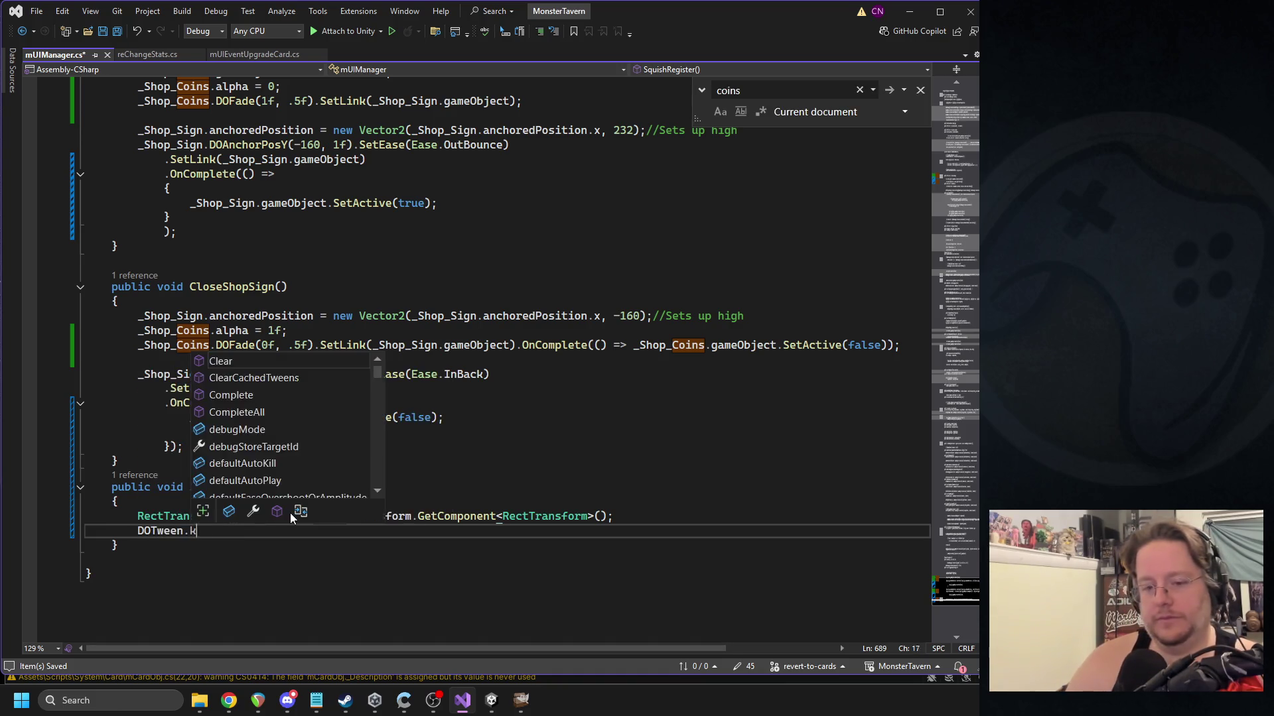
key(Tab)
text(()
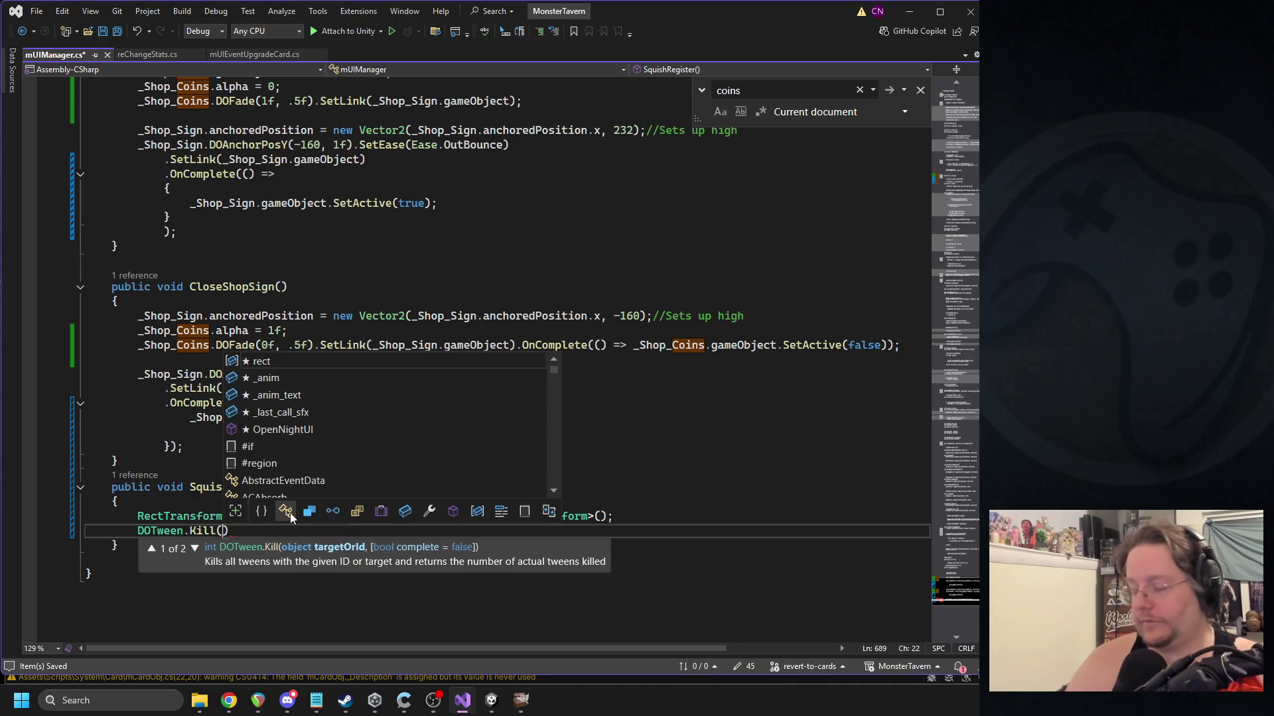
text(_re)
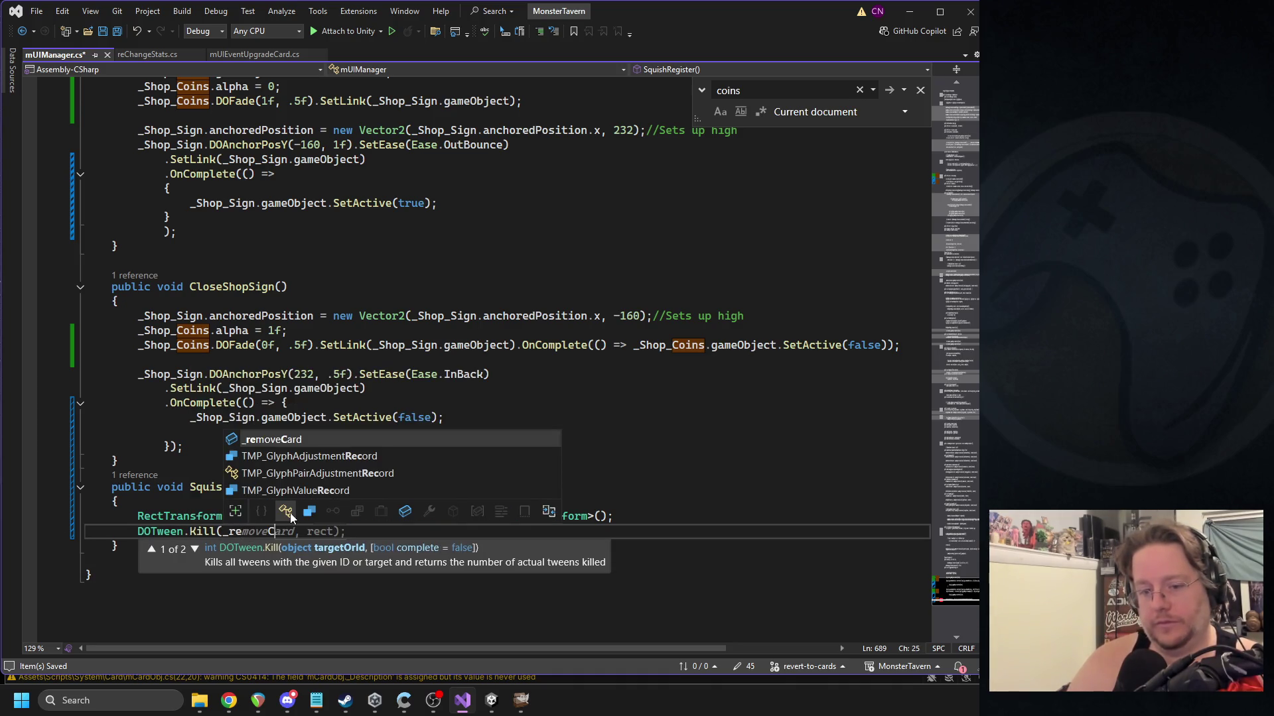
text(ct);)
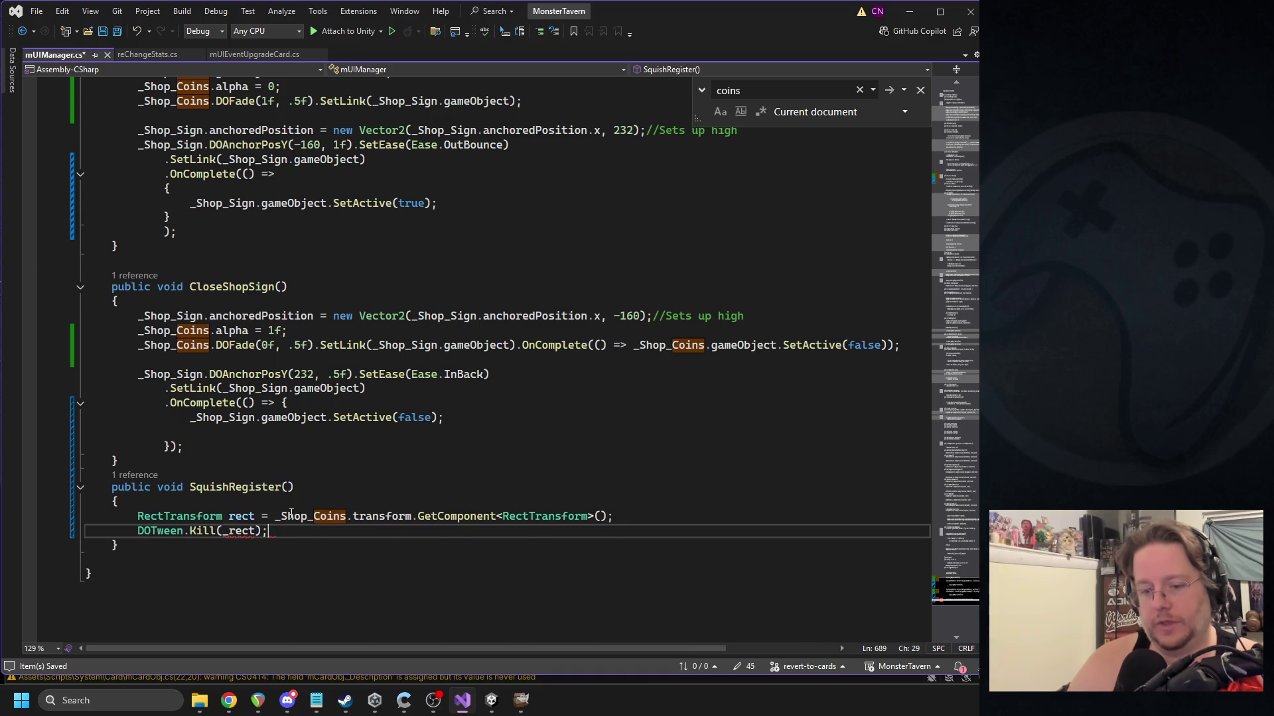
key(Left)
key(Left)
key(Left)
key(BackSpace)
key(End)
key(Return)
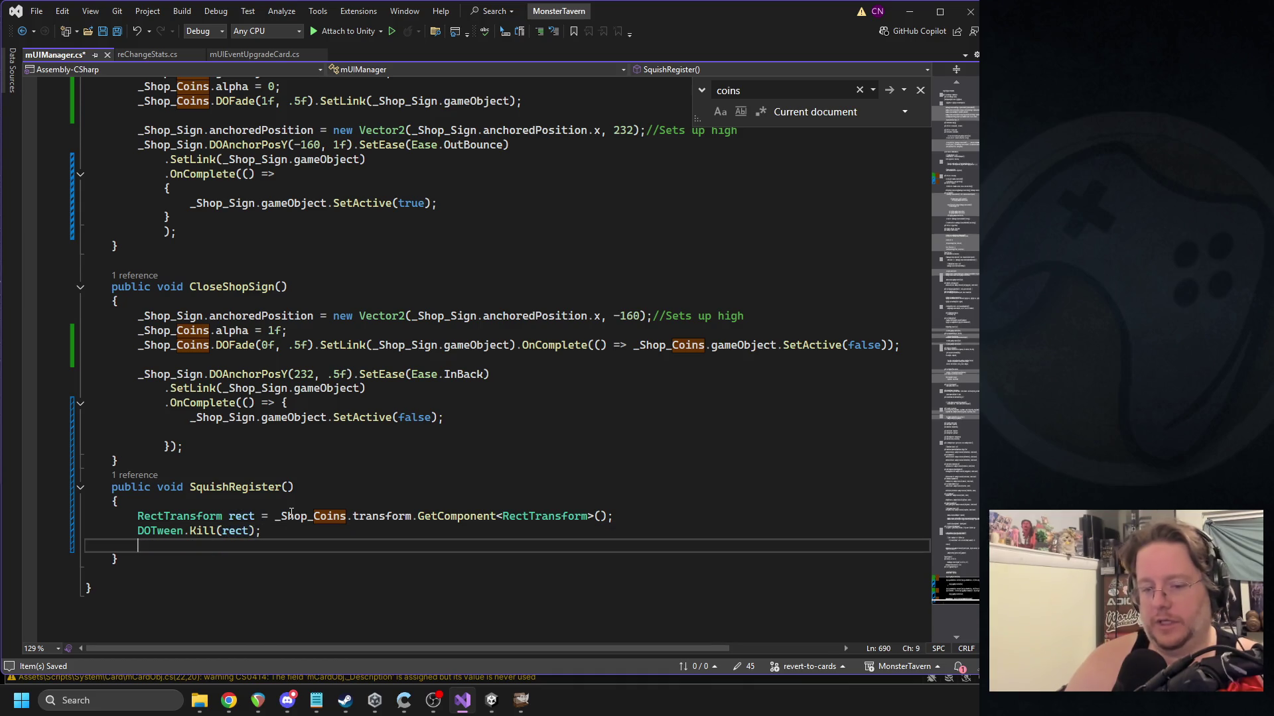
text(Dotweek)
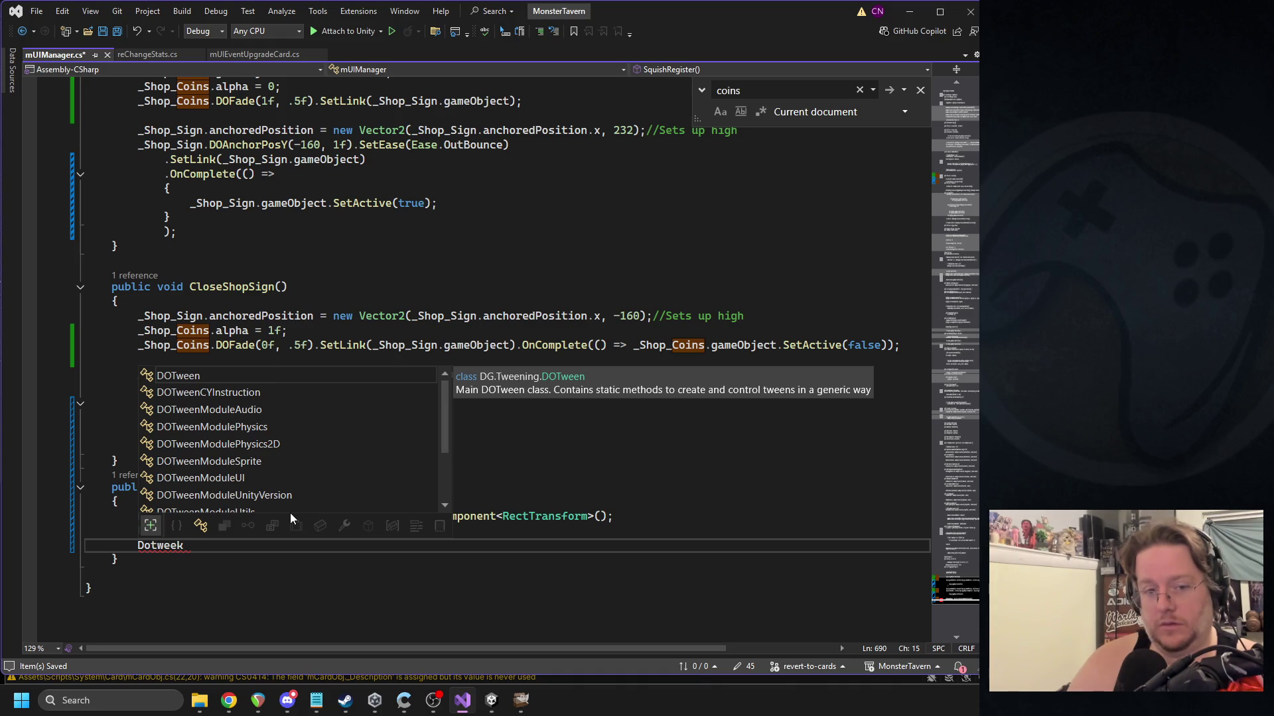
key(Tab)
text(.K)
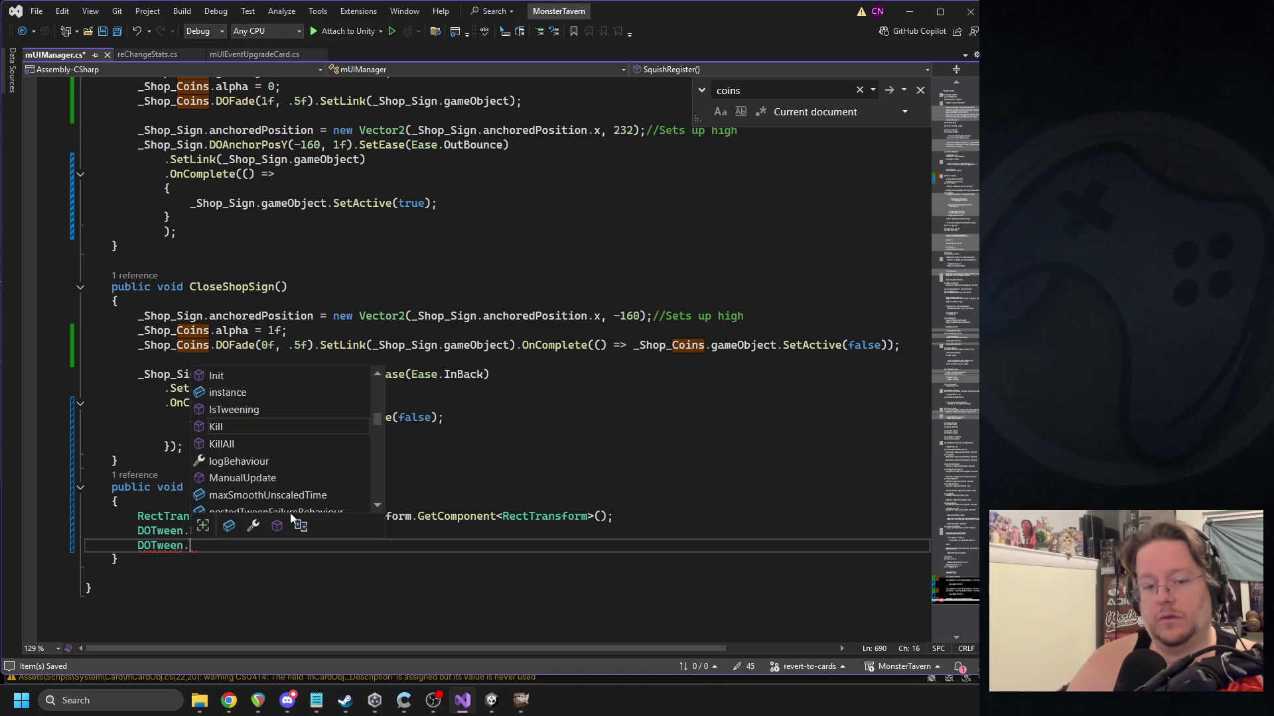
key(Tab)
text(()
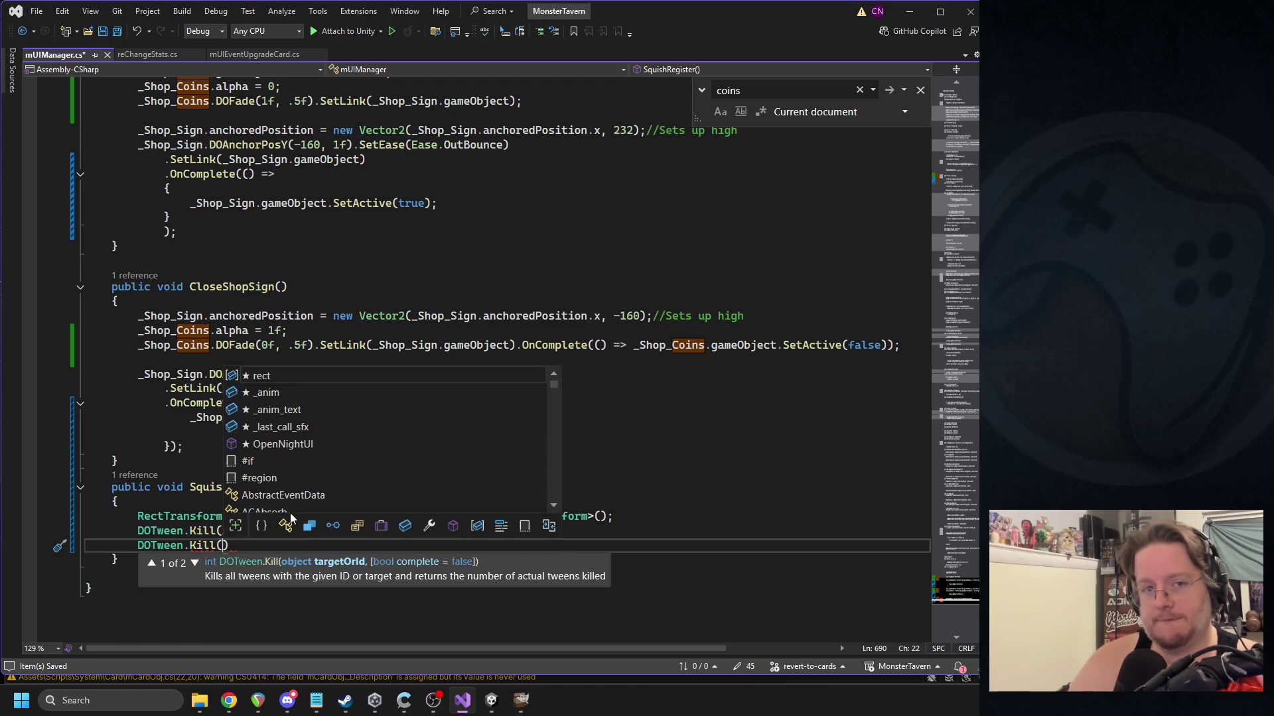
Check OpenShopSign's SetLink usage, then finish the second call as DOTween.Kill(_Shop_Coins).
scroll(335, 345, up, 4)
click(333, 304)
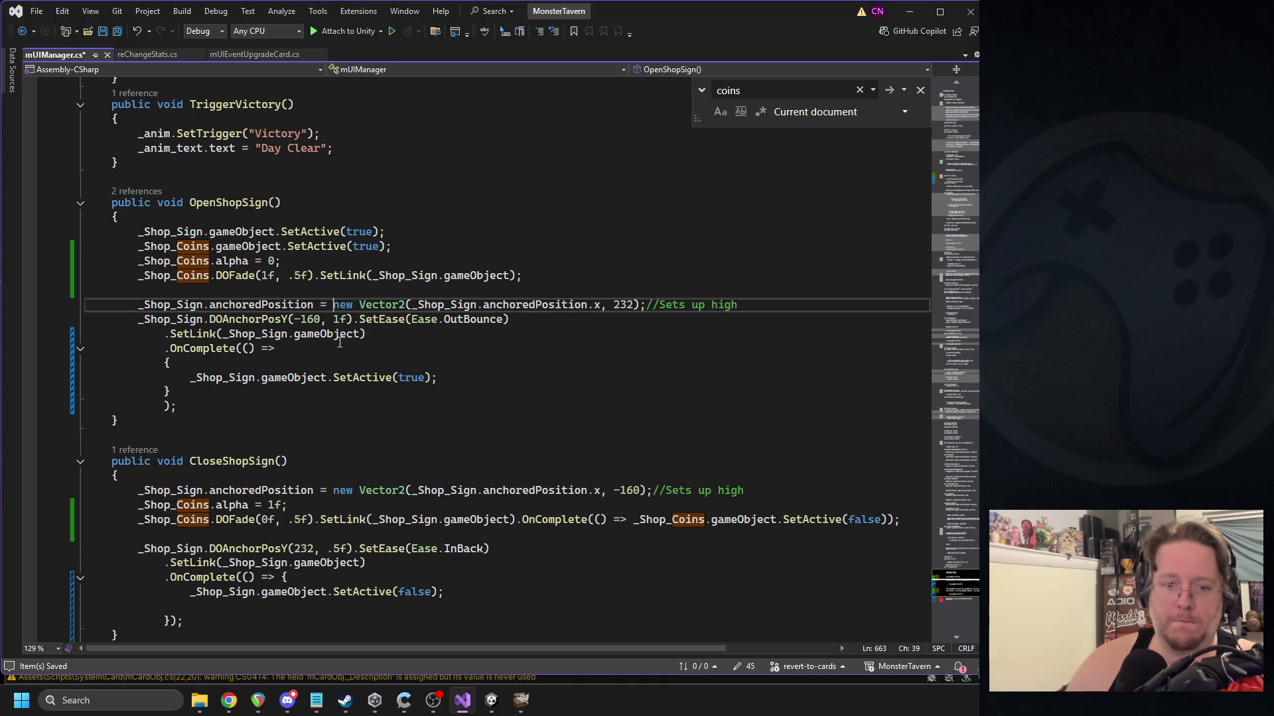
scroll(337, 355, up, 1)
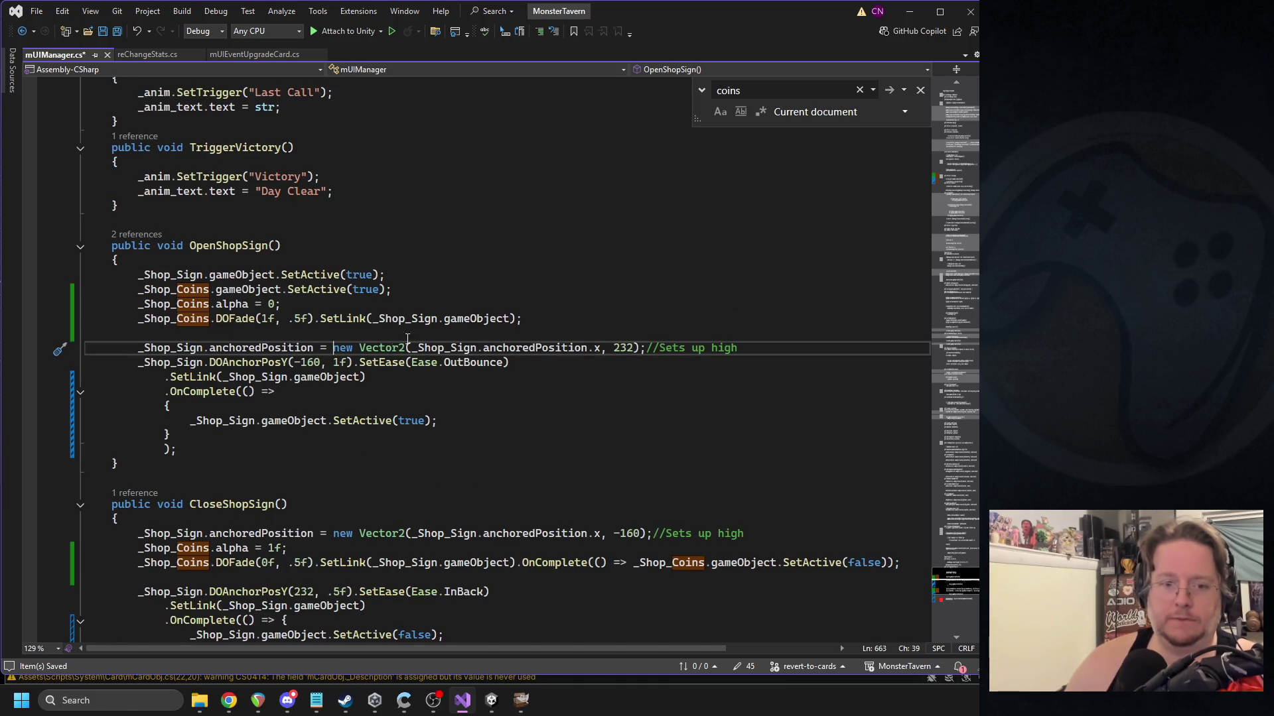
click(518, 317)
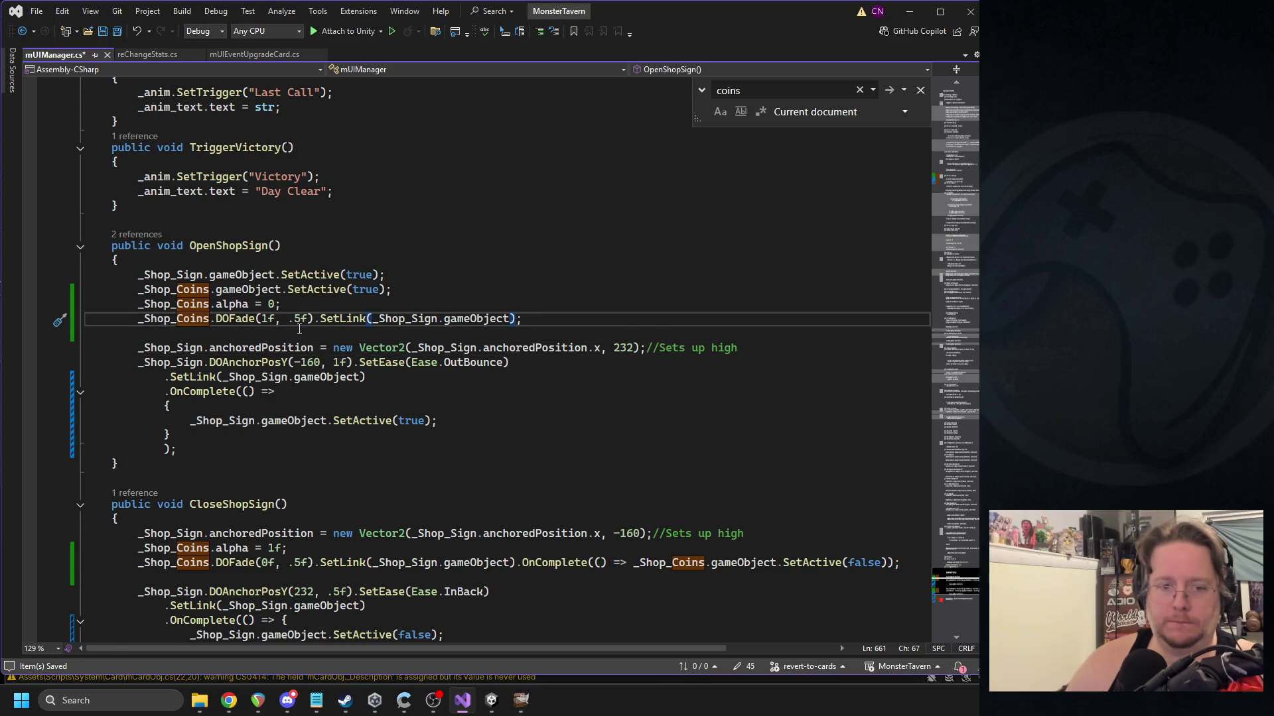
scroll(299, 329, down, 5)
click(230, 517)
click(223, 545)
text(_sho)
text(p_c)
key(Tab)
text();)
key(Return)
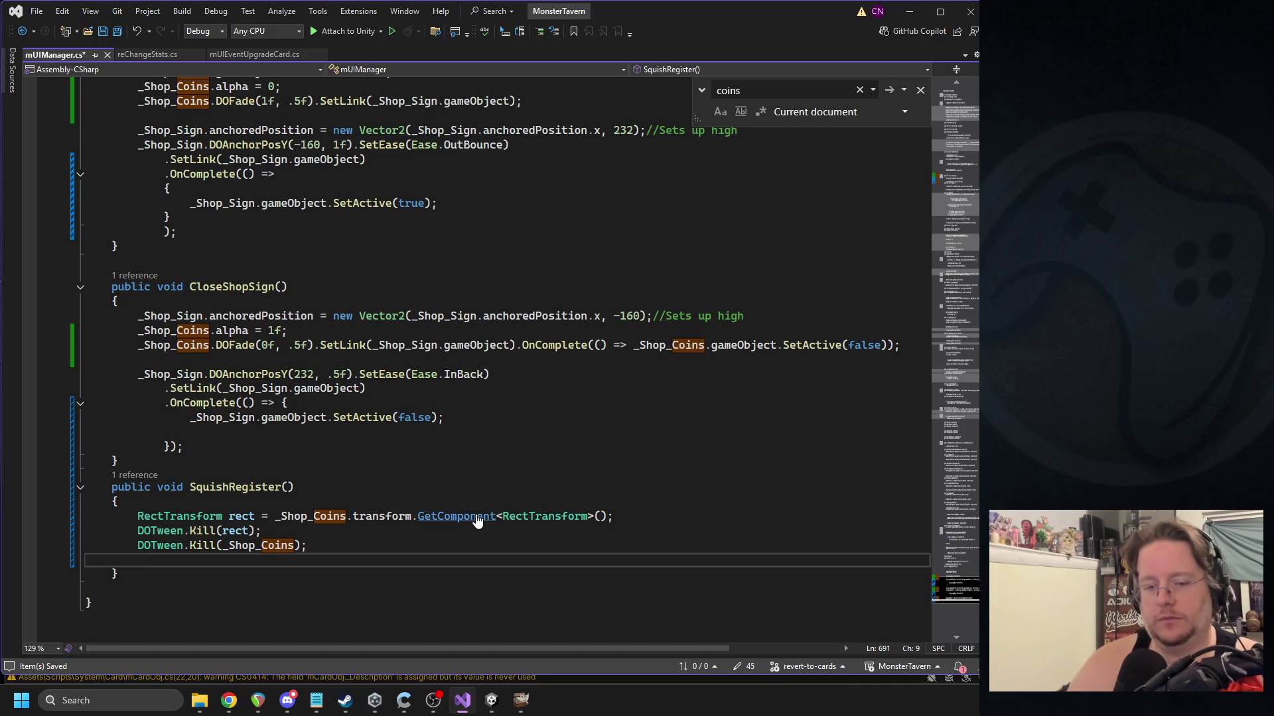
key(Return)
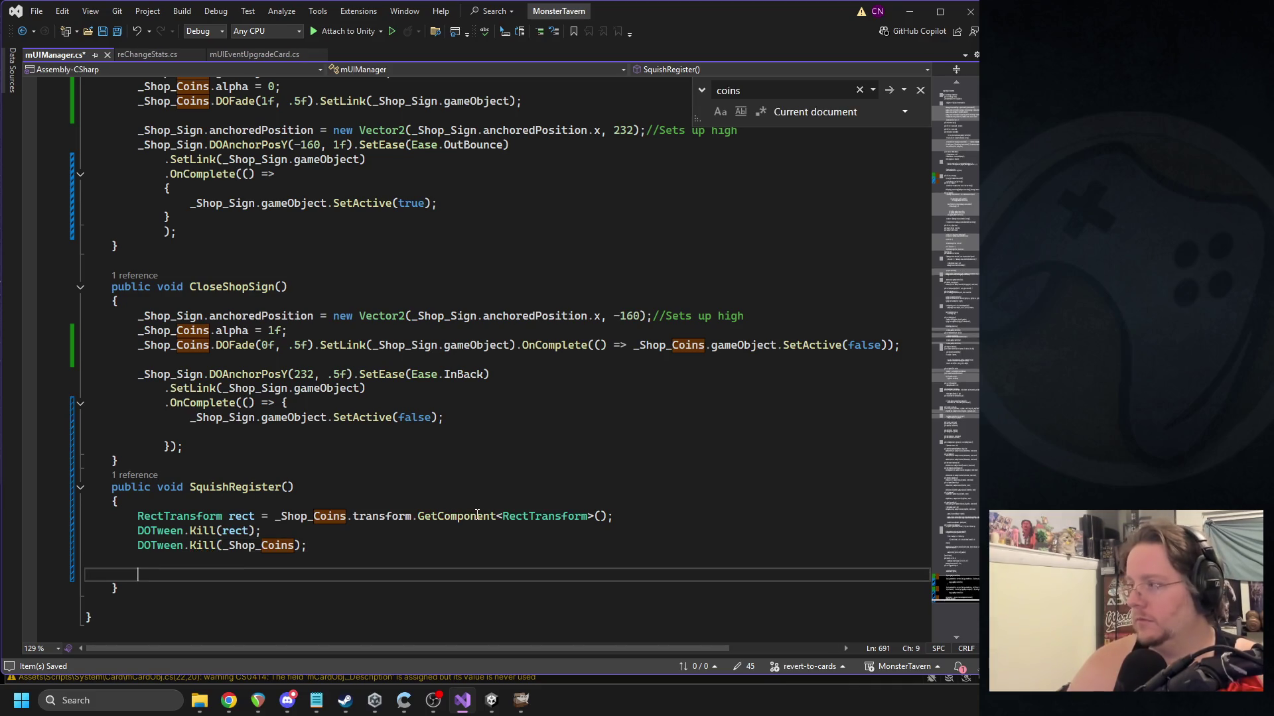
Create Sequence seq = DOTween.Sequence() with seq.SetTarget(rect), and save.
text(S)
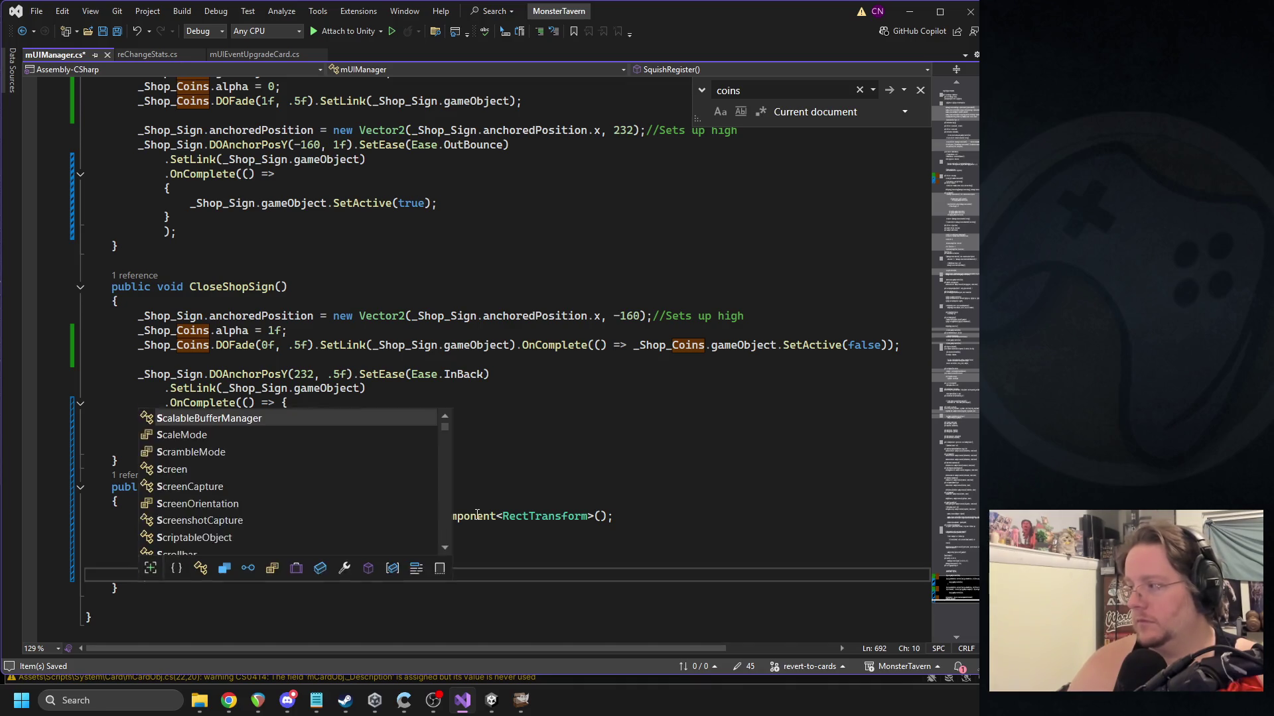
text(equence seq = DOTween.d)
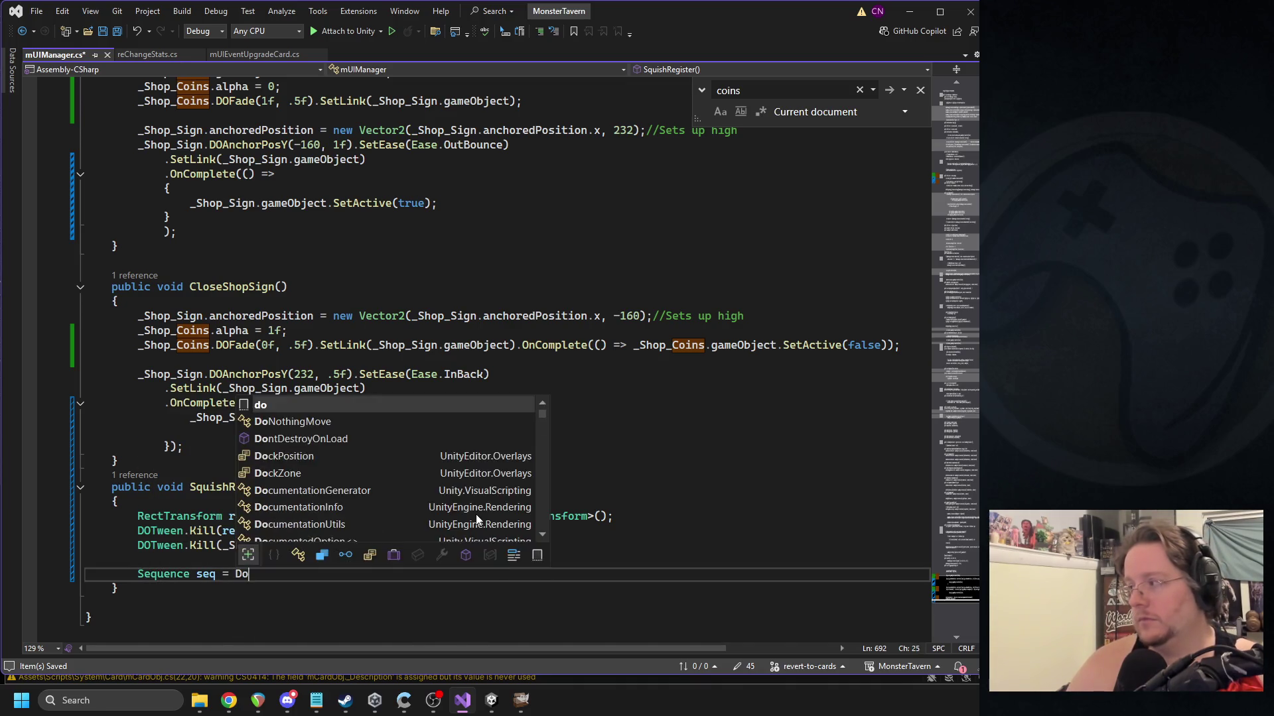
key(BackSpace)
text(seq)
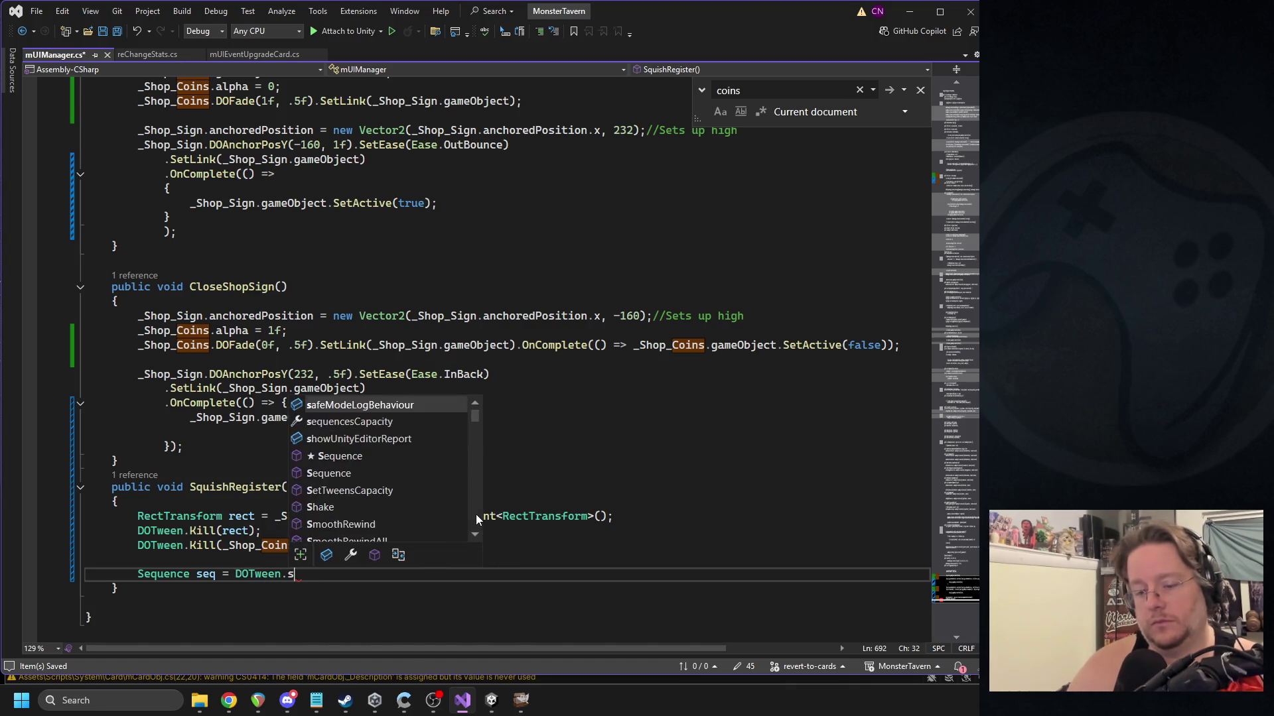
text(();)
key(Return)
text(s)
key(BackSpace)
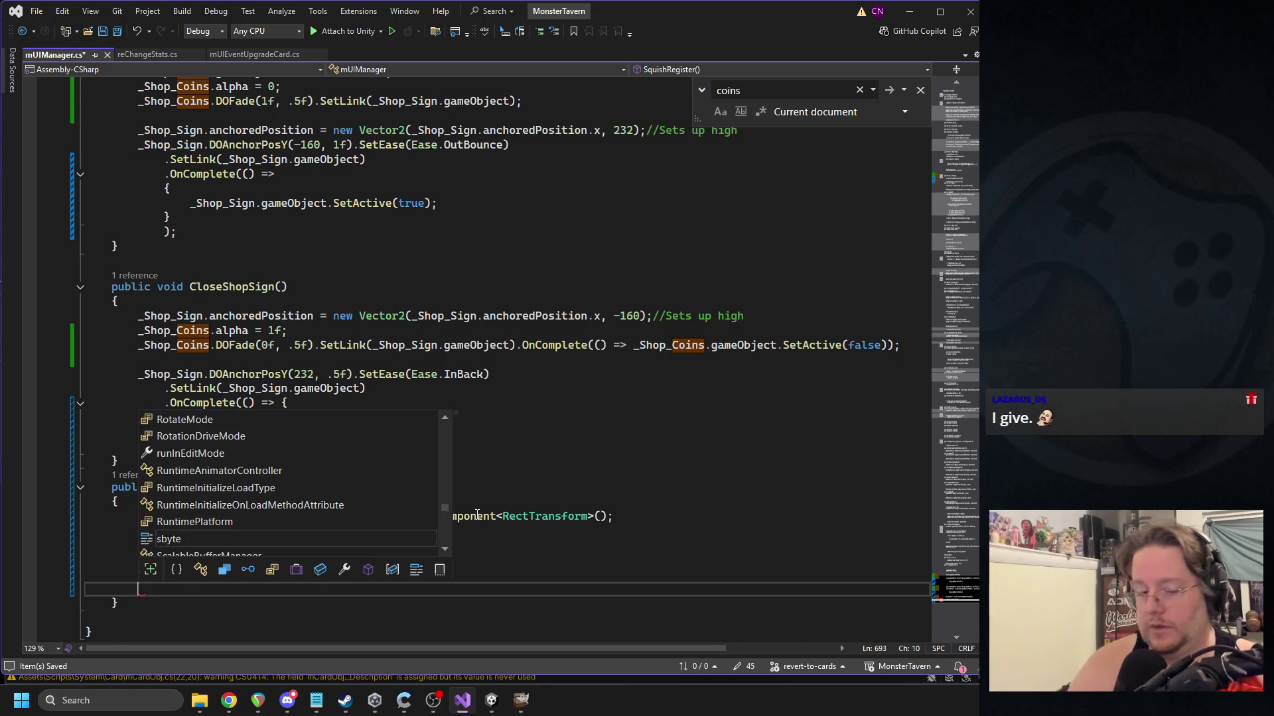
text(seq)
key(Escape)
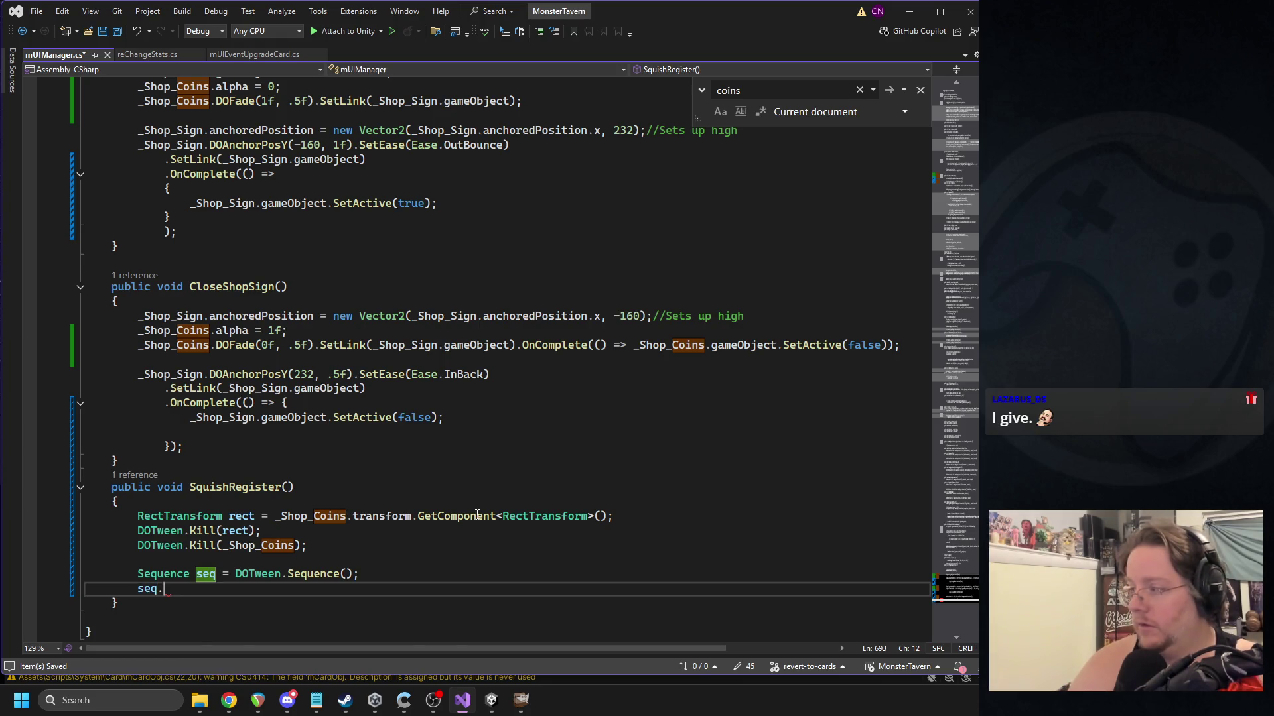
text(.settra)
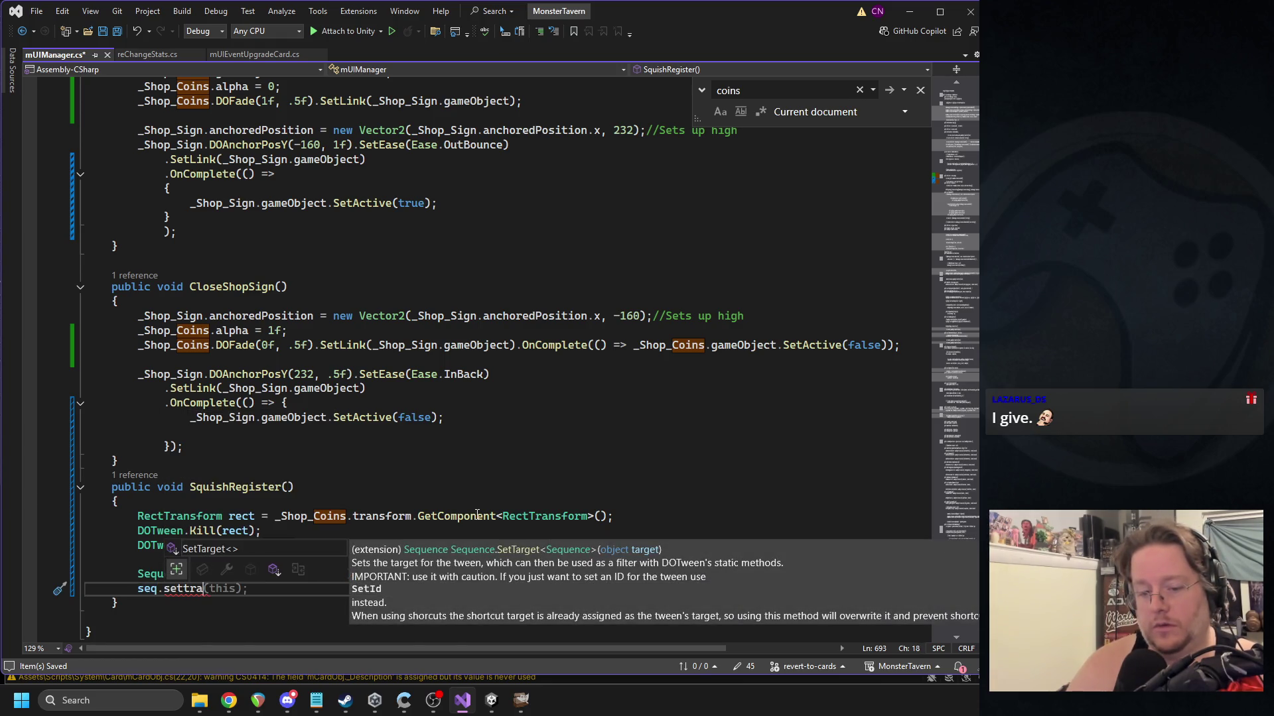
key(Tab)
text((r)
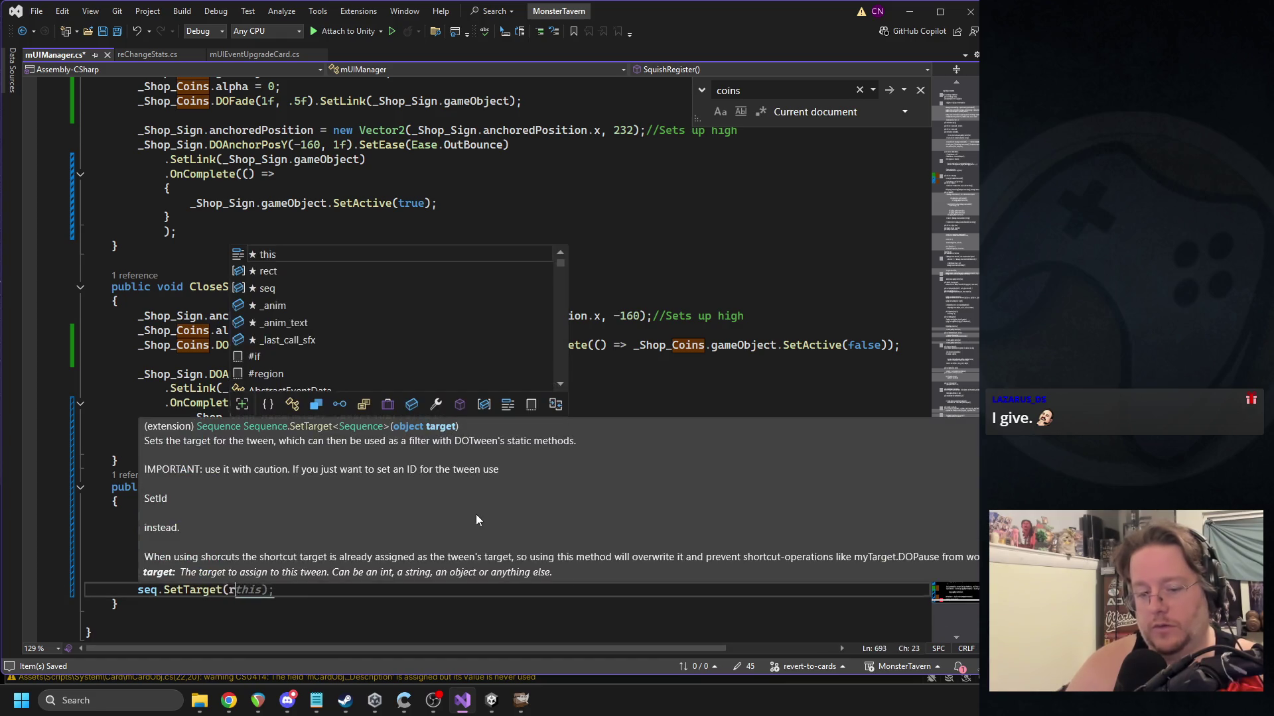
text(ect);)
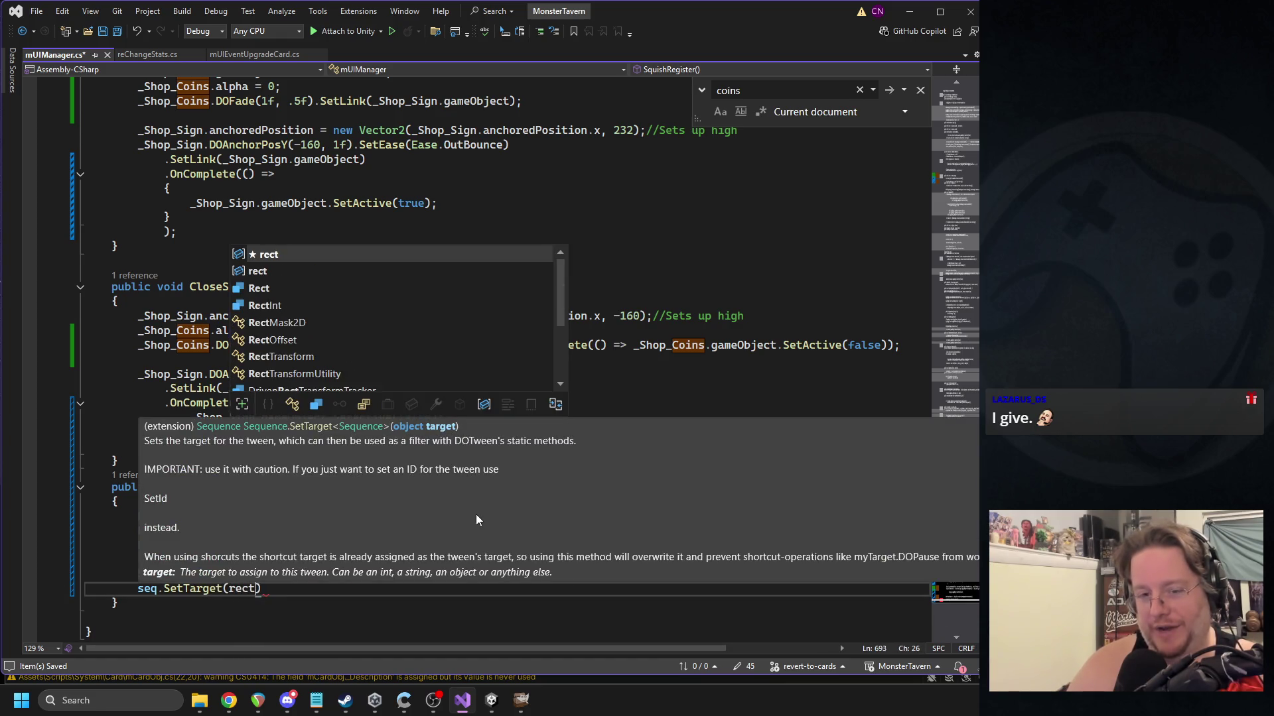
key(Return)
key(ctrl+s)
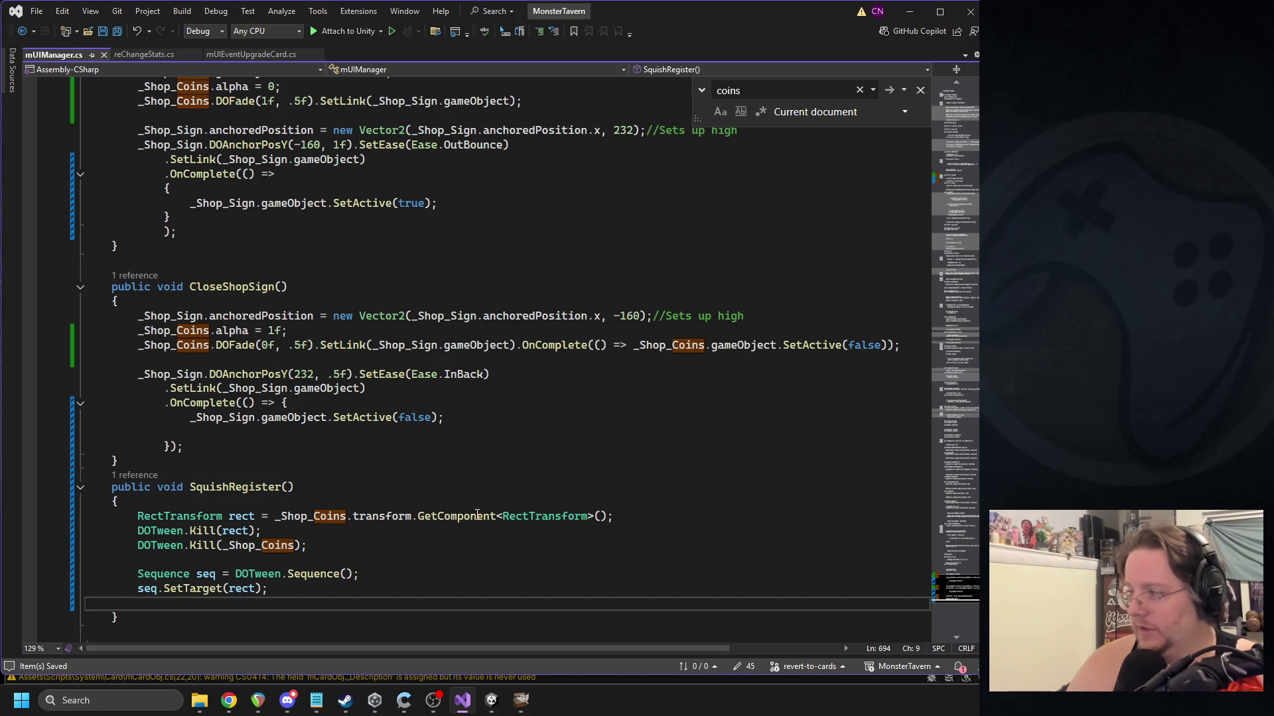
Link the sequence via seq.SetLink(_Shop_Coins.gameObject, LinkBehaviour.KillOnDestroy).
text(seq.Link)
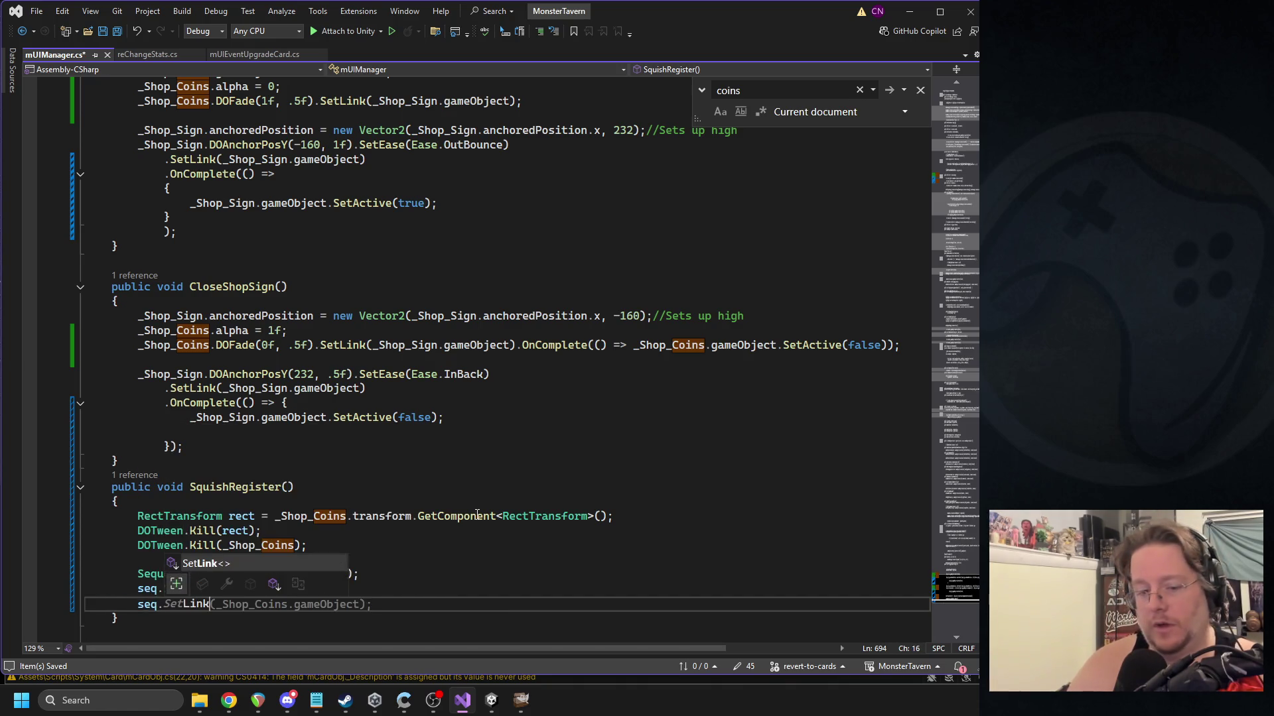
key(Tab)
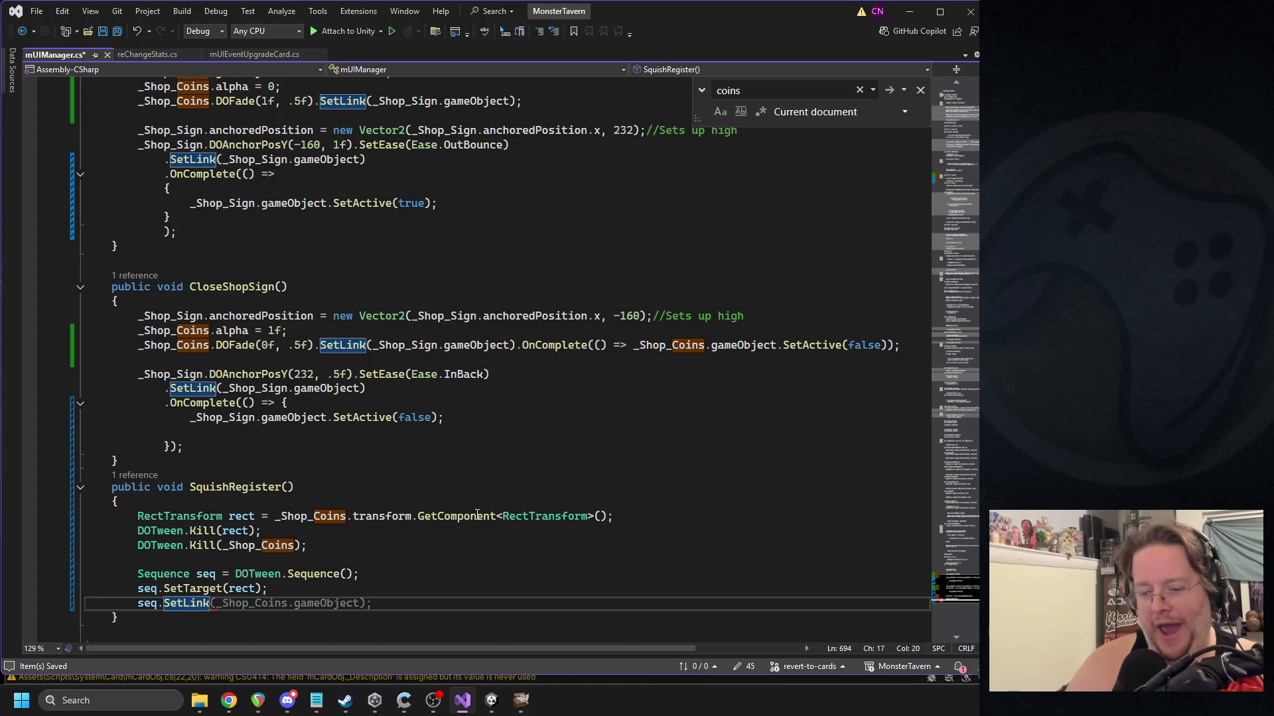
key(Tab)
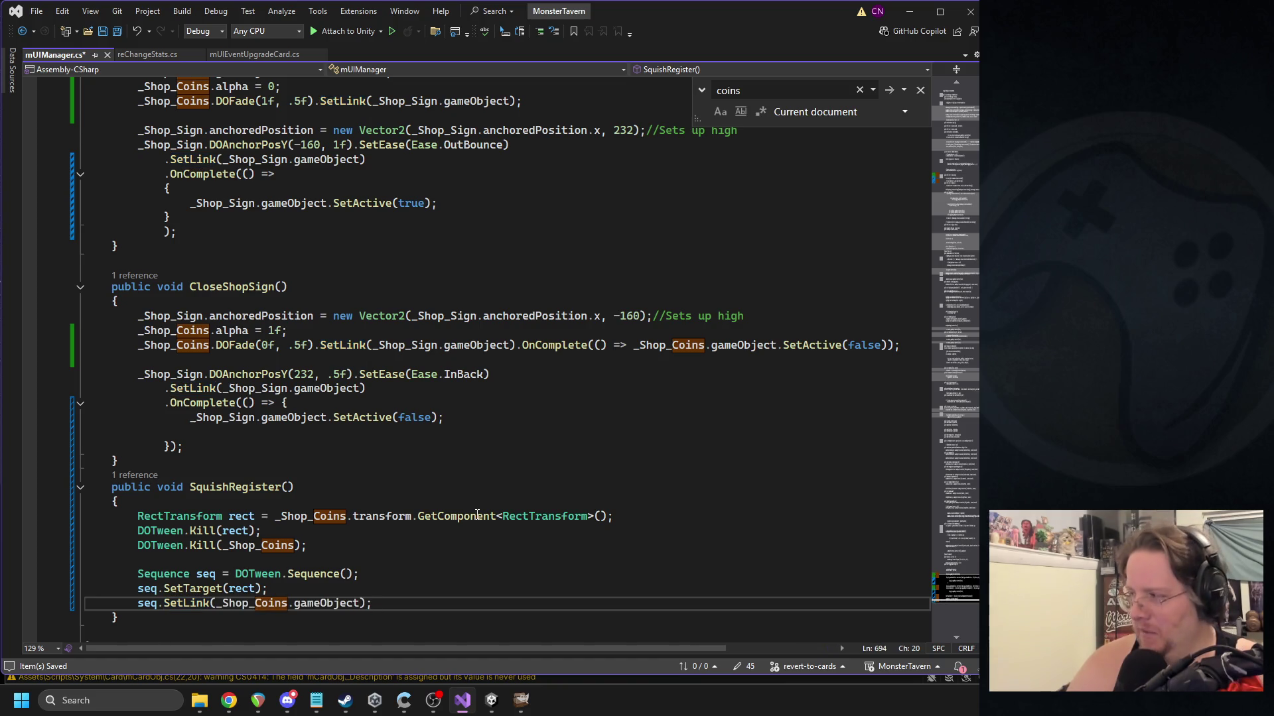
key(Left)
key(Left)
text(,)
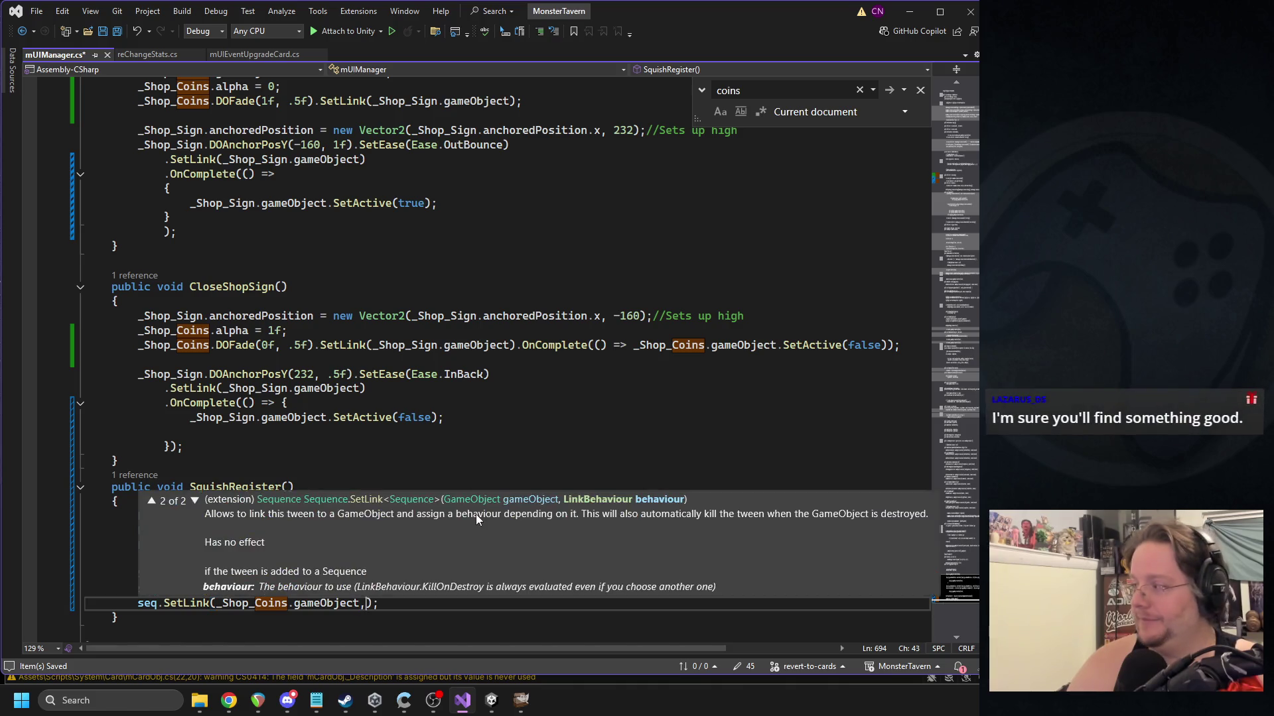
text( linkbe)
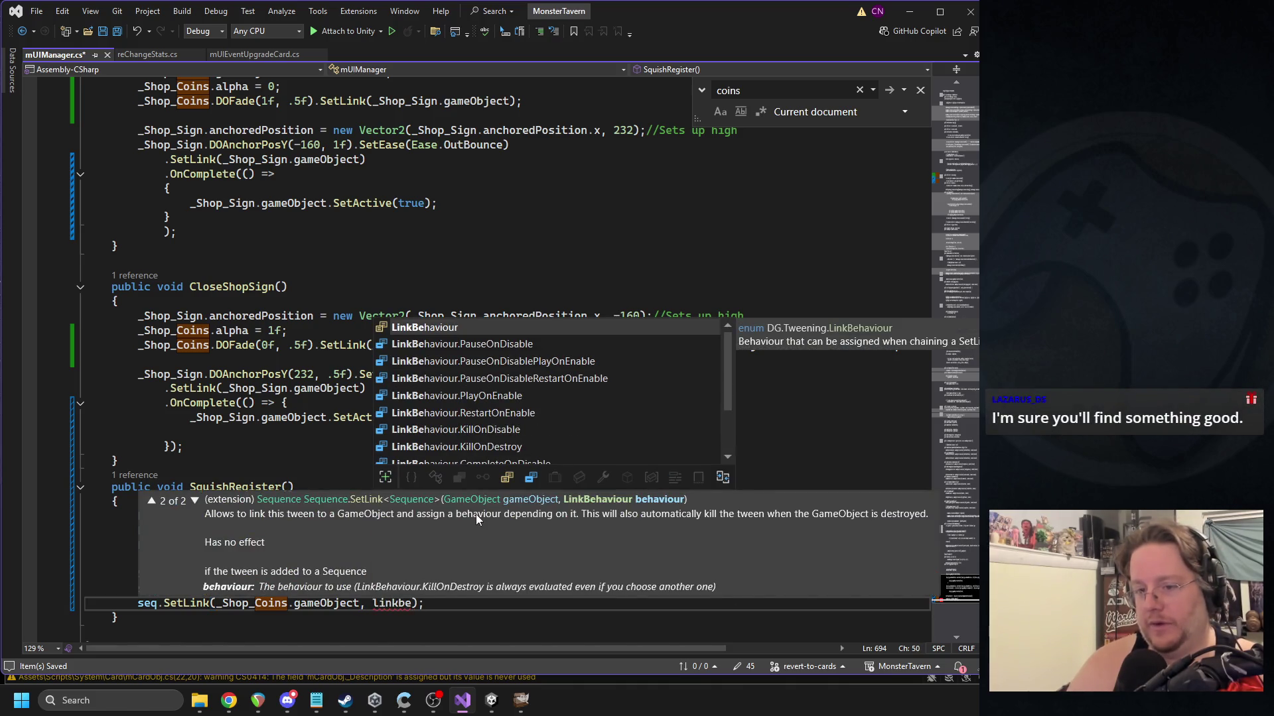
key(Tab)
text(.)
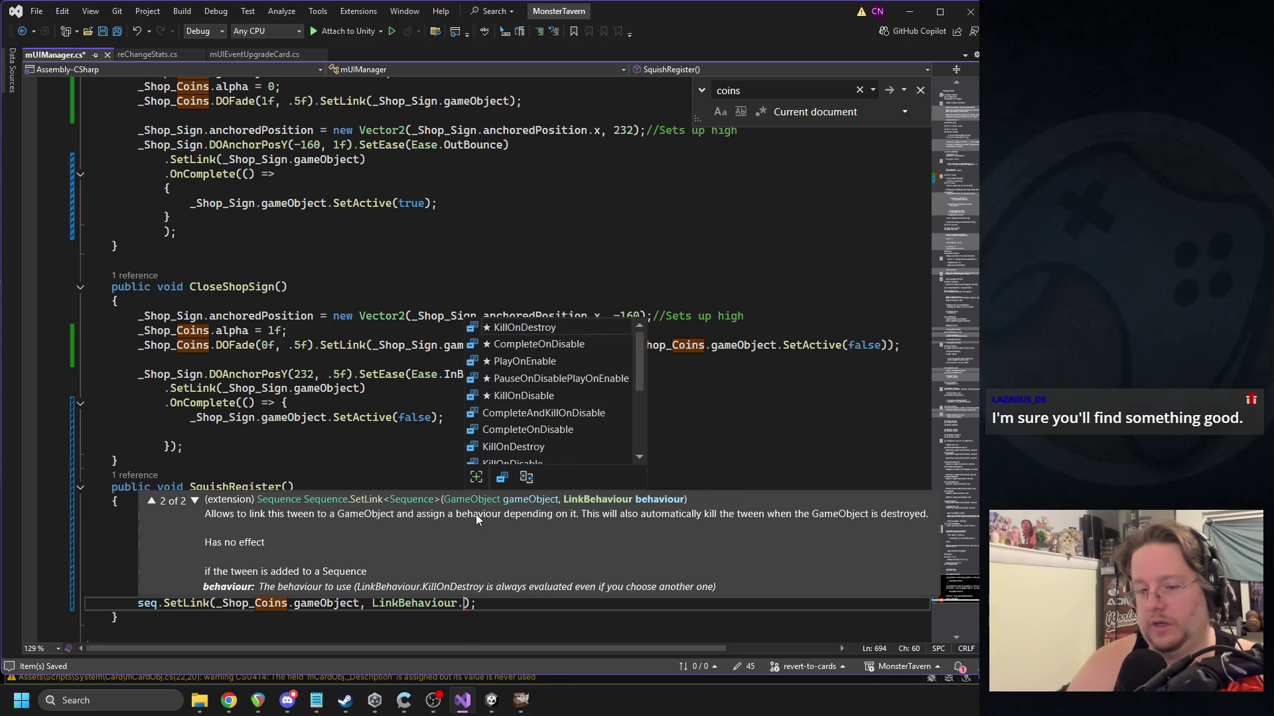
text(kil)
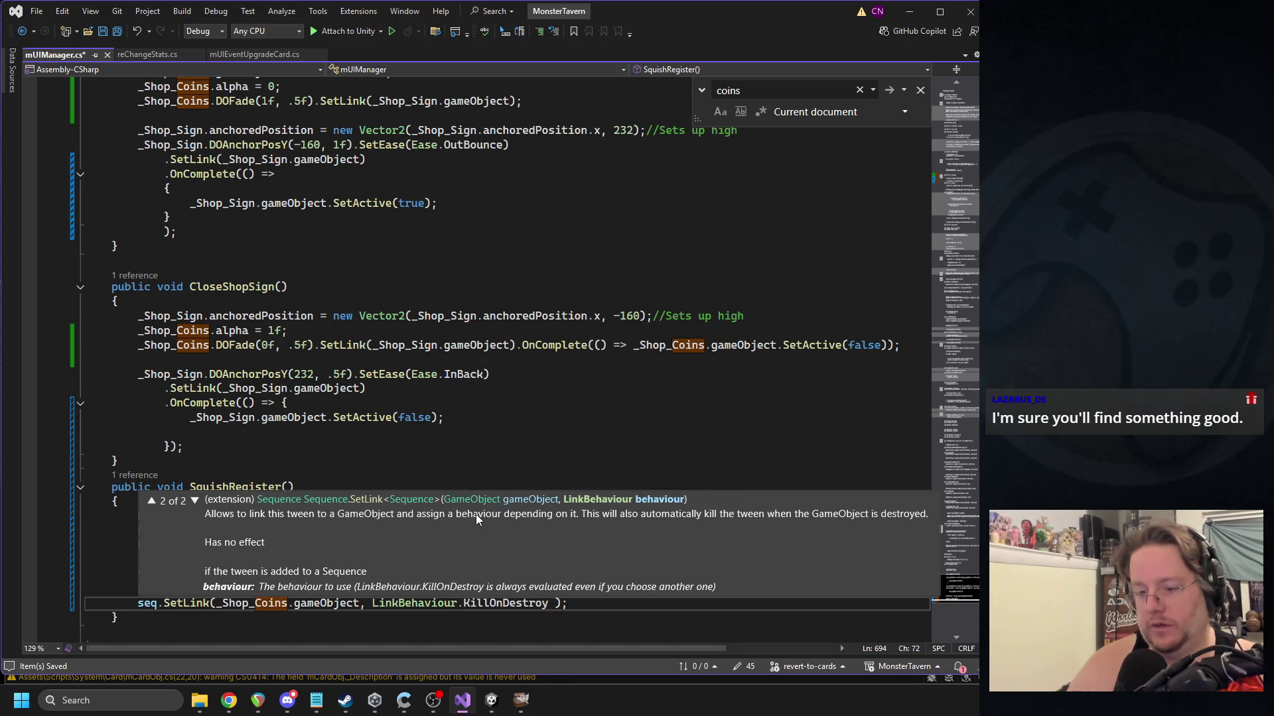
key(End)
key(Return)
key(Return)
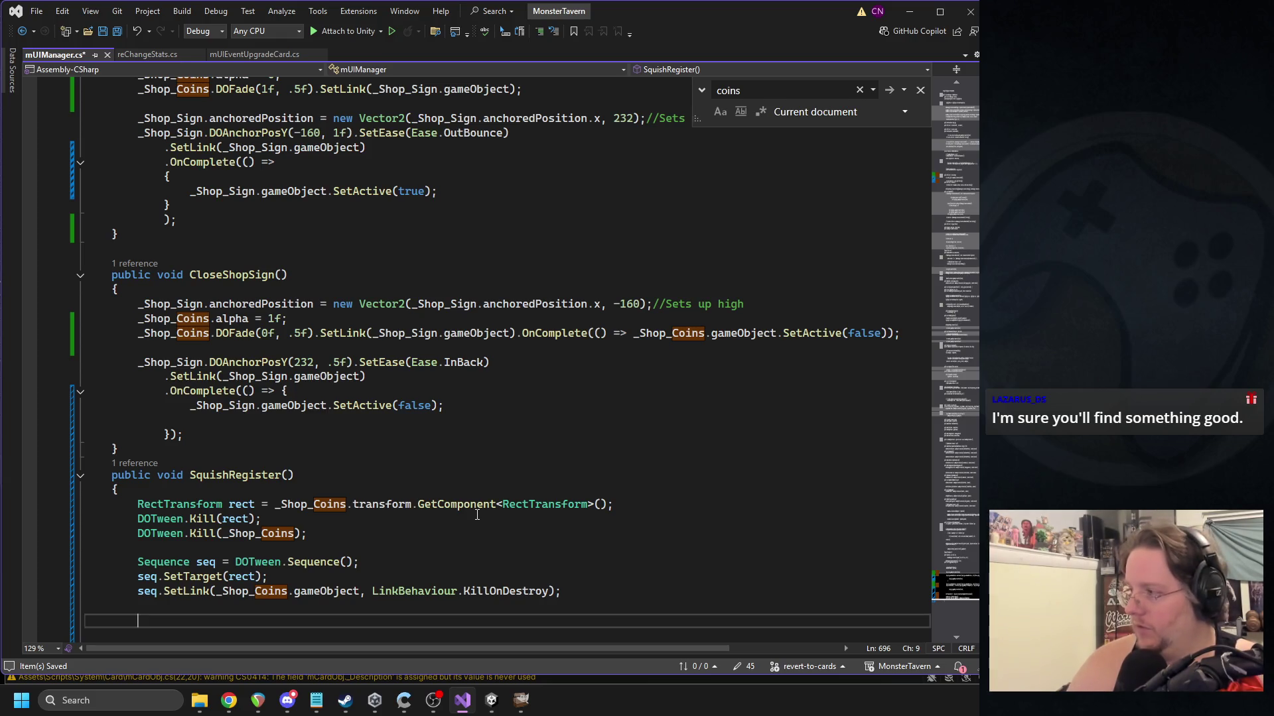
Begin seq.Append(rect.DOAnchorPosY( and hand over to the Unity editor.
text(seq)
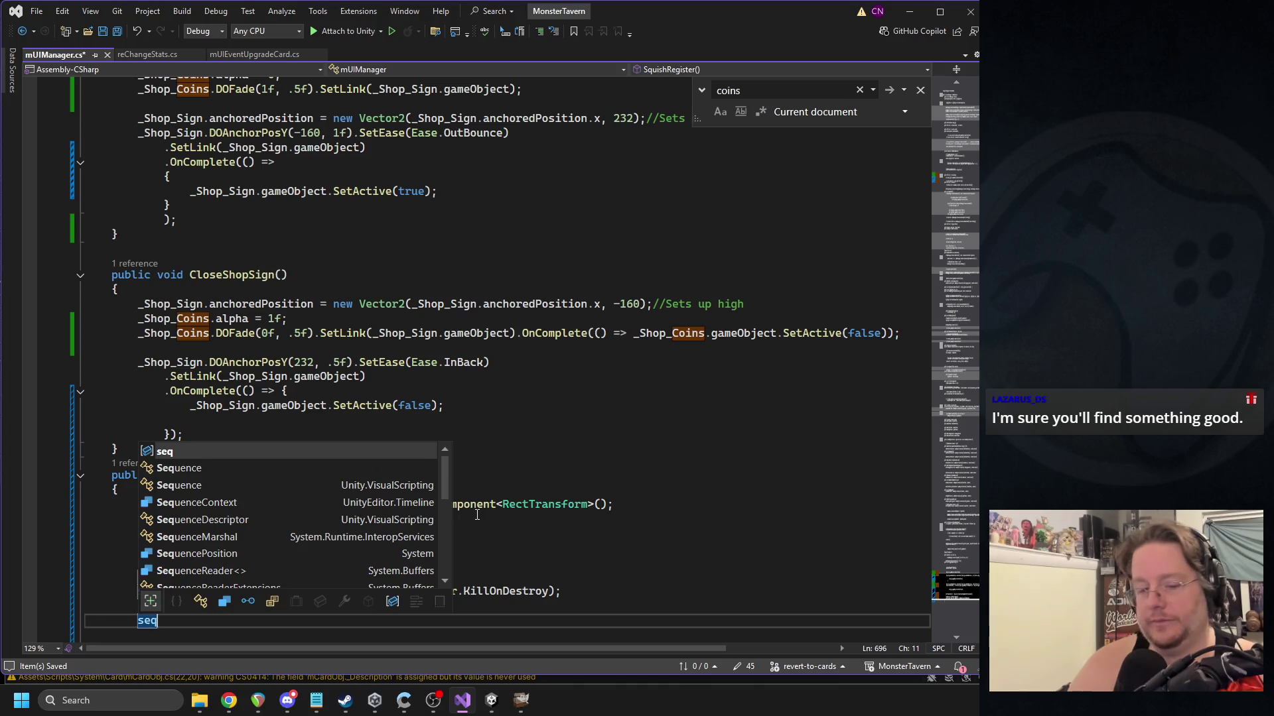
text(.dep)
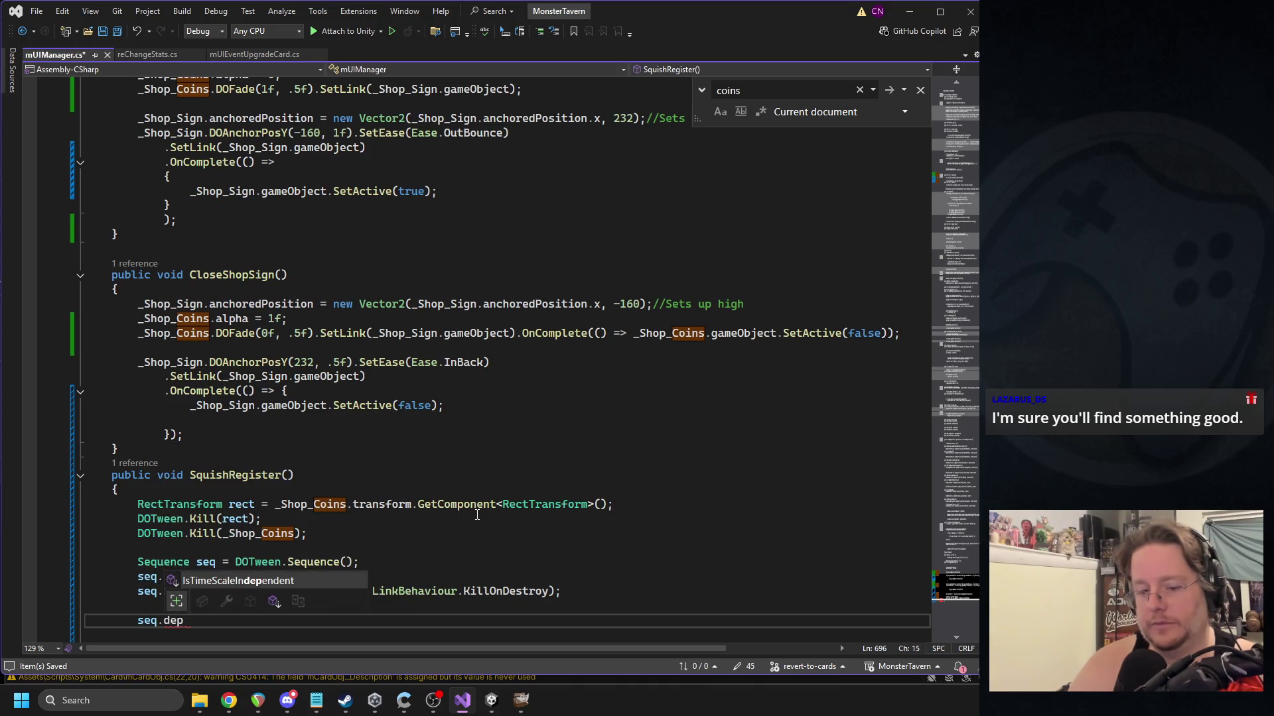
key(BackSpace)
key(BackSpace)
key(BackSpace)
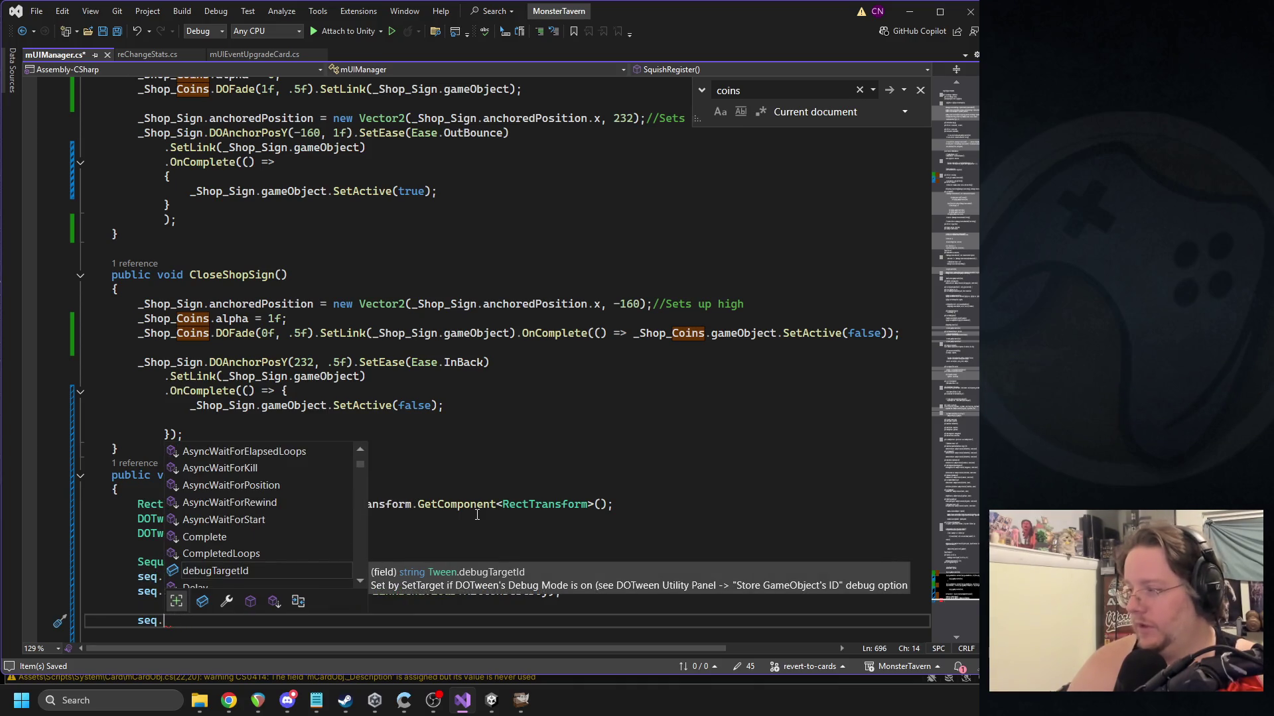
text(Append(rec)
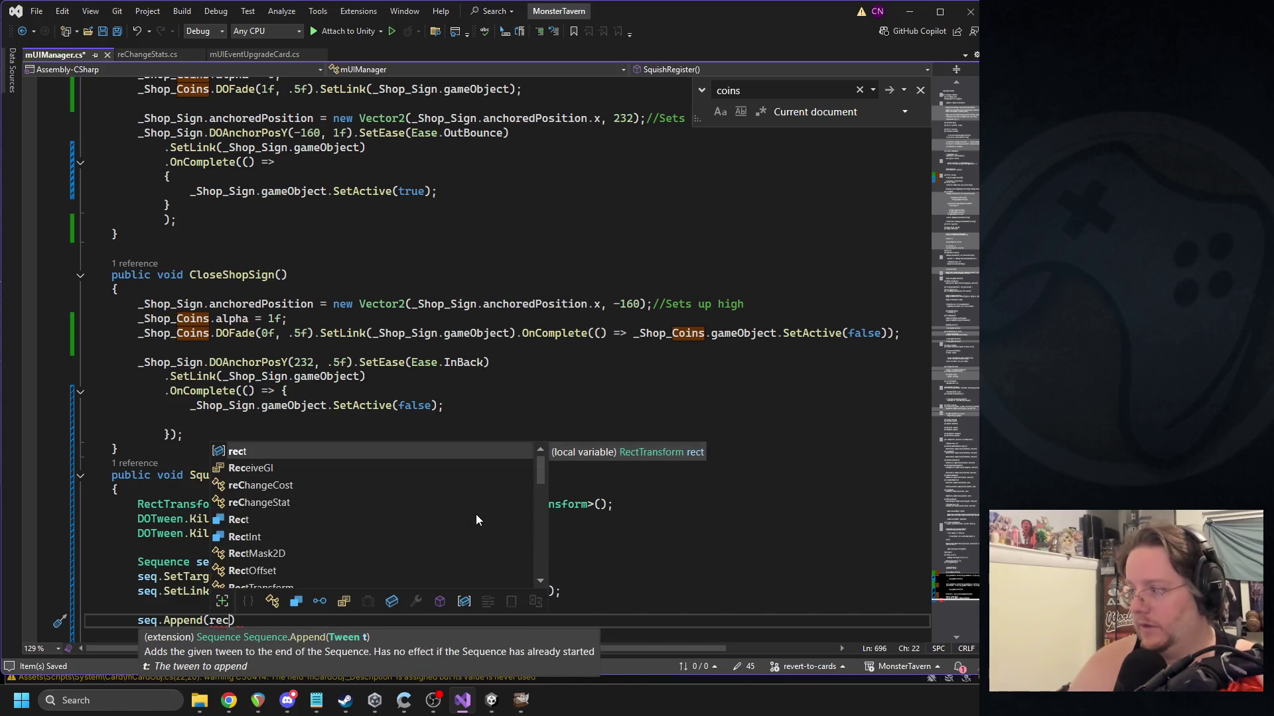
text(t.doanchorposy)
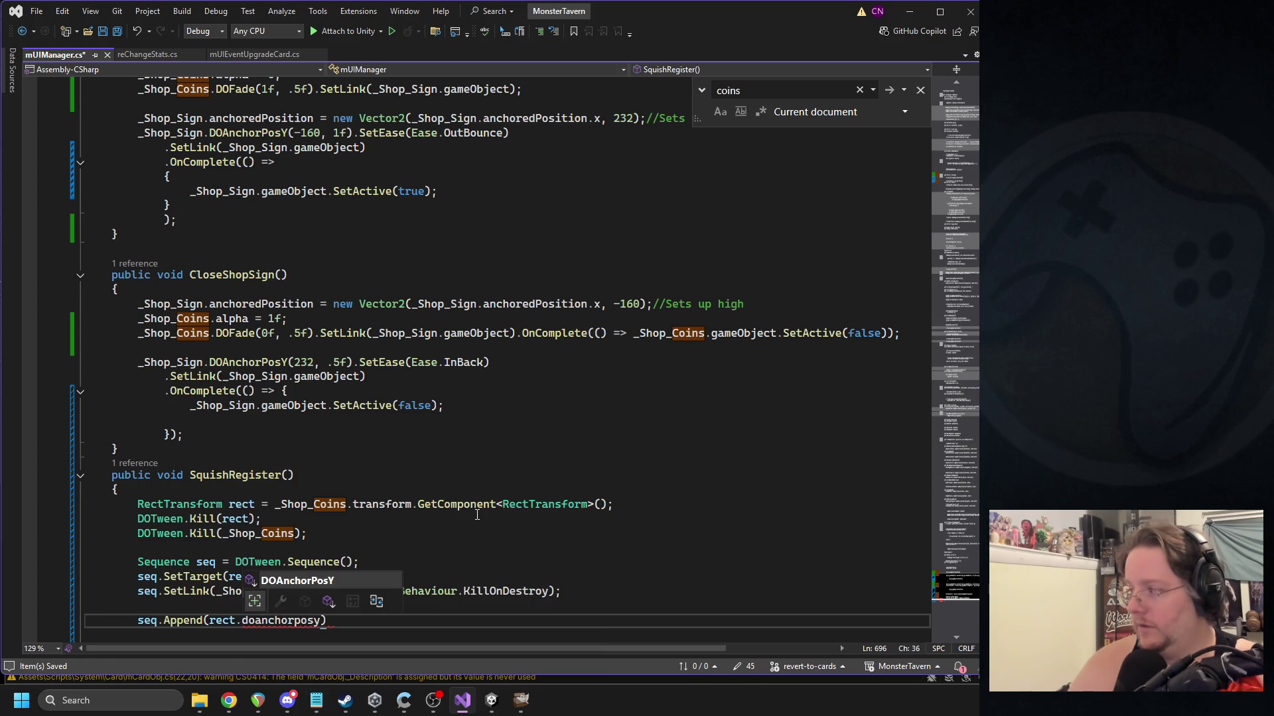
key(Tab)
text(()
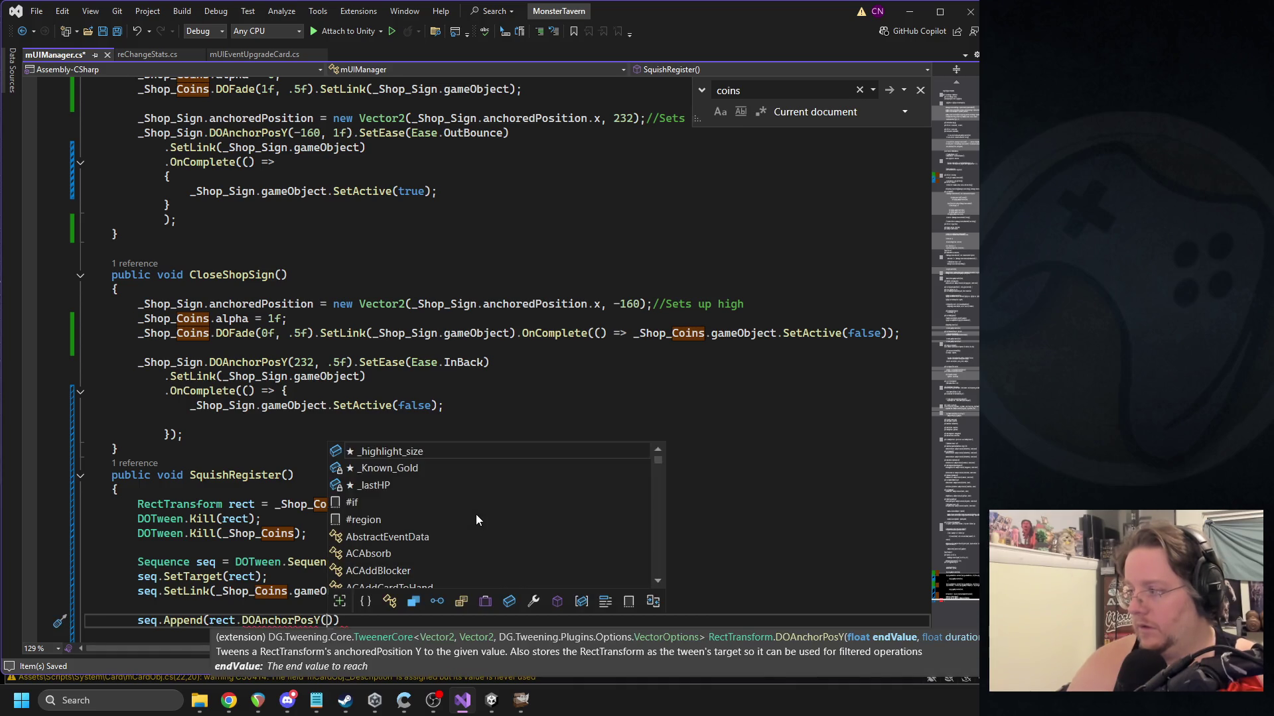
click(491, 701)
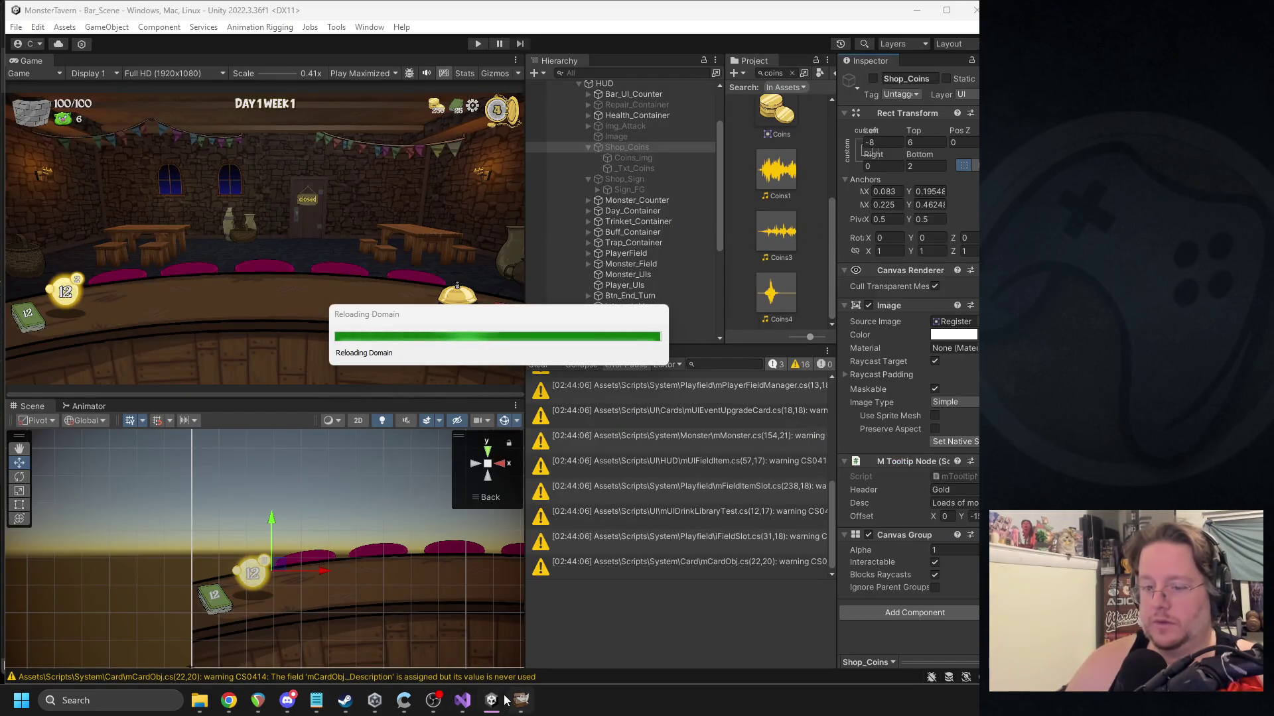
After Unity's script reload, return to mUIManager.cs and scroll to SquishRegister's unfinished Append line.
key(alt+Tab)
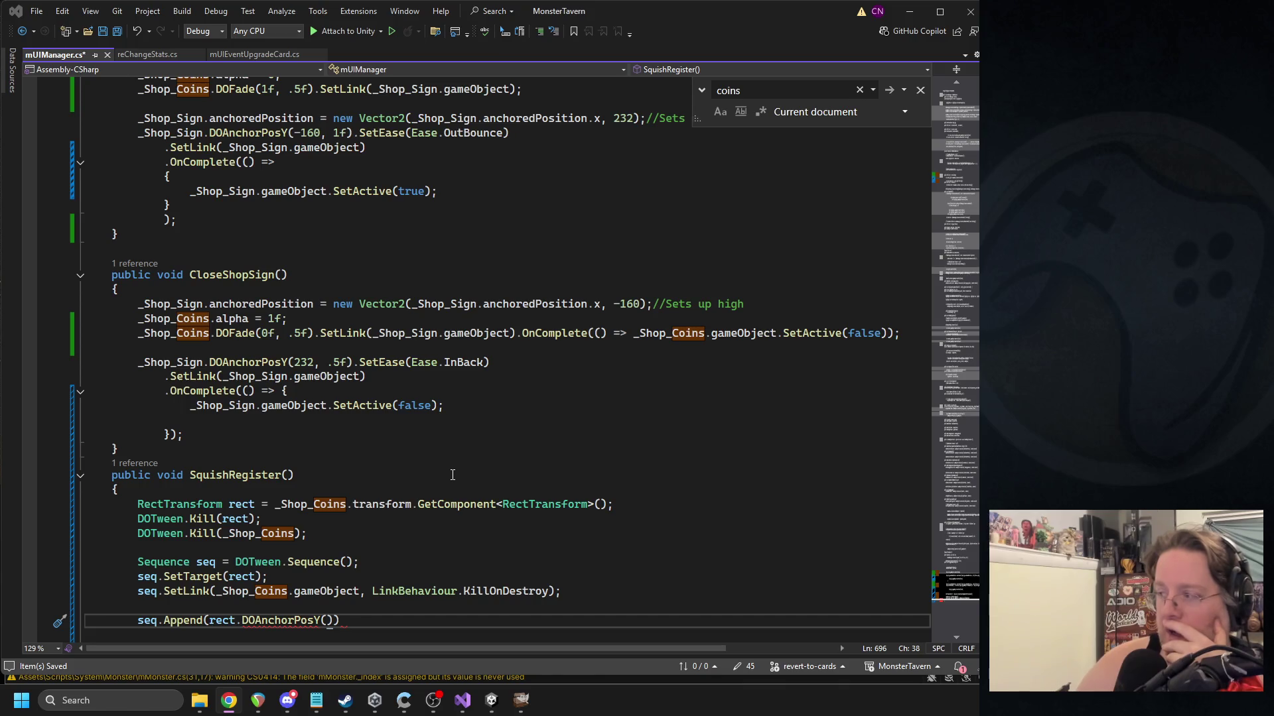
scroll(361, 553, down, 2)
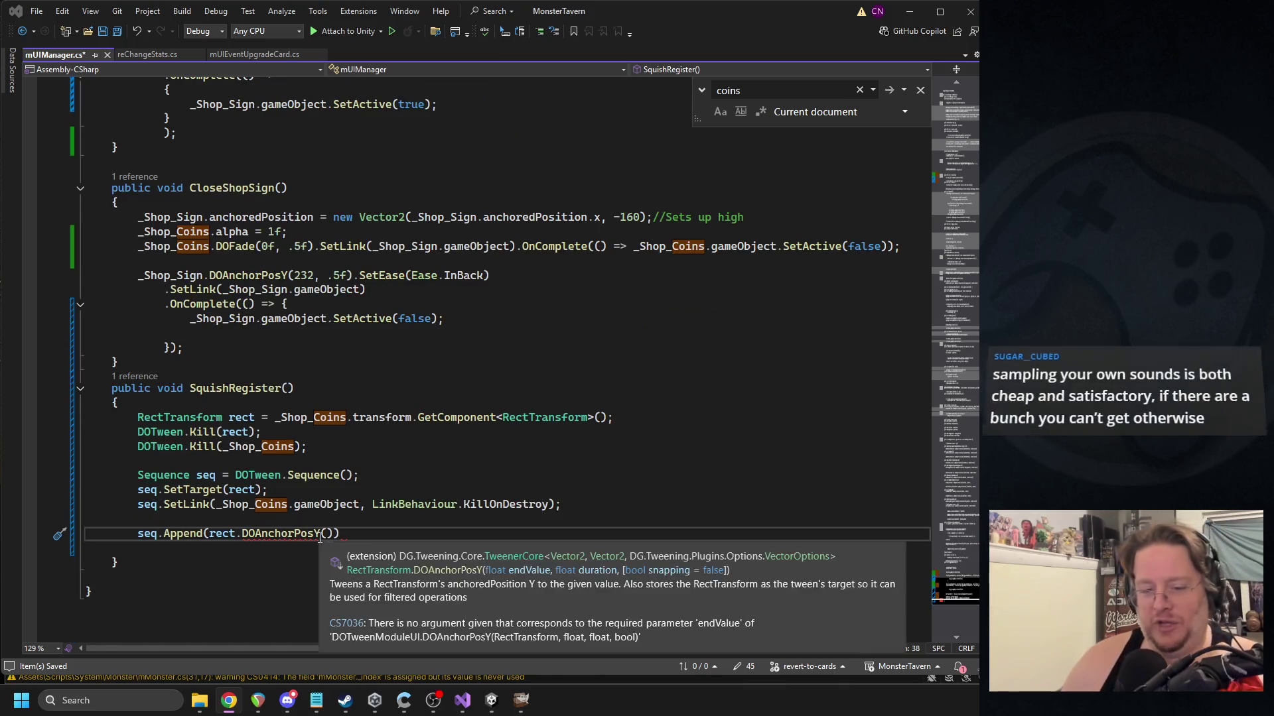
Replace the DOAnchorPosY call on the Append line with rect.DOScale(new Vector3(...)).
shift+click(243, 531)
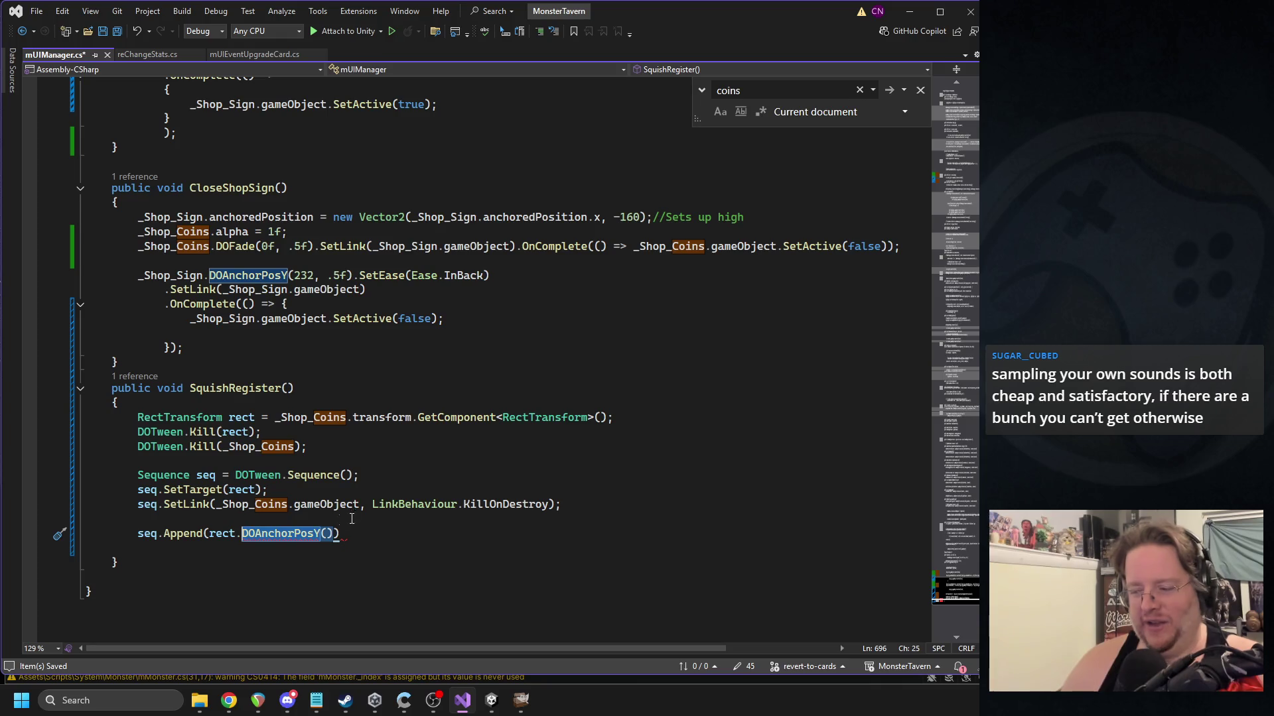
key(BackSpace)
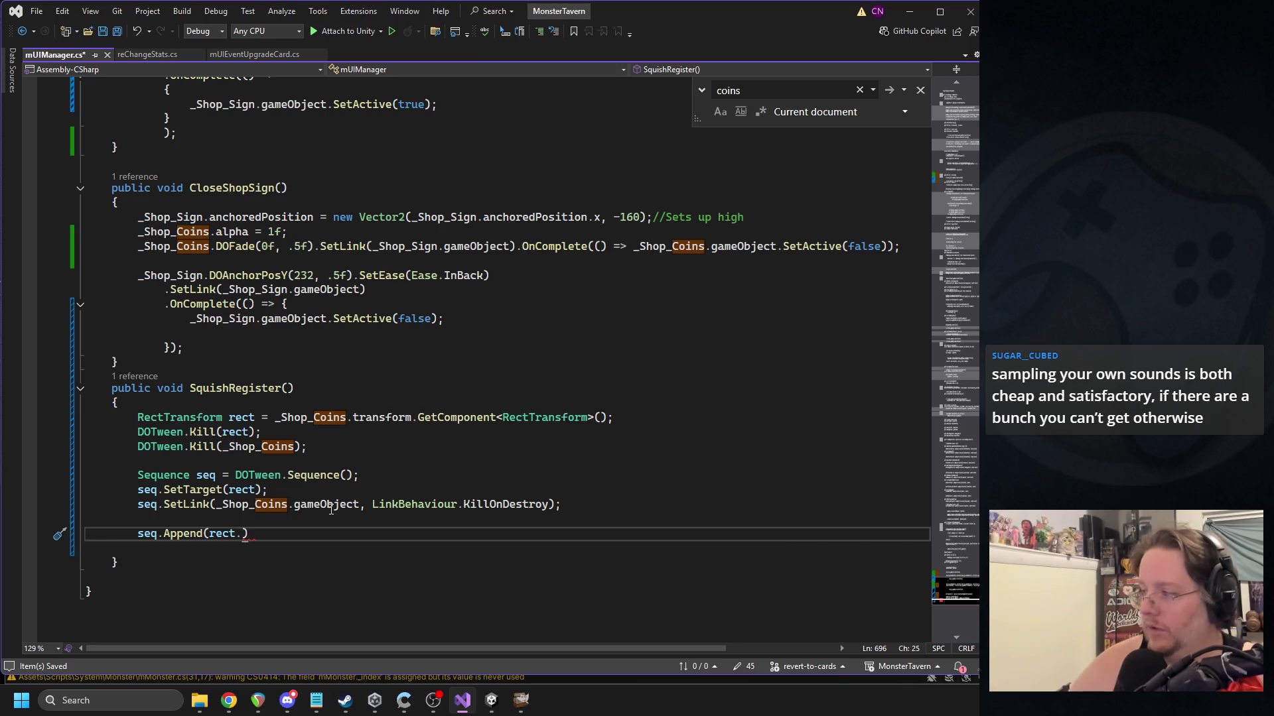
text(dosca)
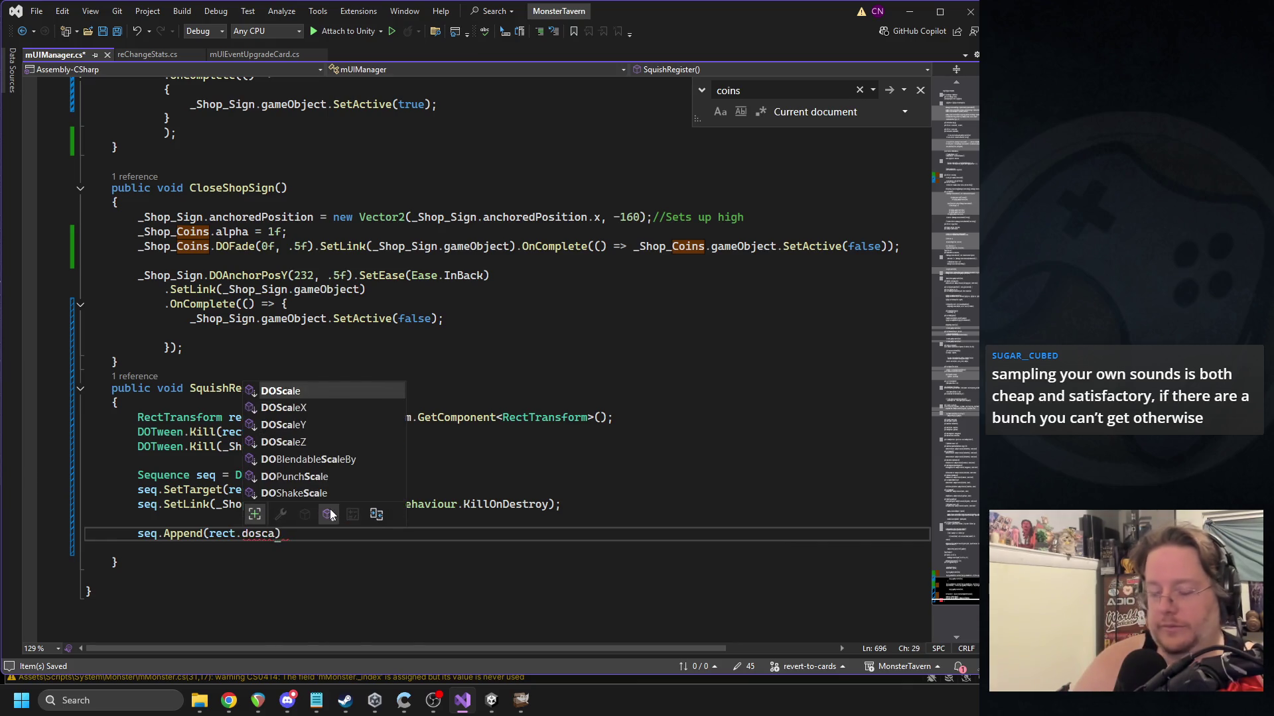
key(Tab)
text((new v)
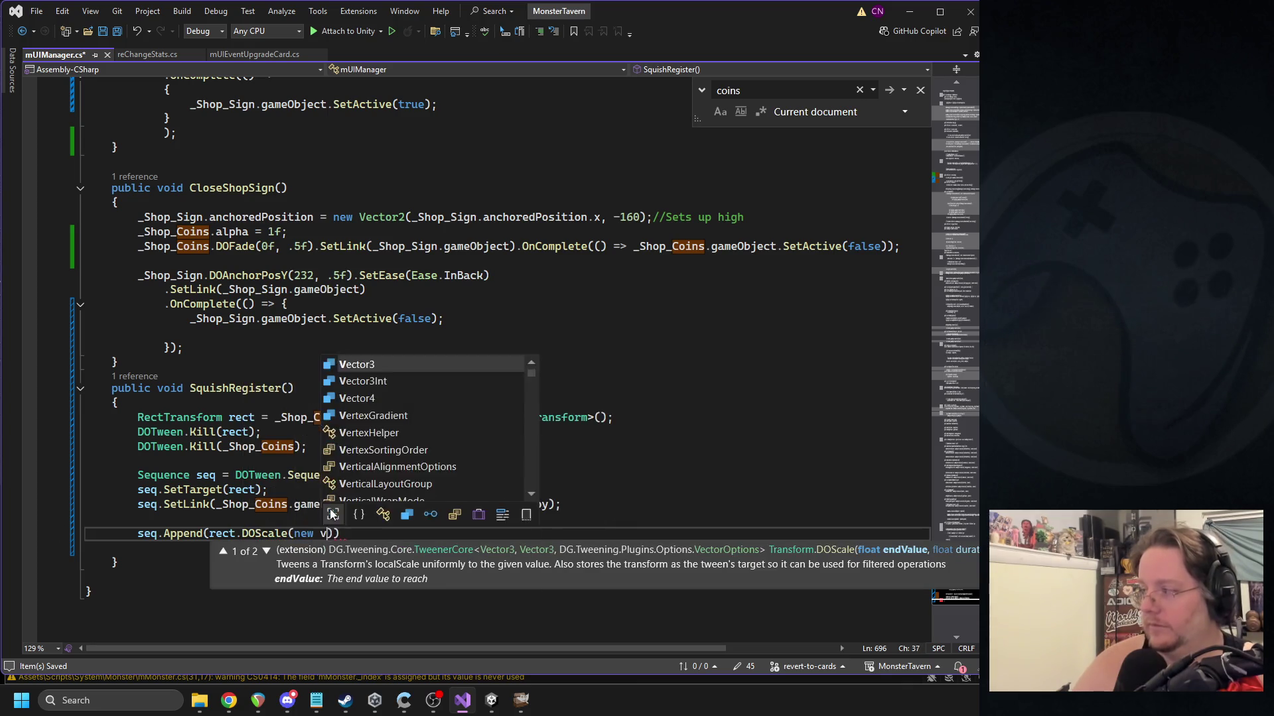
text(ect)
key(Tab)
text(3()
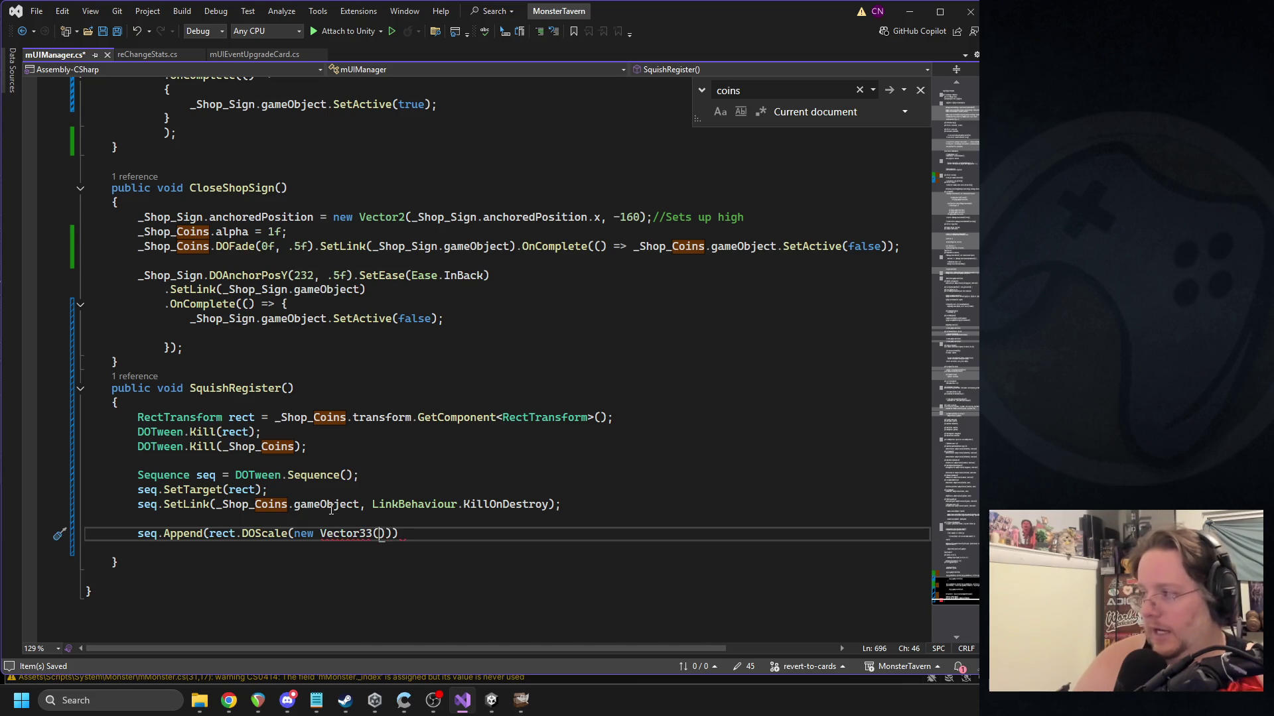
key(Return)
text(_orginal)
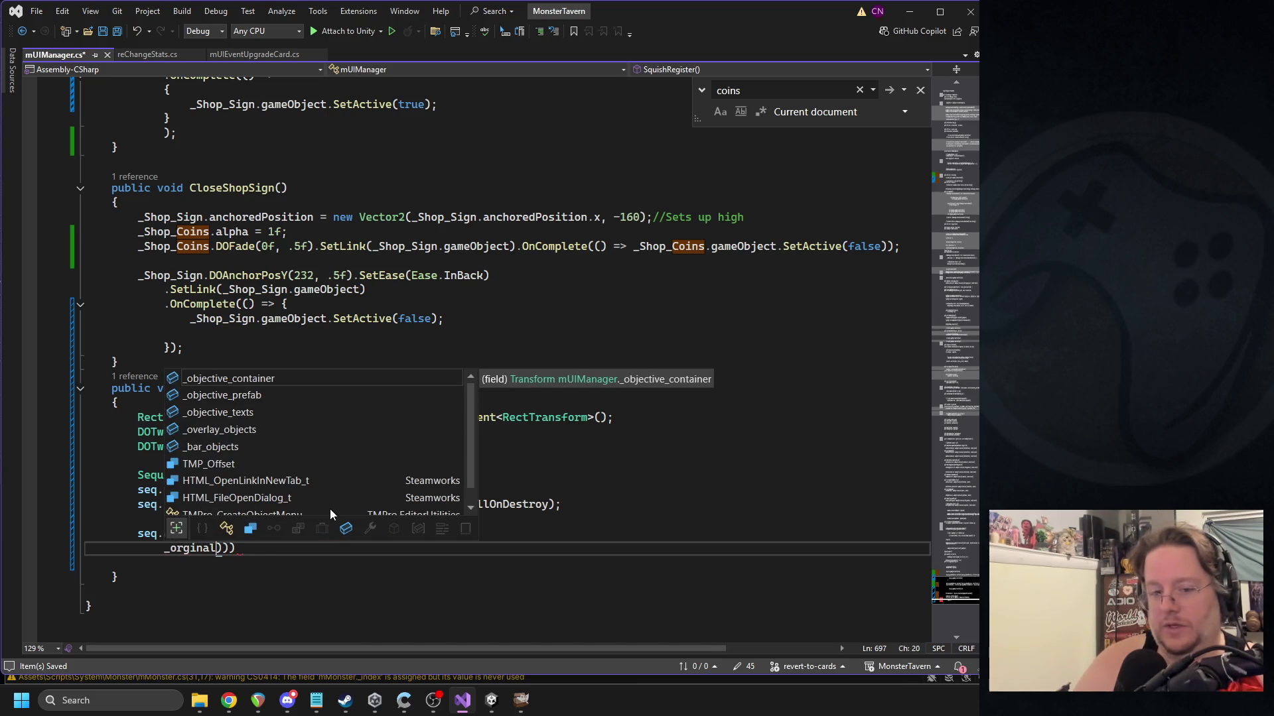
key(BackSpace)
key(BackSpace)
key(BackSpace)
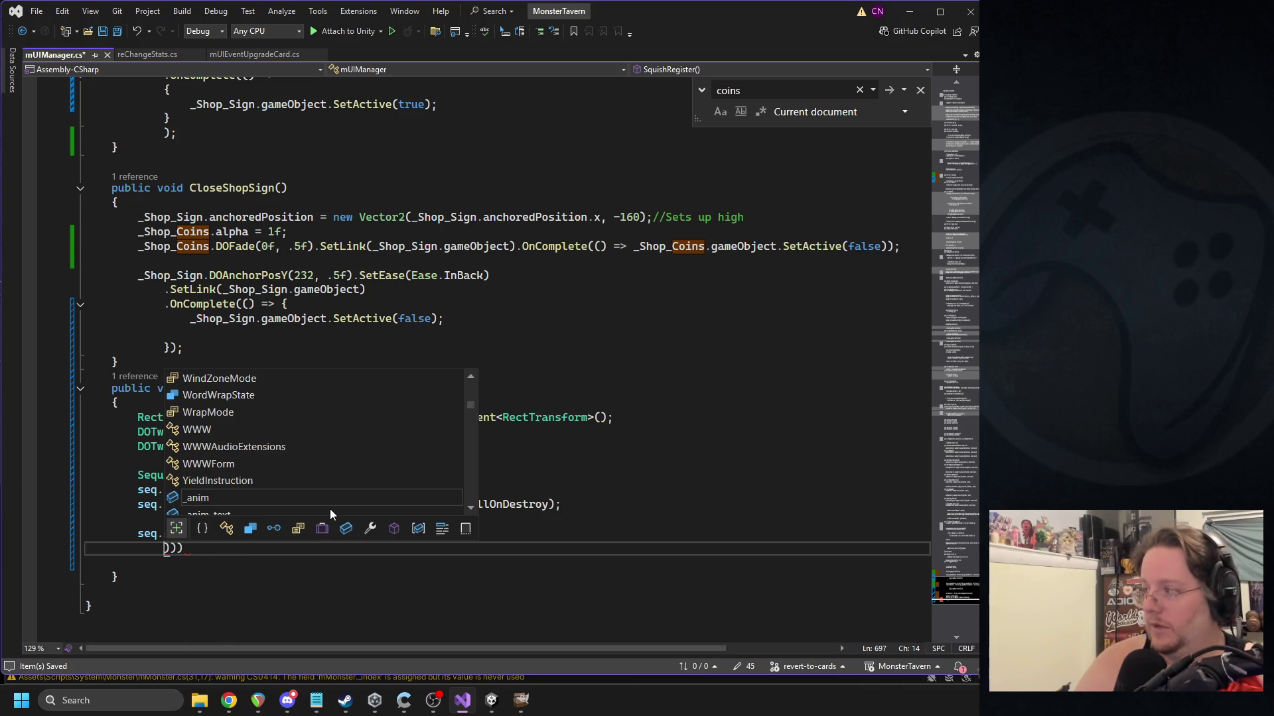
key(BackSpace)
key(BackSpace)
key(BackSpace)
key(BackSpace)
key(BackSpace)
key(BackSpace)
key(BackSpace)
key(BackSpace)
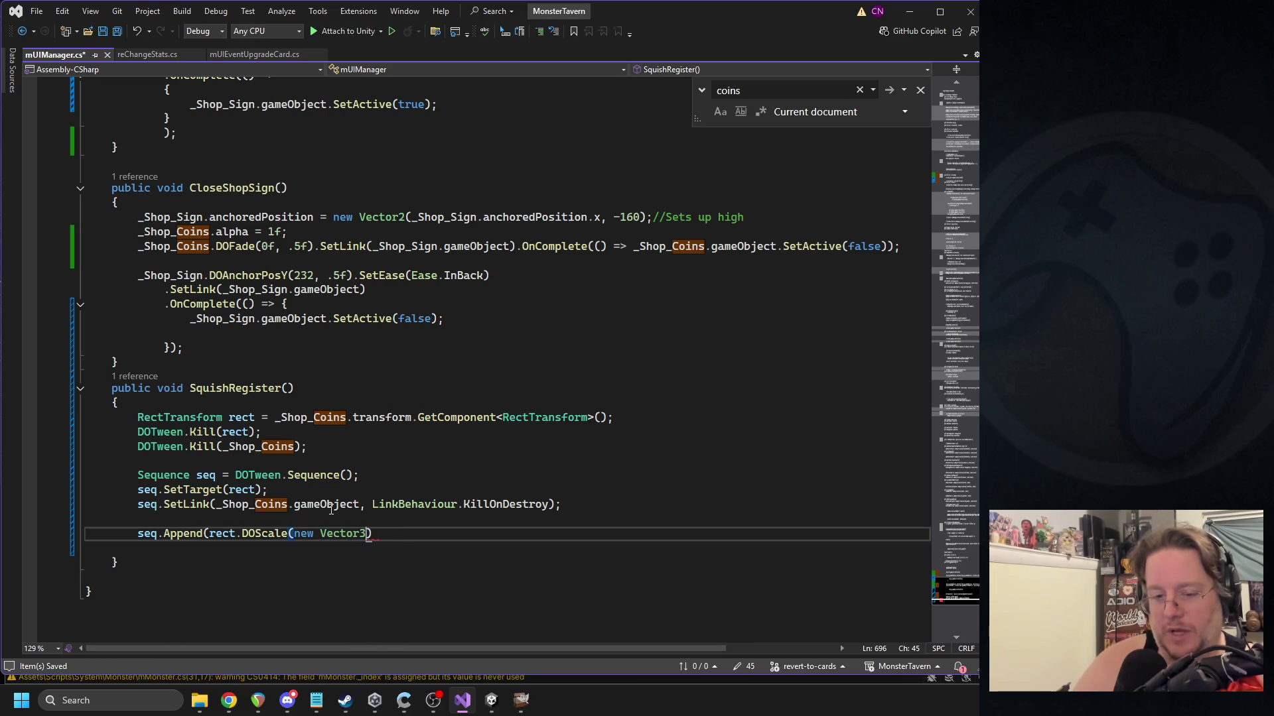
text(()
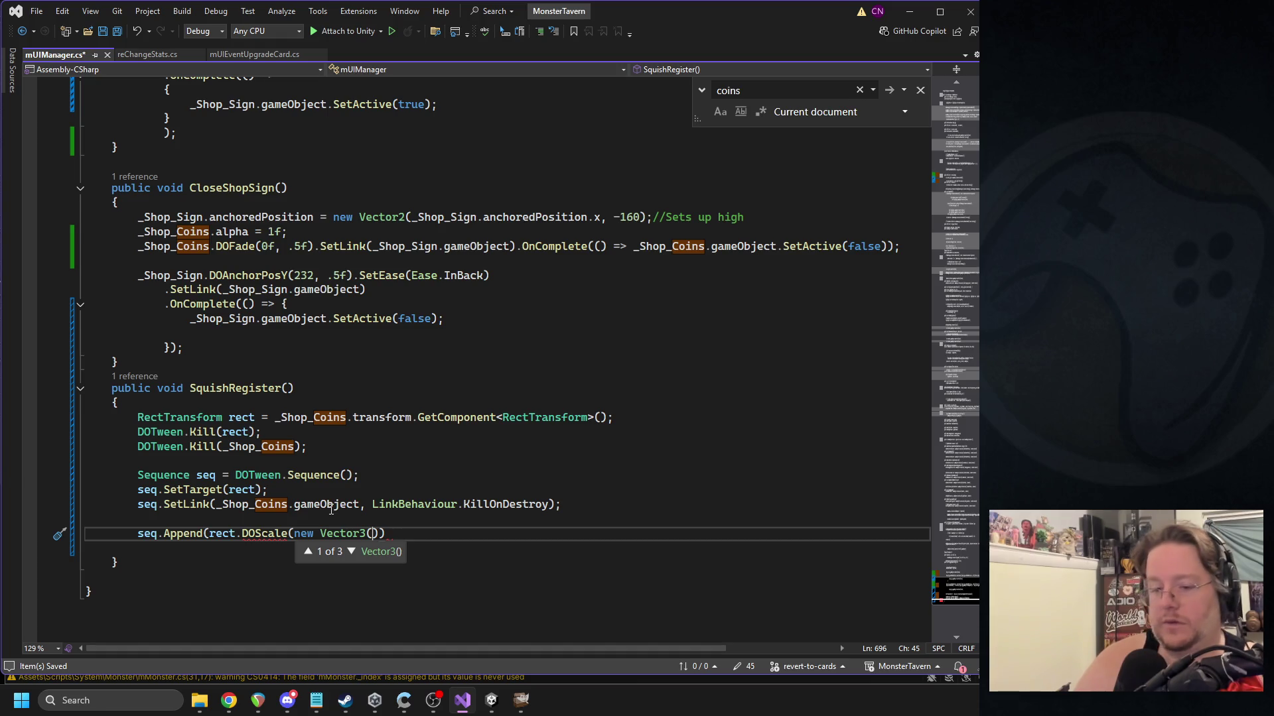
Fill in the squash scale 1.15f, .65f, 1f over 0.07 with Ease.InQuad.
text(1.15f),)
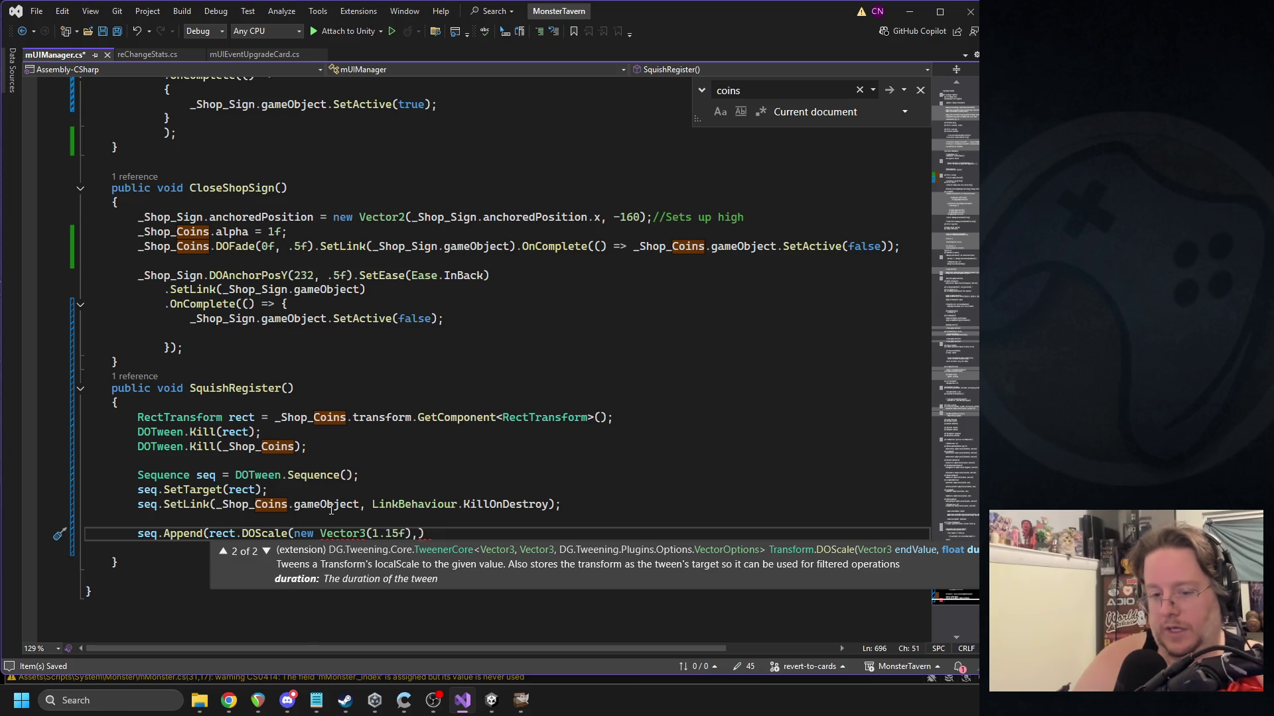
key(BackSpace)
key(Left)
text(,)
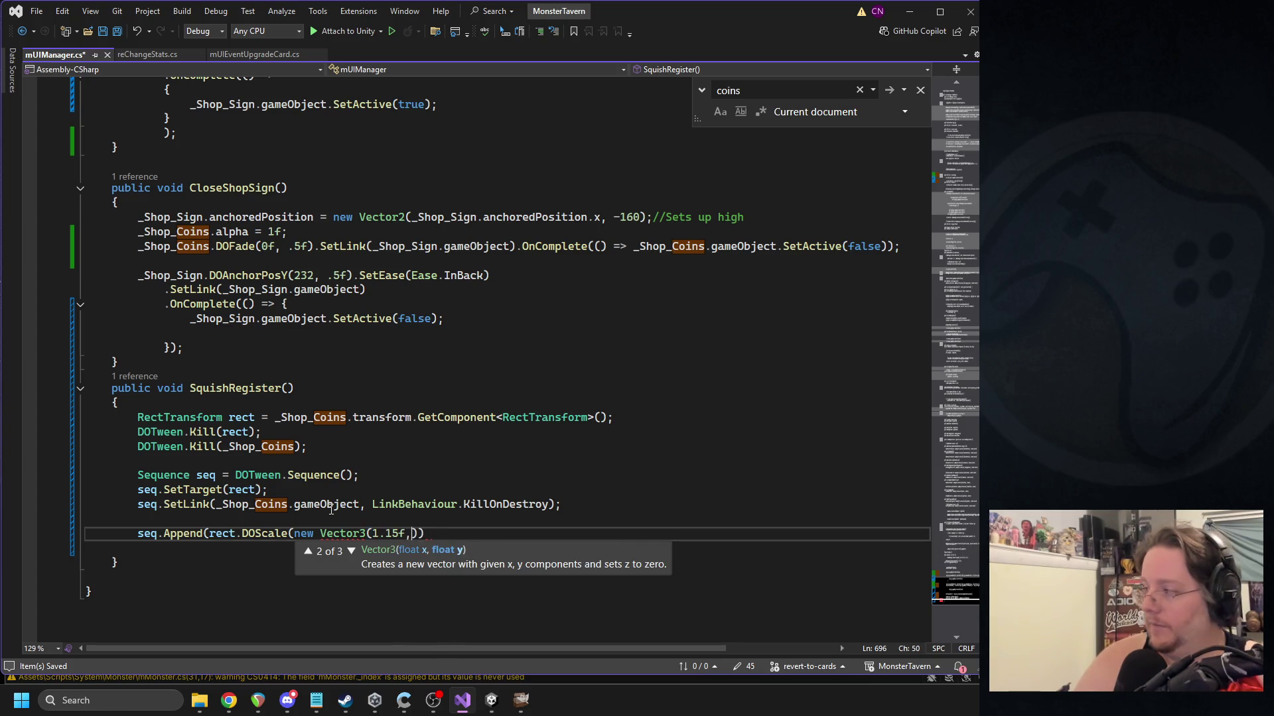
text( .65f))
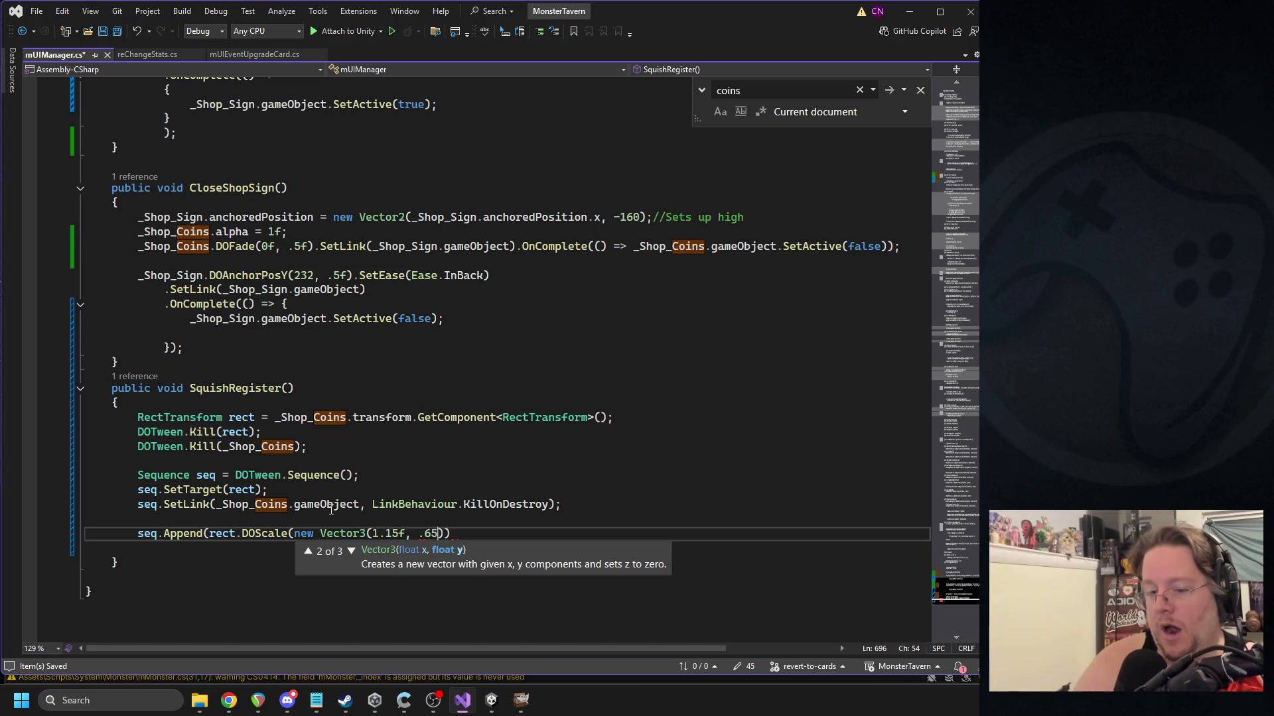
text(, 1f)
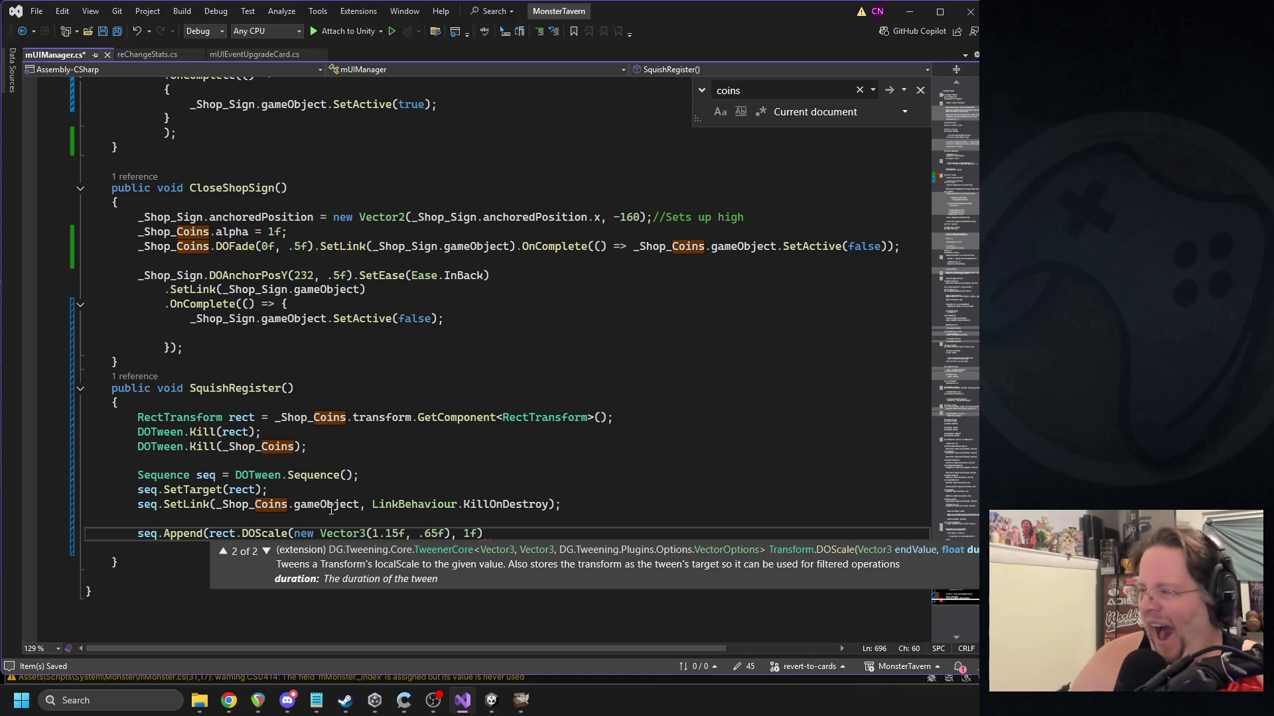
text(), 0.07)
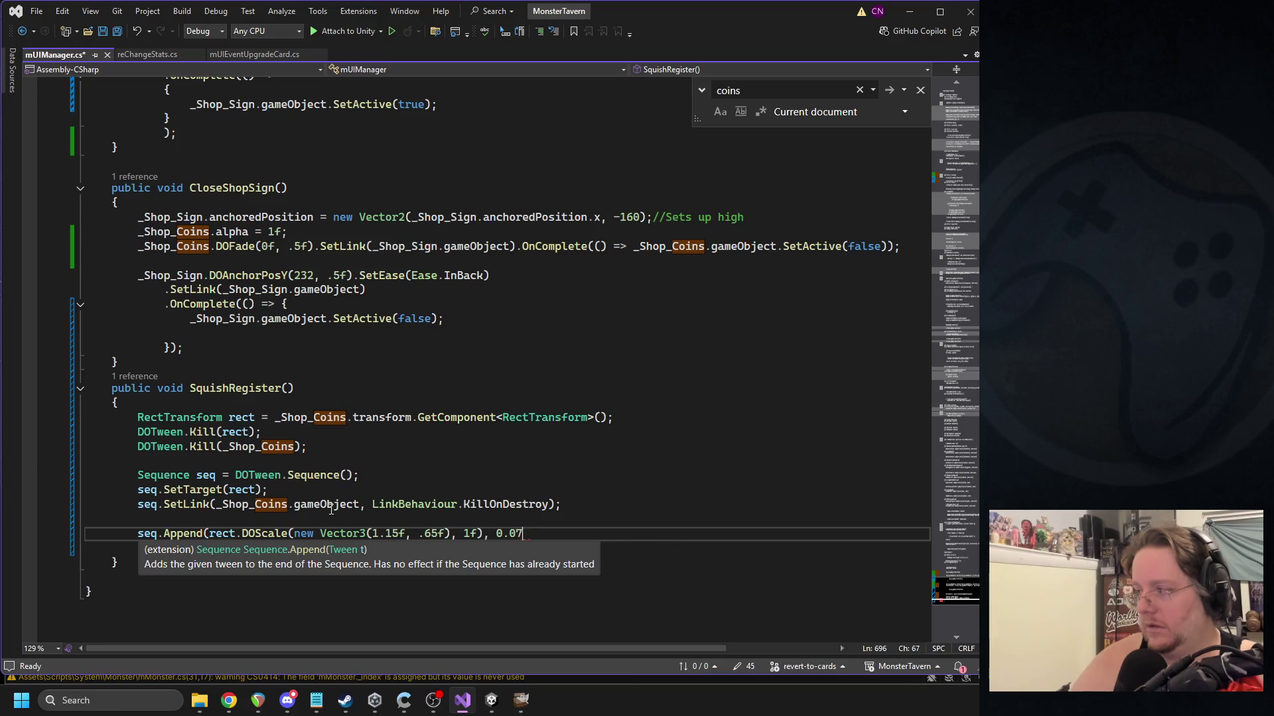
text().se)
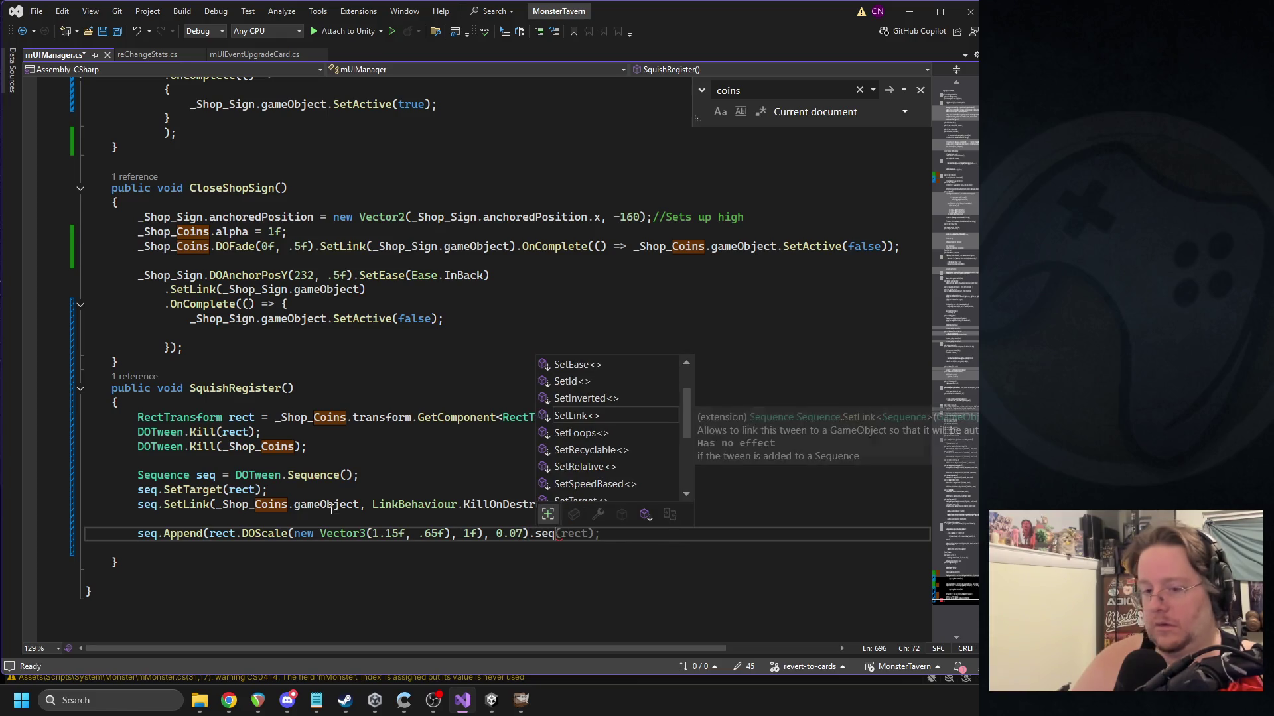
text(q)
key(Up)
key(Up)
key(Up)
key(Tab)
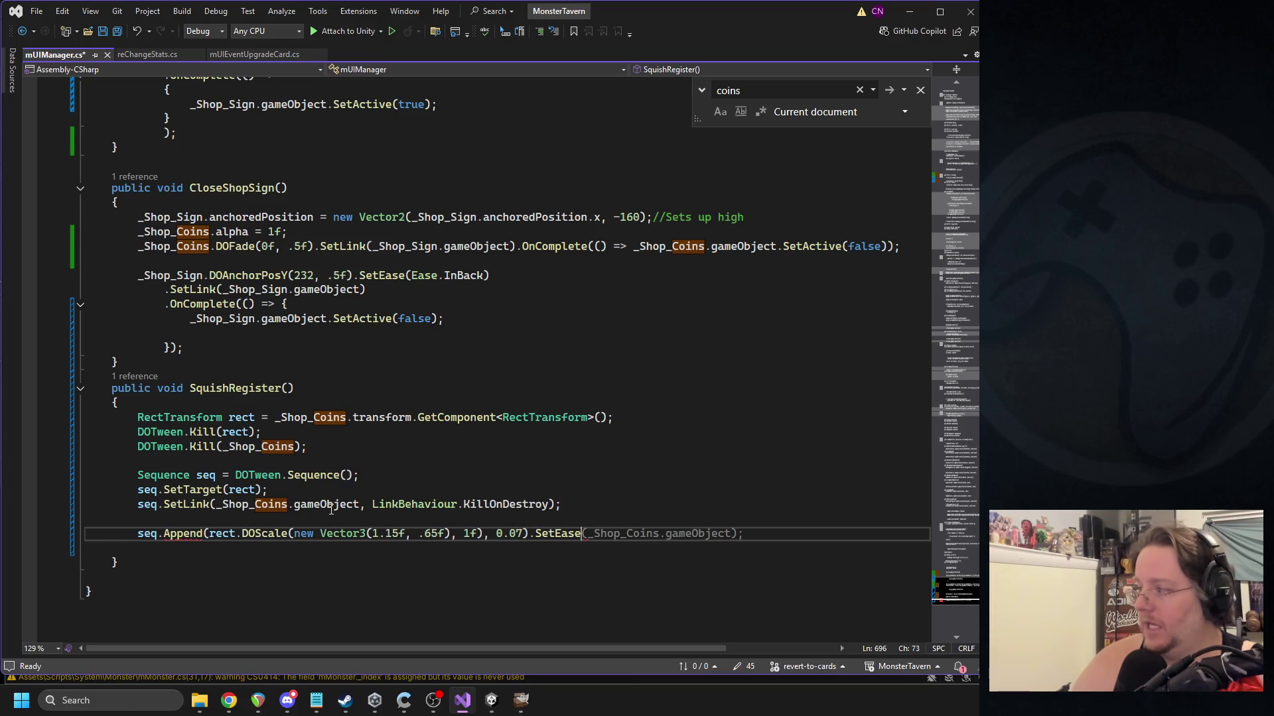
text((ease)
key(Down)
key(Down)
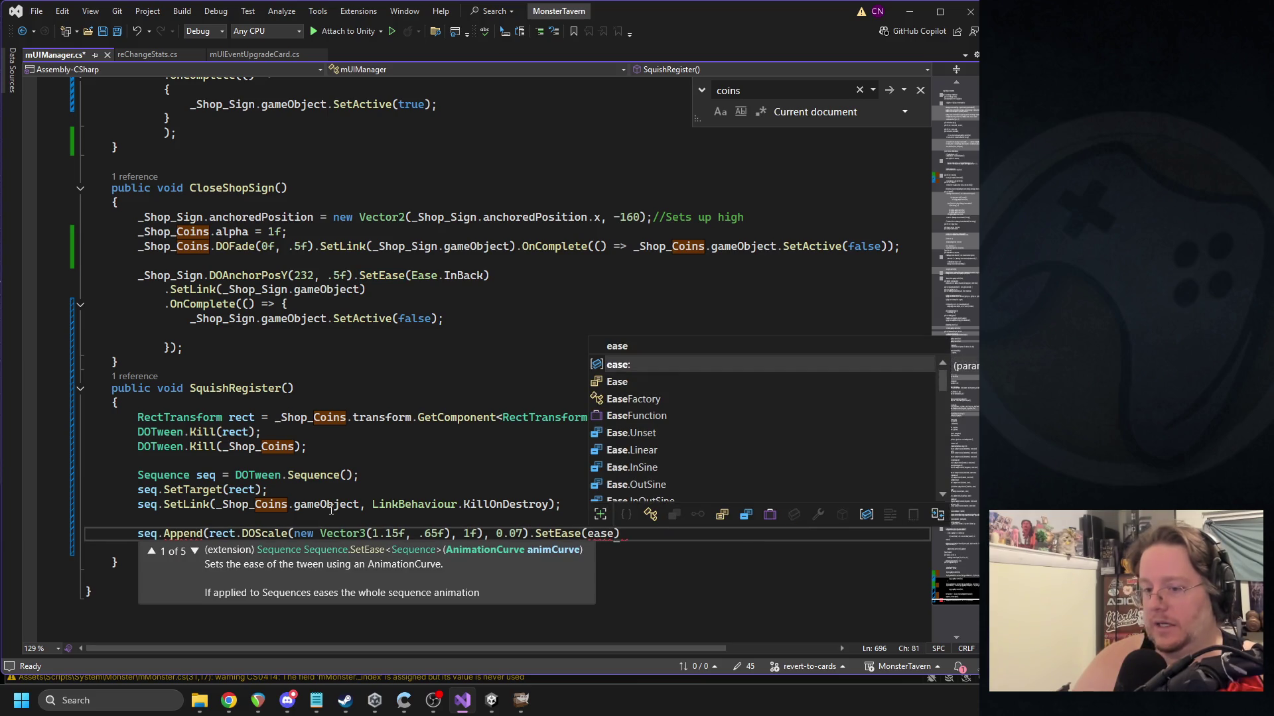
text(.inq)
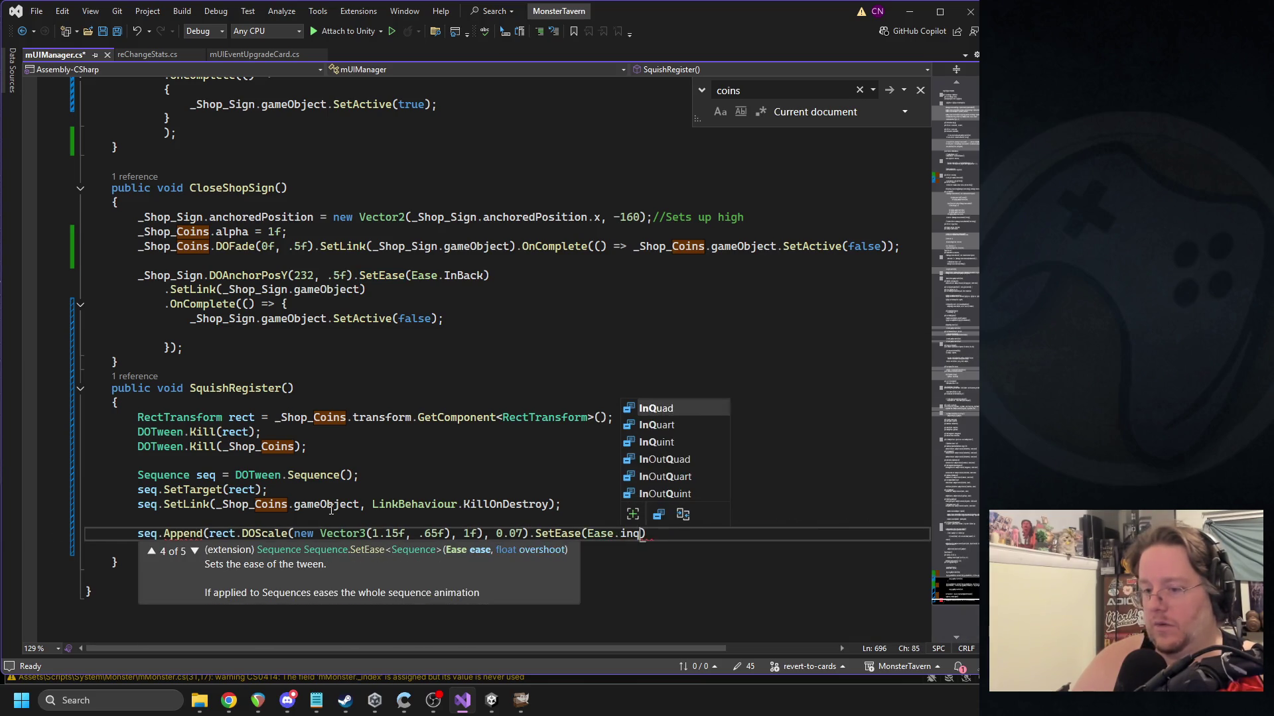
key(Tab)
text())
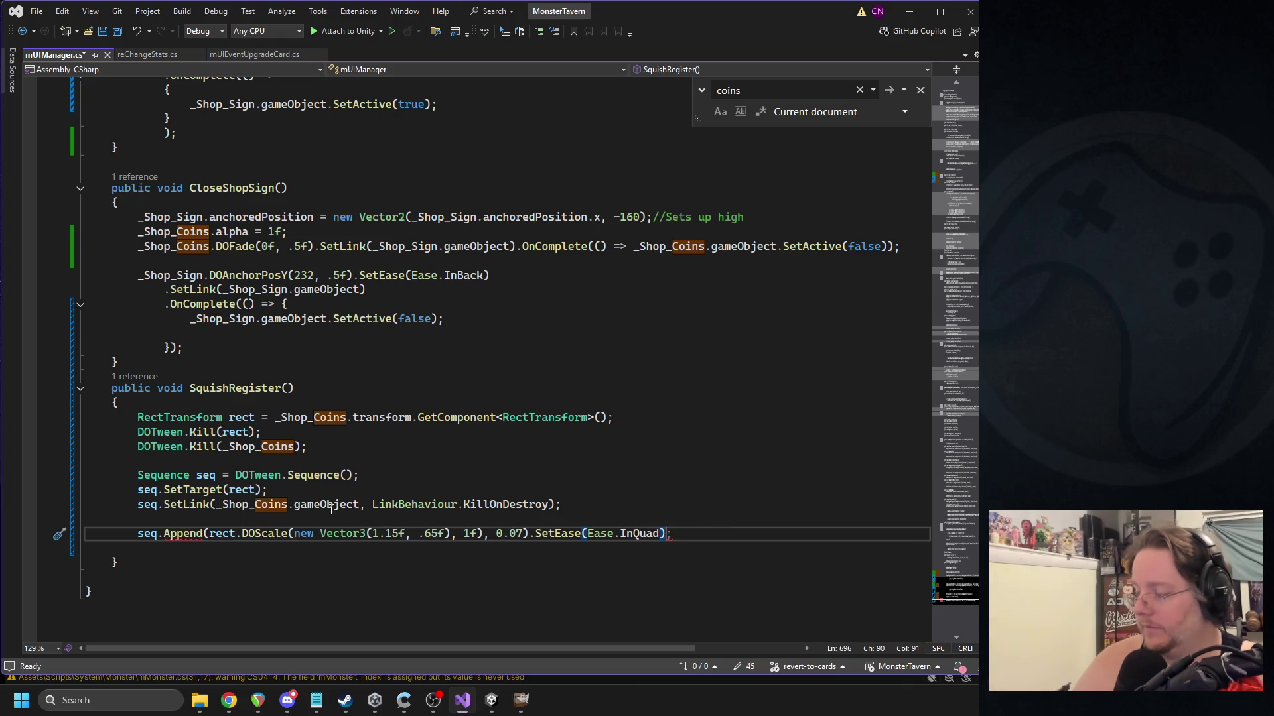
text();)
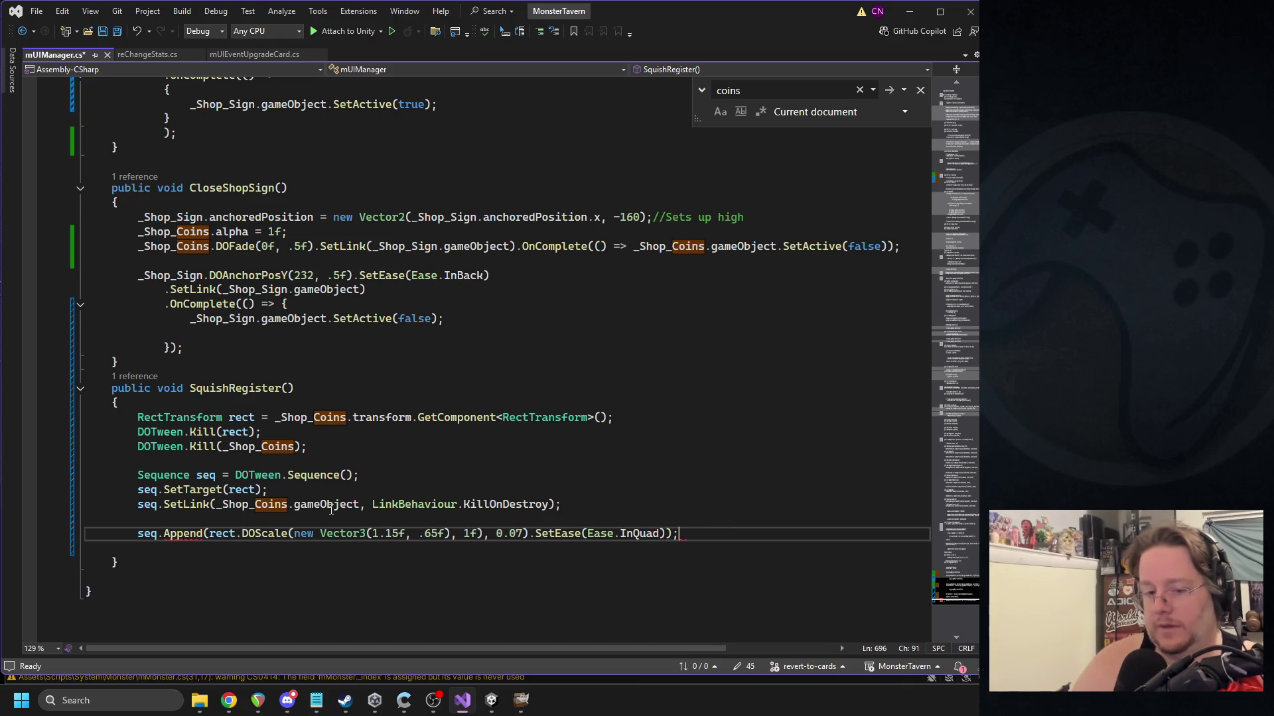
Balance the closing parentheses and semicolon on the squash line and save mUIManager.cs.
key(BackSpace)
text())
key(Delete)
text();)
key(ctrl+z)
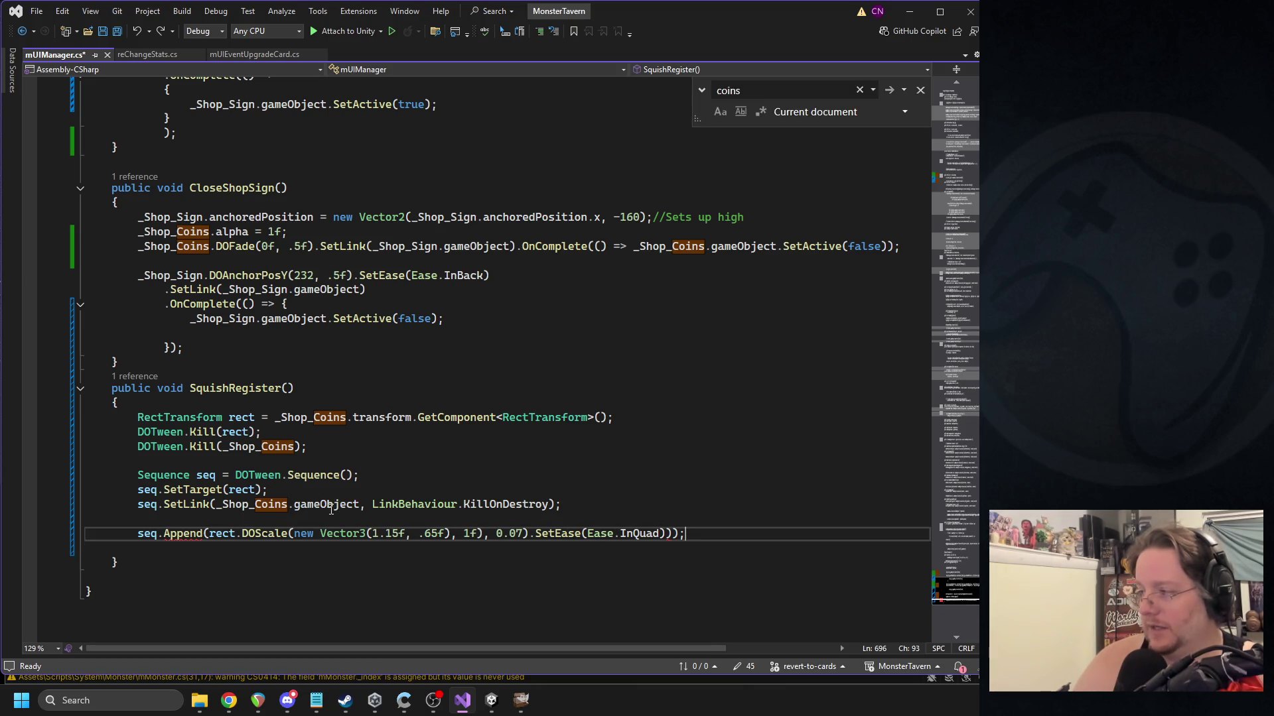
key(BackSpace)
key(BackSpace)
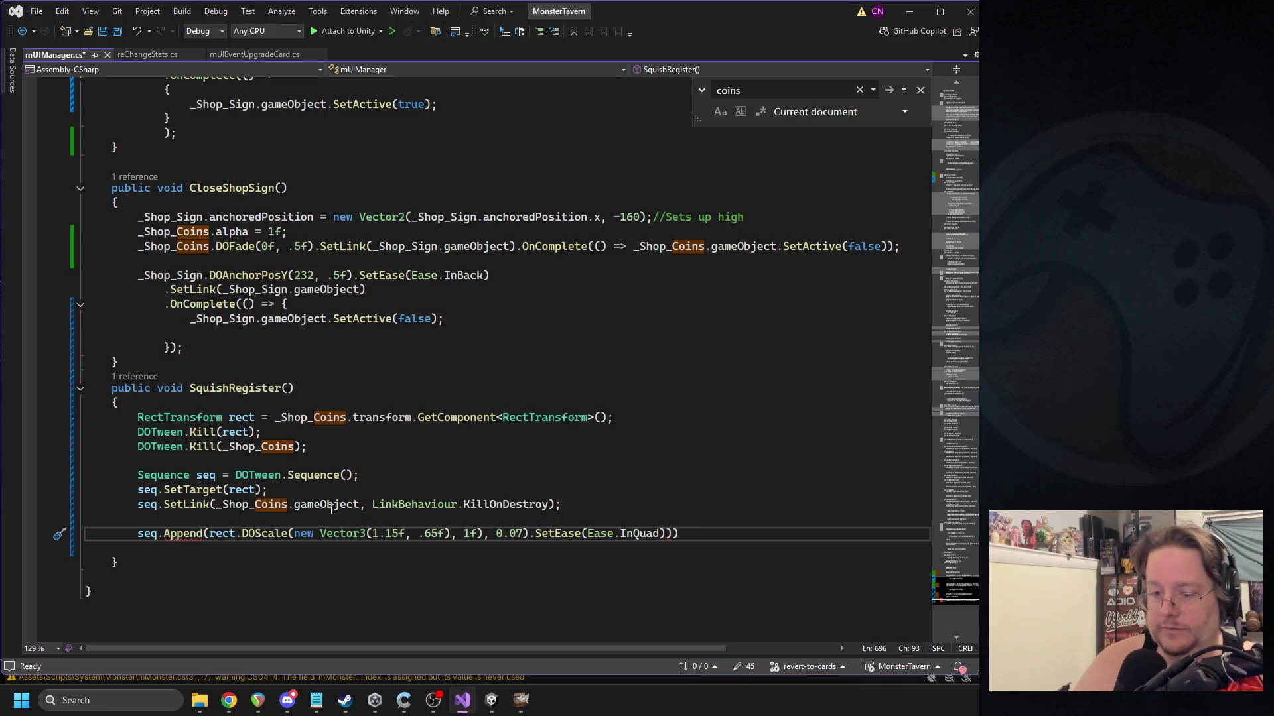
text(;)
key(Return)
key(ctrl+s)
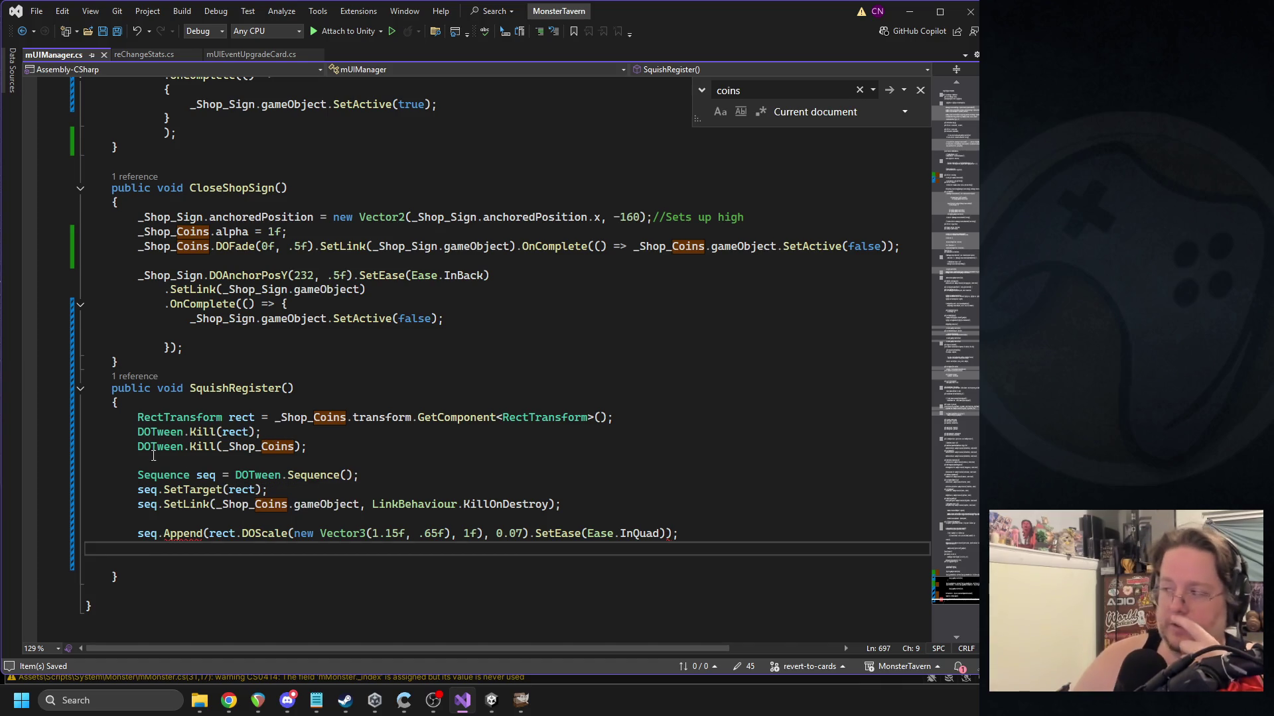
Delete the extra parenthesis and the stray one after .65f, make the duration 0.07f, and save.
mouse_move(179, 534)
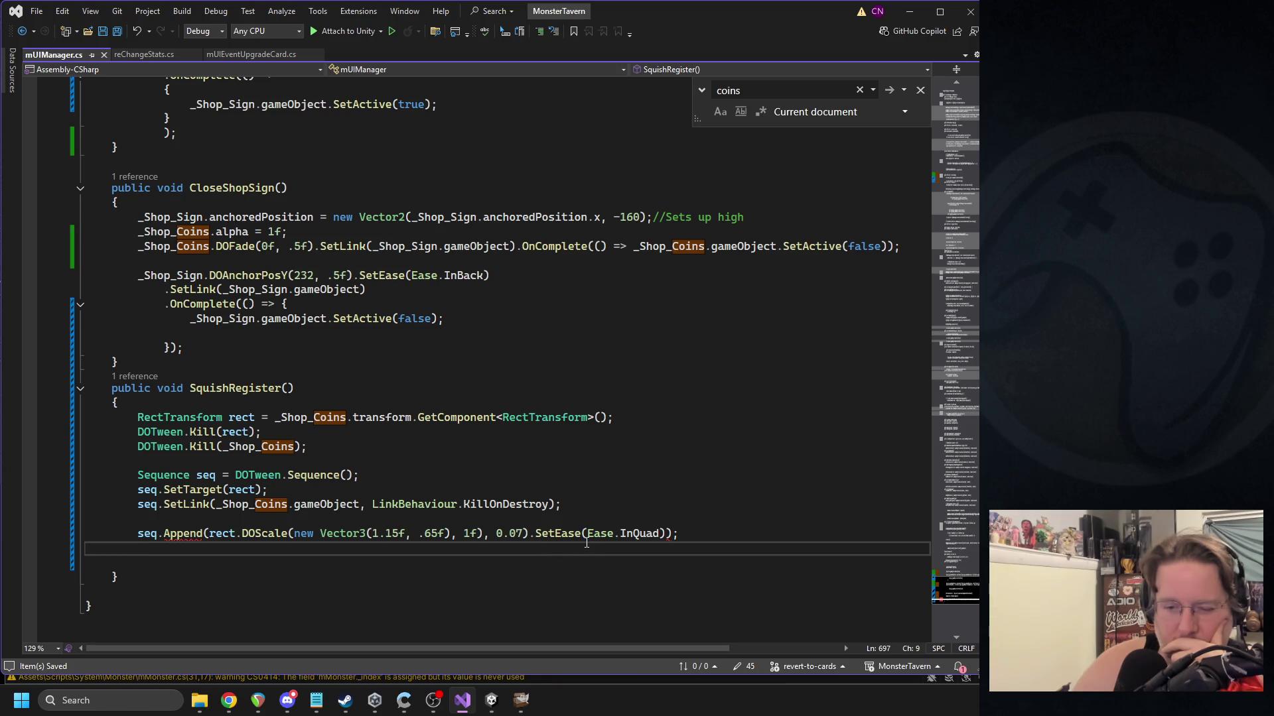
click(677, 533)
key(BackSpace)
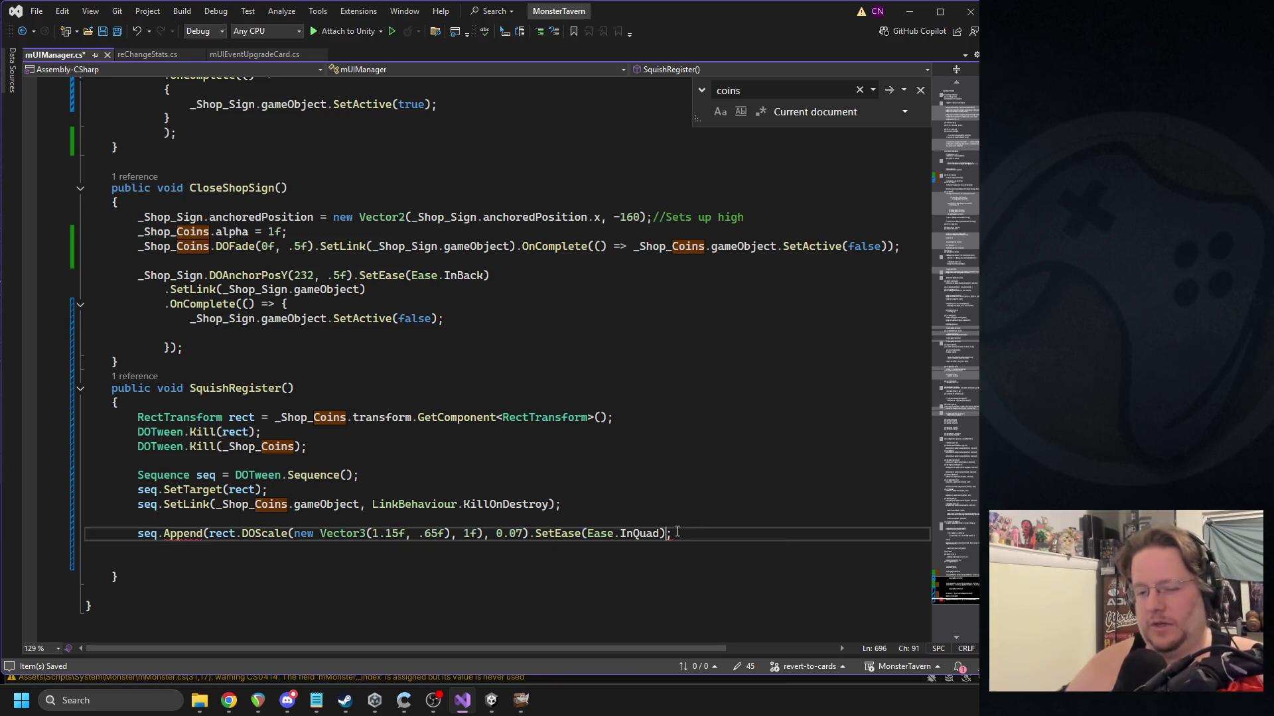
key(ctrl+s)
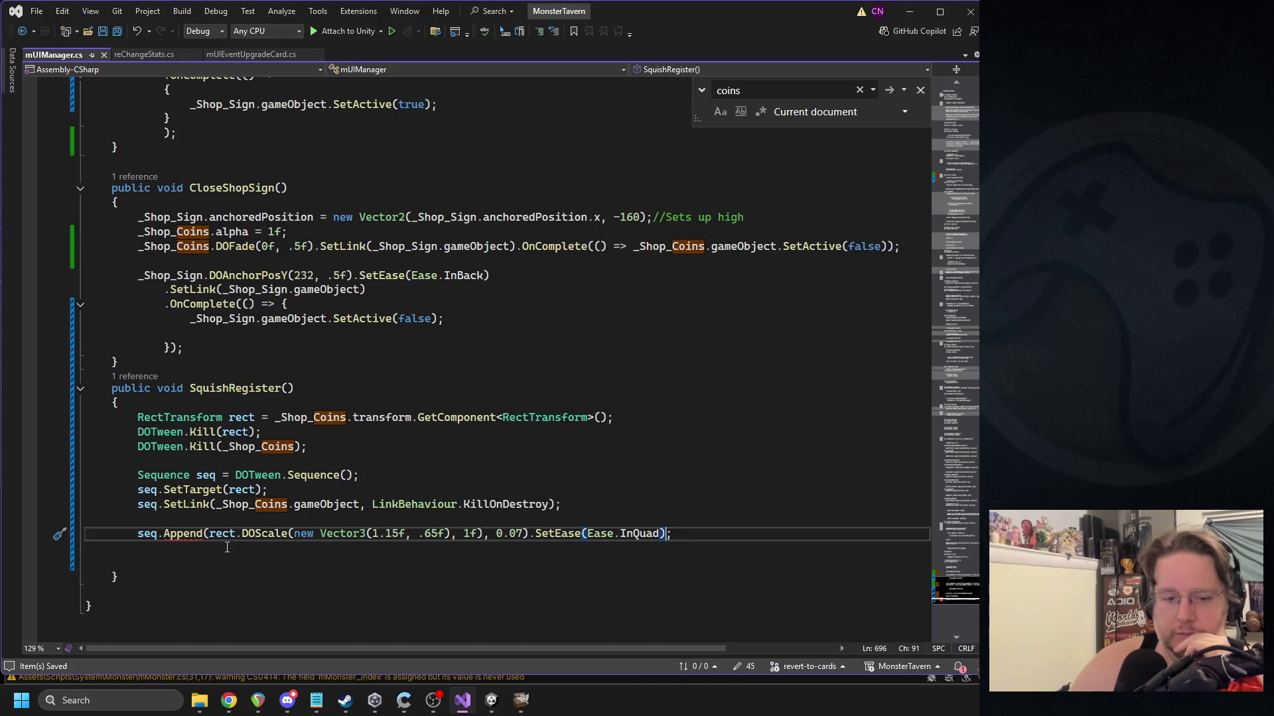
mouse_move(187, 539)
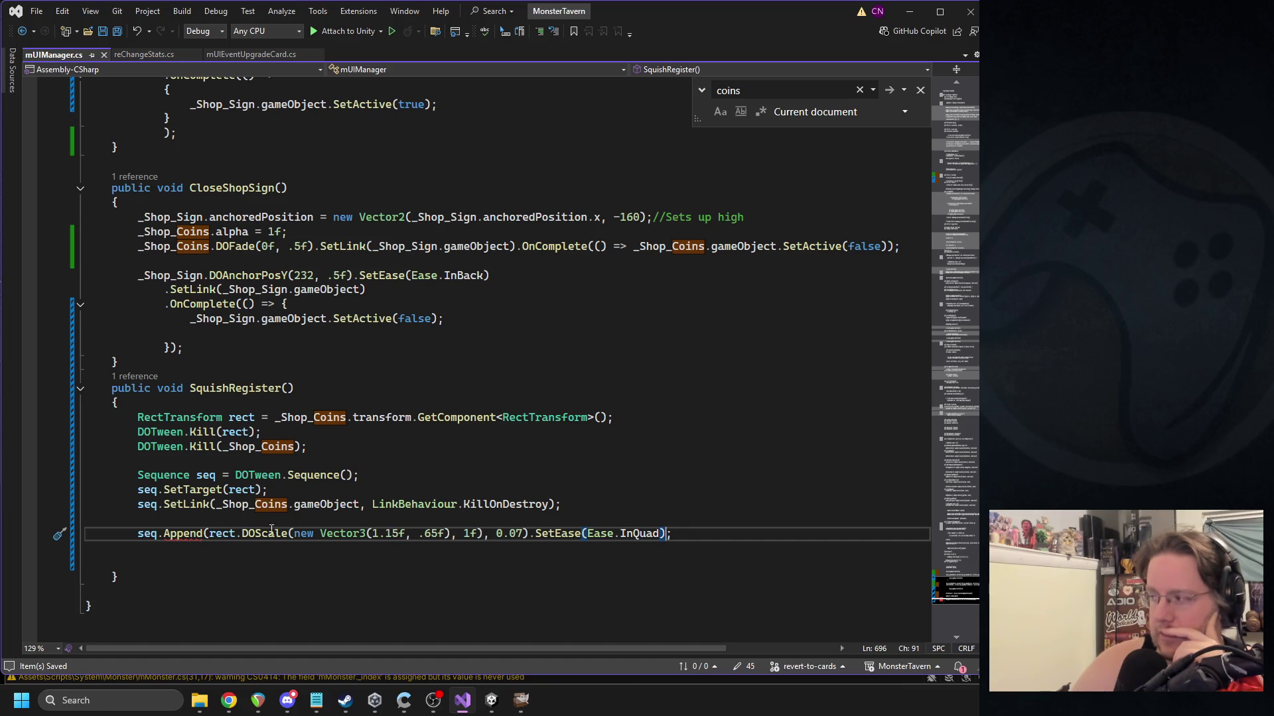
mouse_move(283, 528)
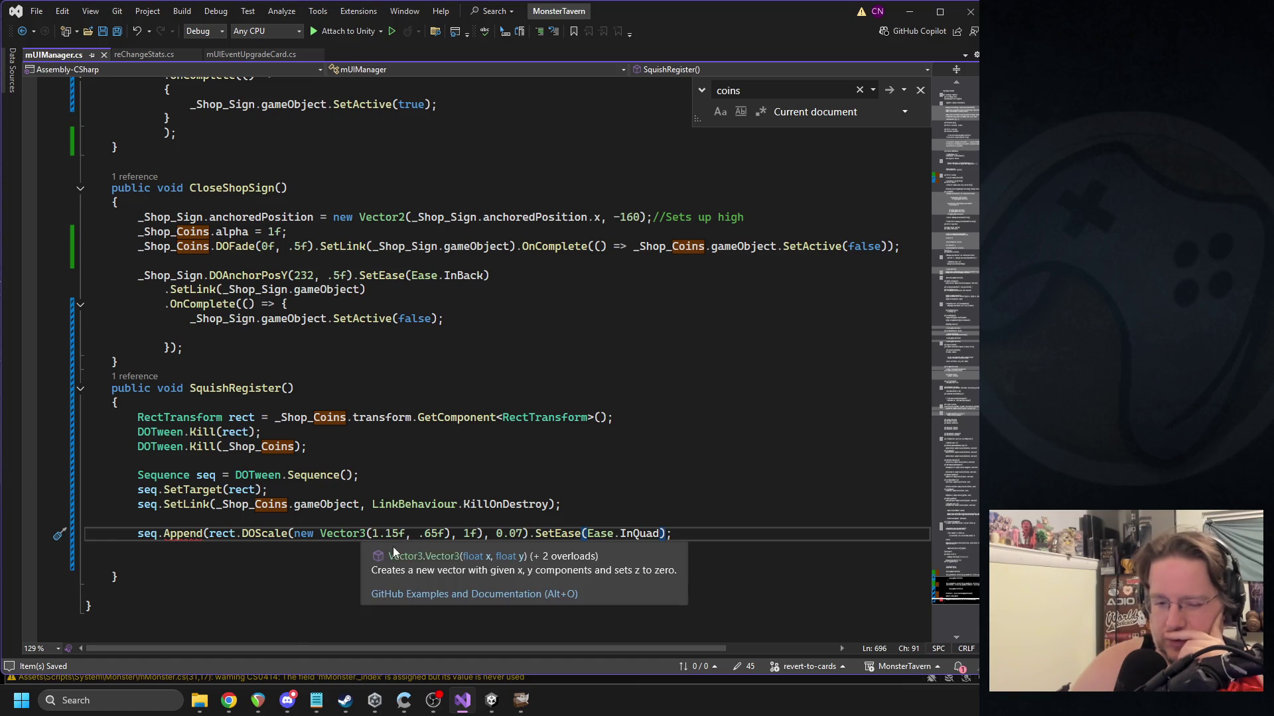
click(450, 534)
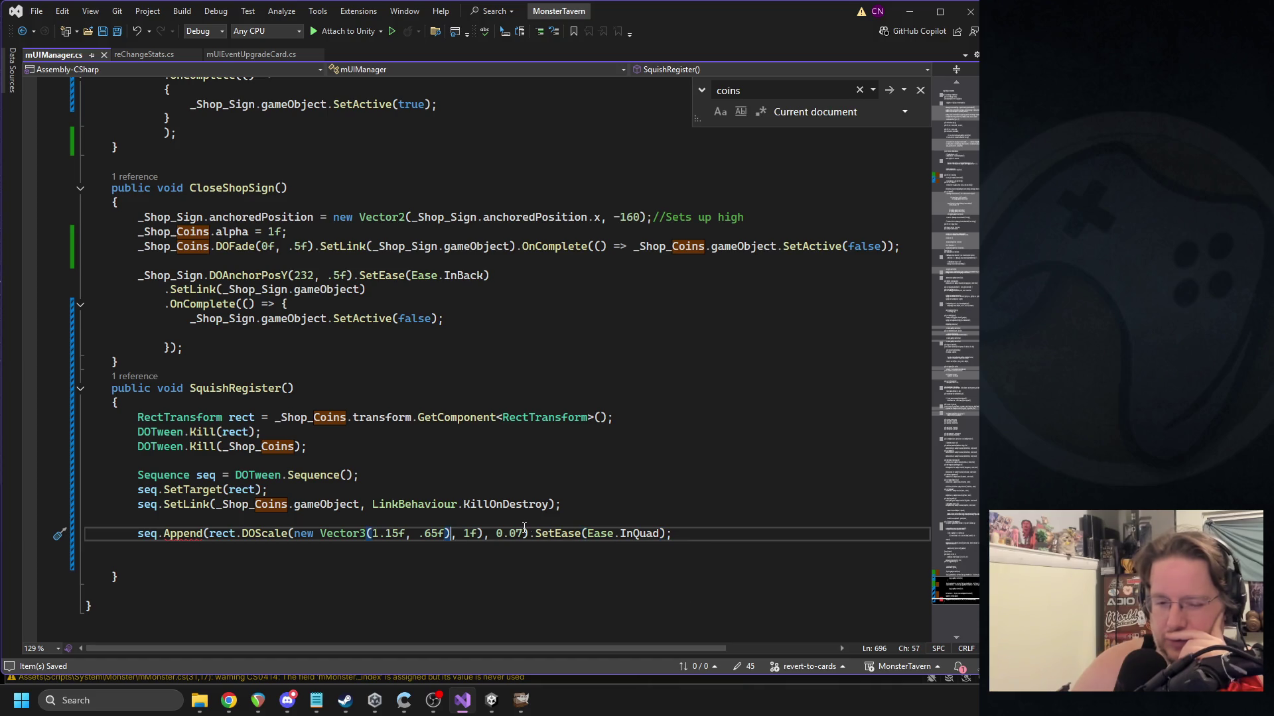
key(BackSpace)
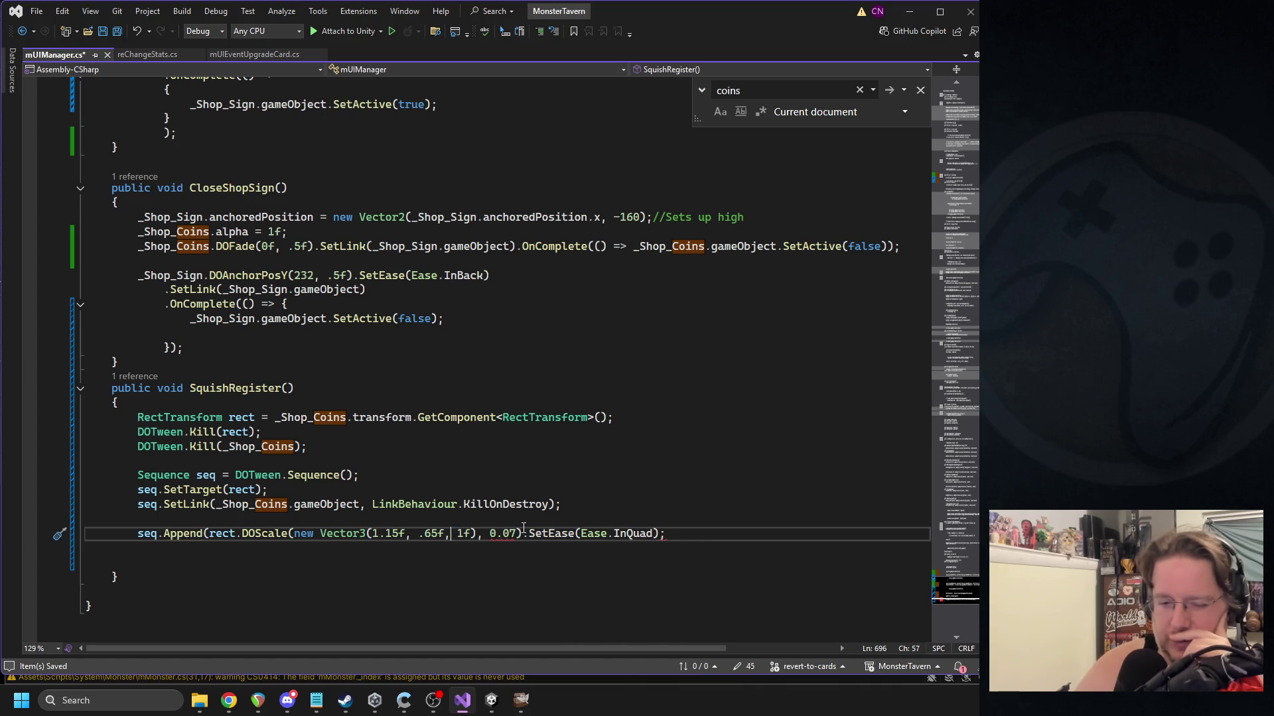
key(Left)
key(Left)
key(Right)
key(Right)
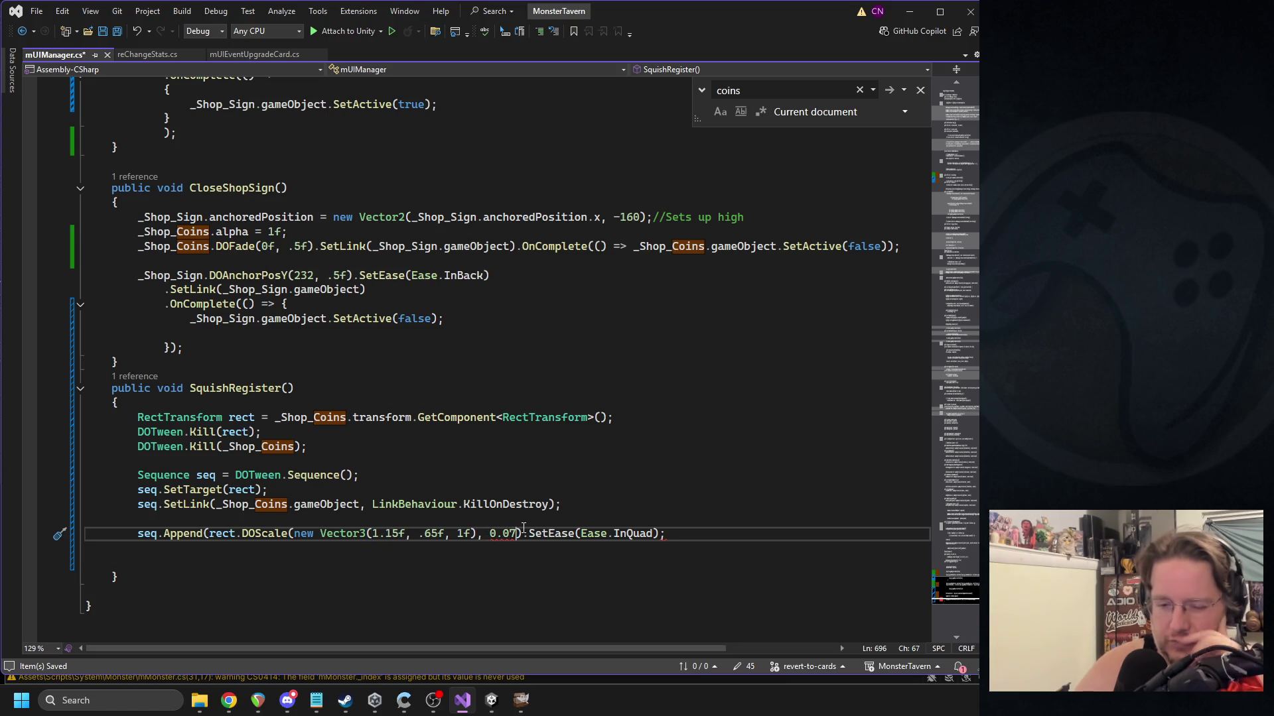
text(f)
key(ctrl+s)
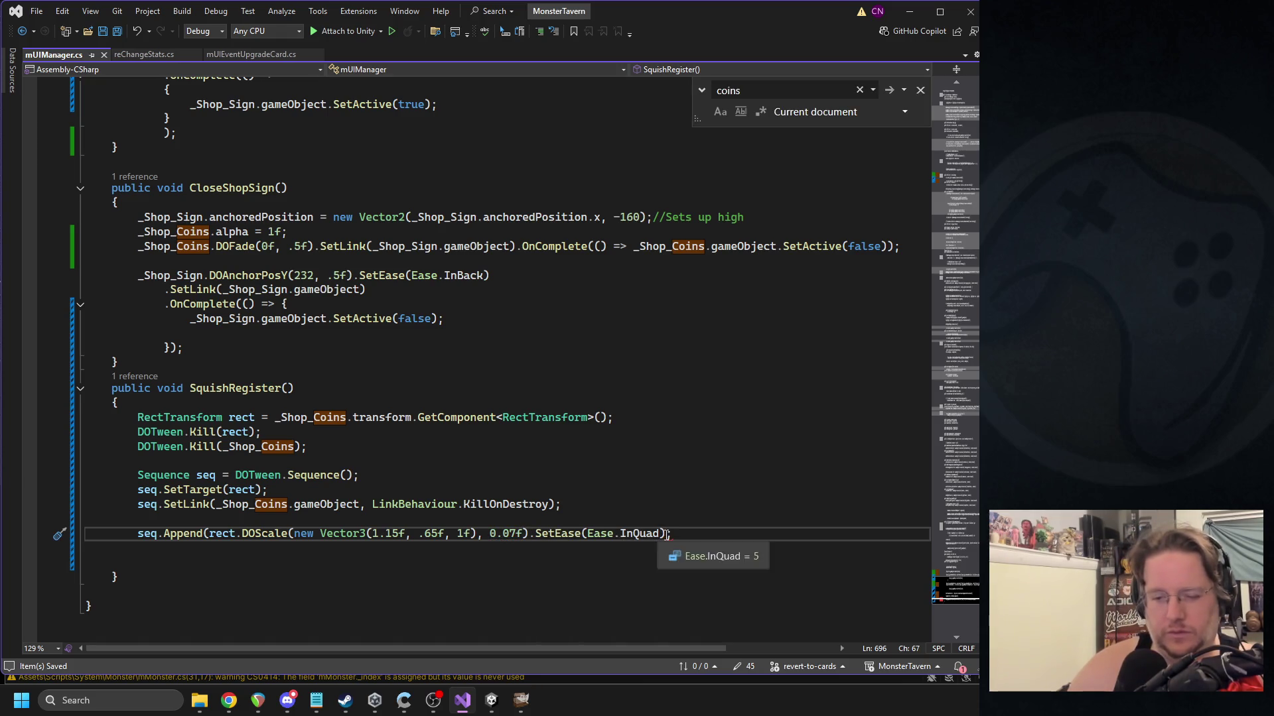
Close the Append call with ')' and begin a new line below the squash step.
click(660, 534)
text())
key(End)
key(Return)
key(Return)
text(Sequen)
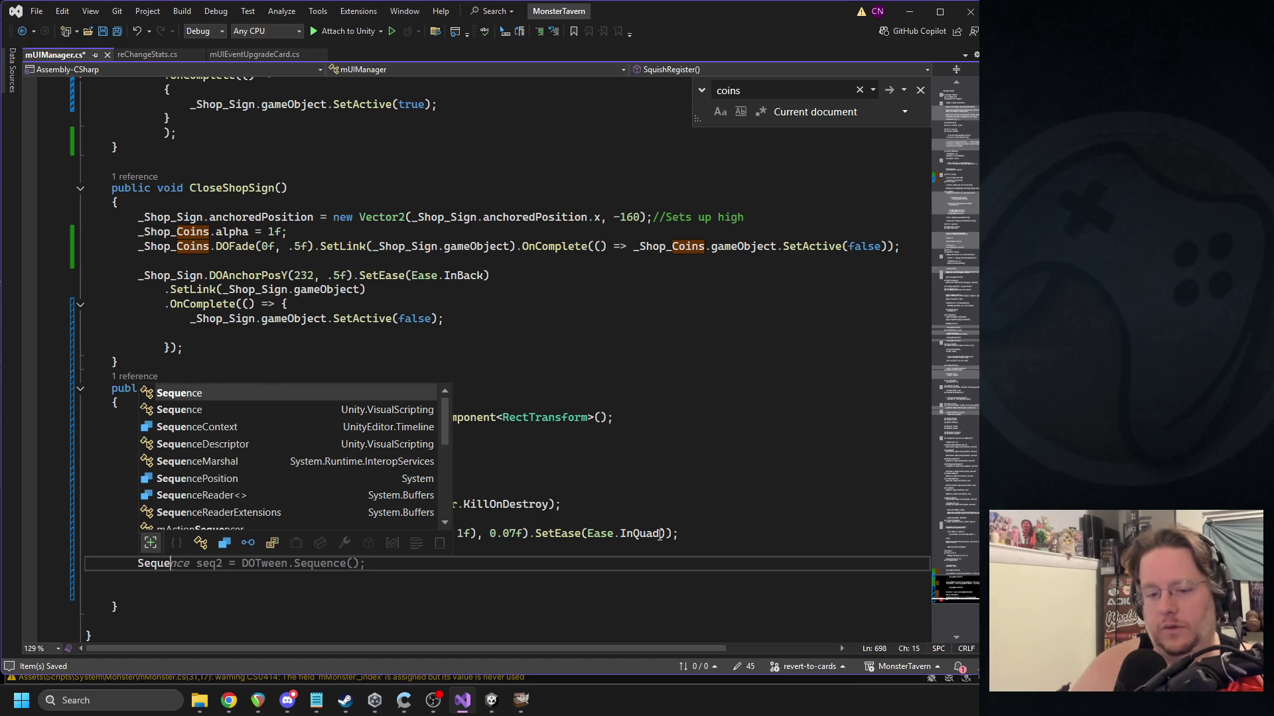
Start a second step: seq.Append(rect.DOScale(Vector3.one ...
key(BackSpace)
key(BackSpace)
key(BackSpace)
text(seq.app)
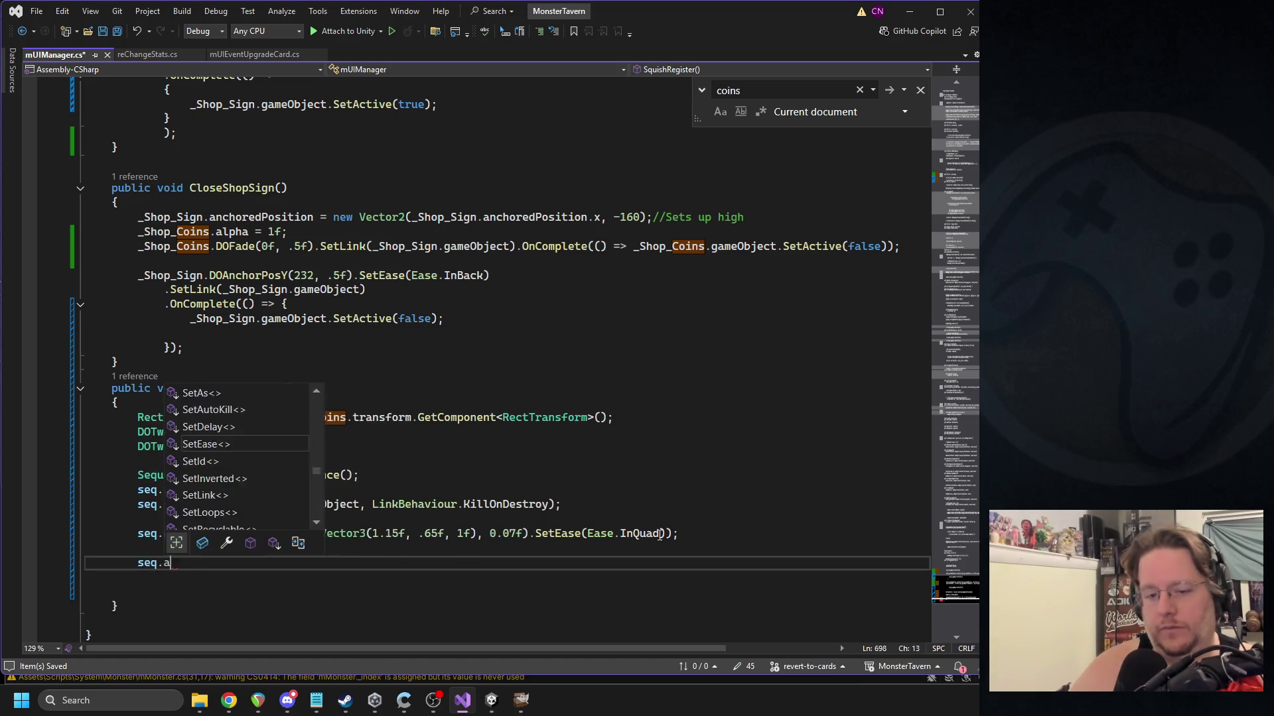
key(Tab)
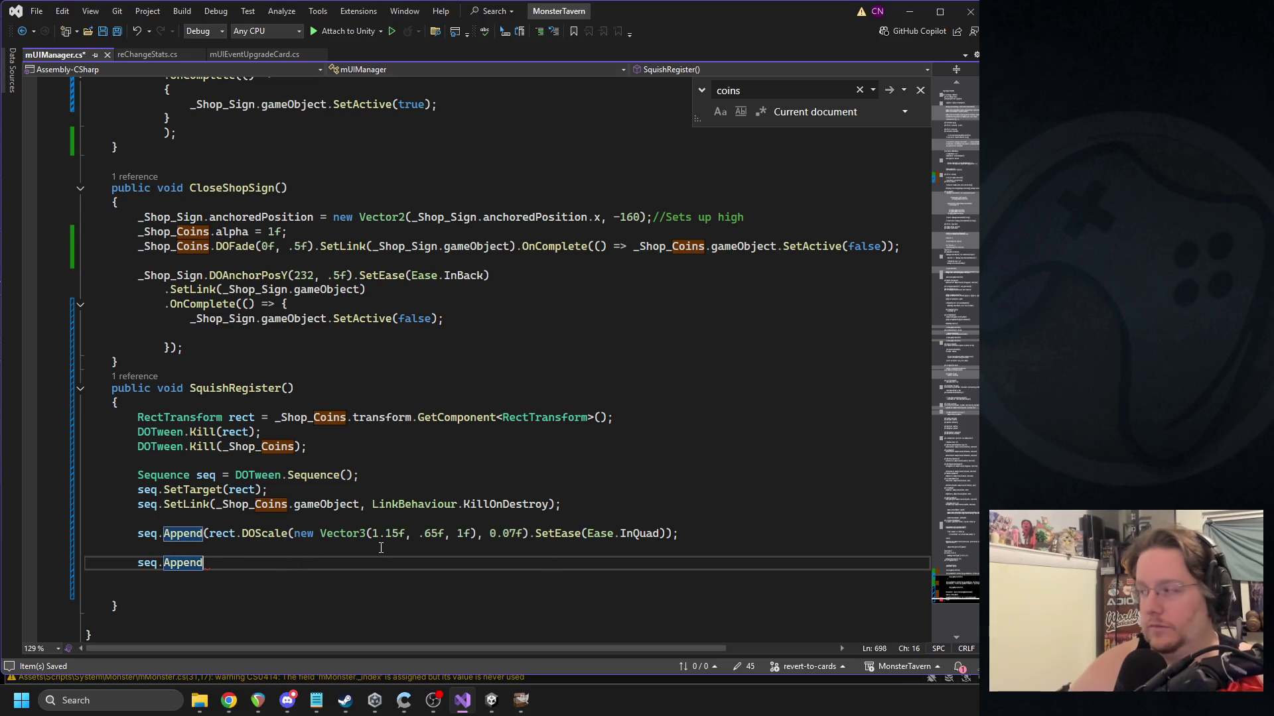
text((rect)
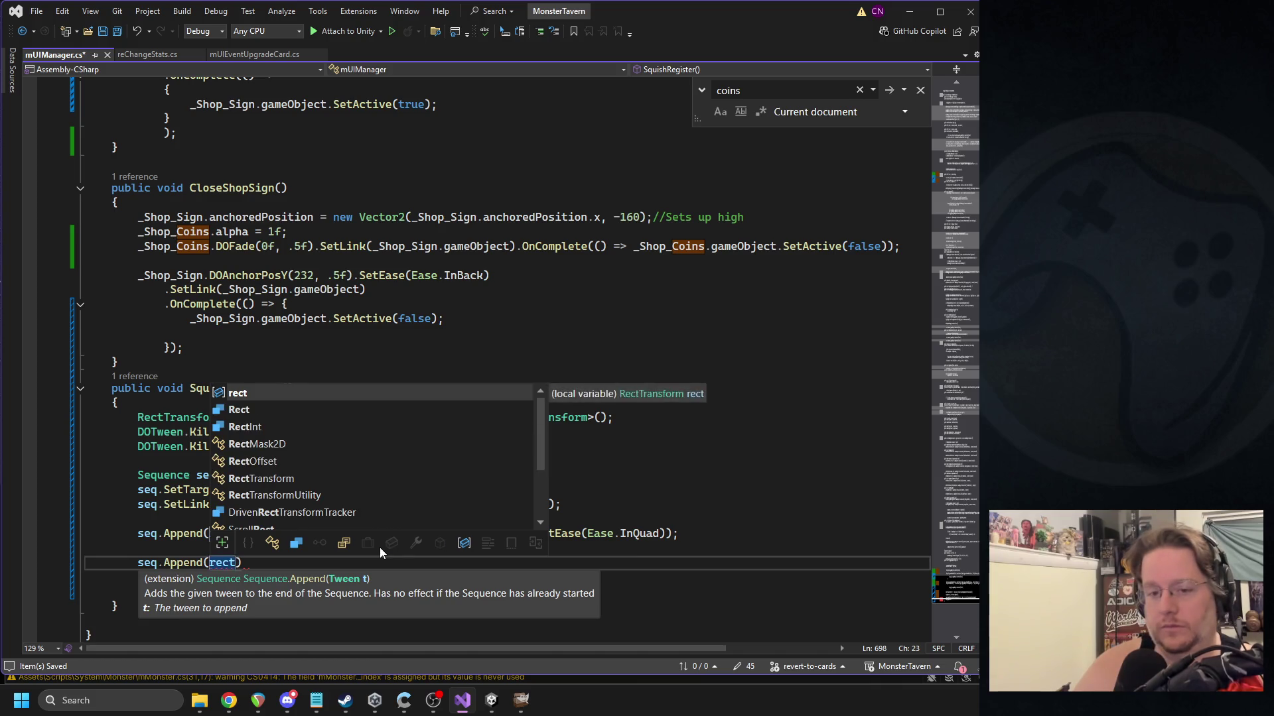
text(.doscal)
key(Tab)
text((new vec)
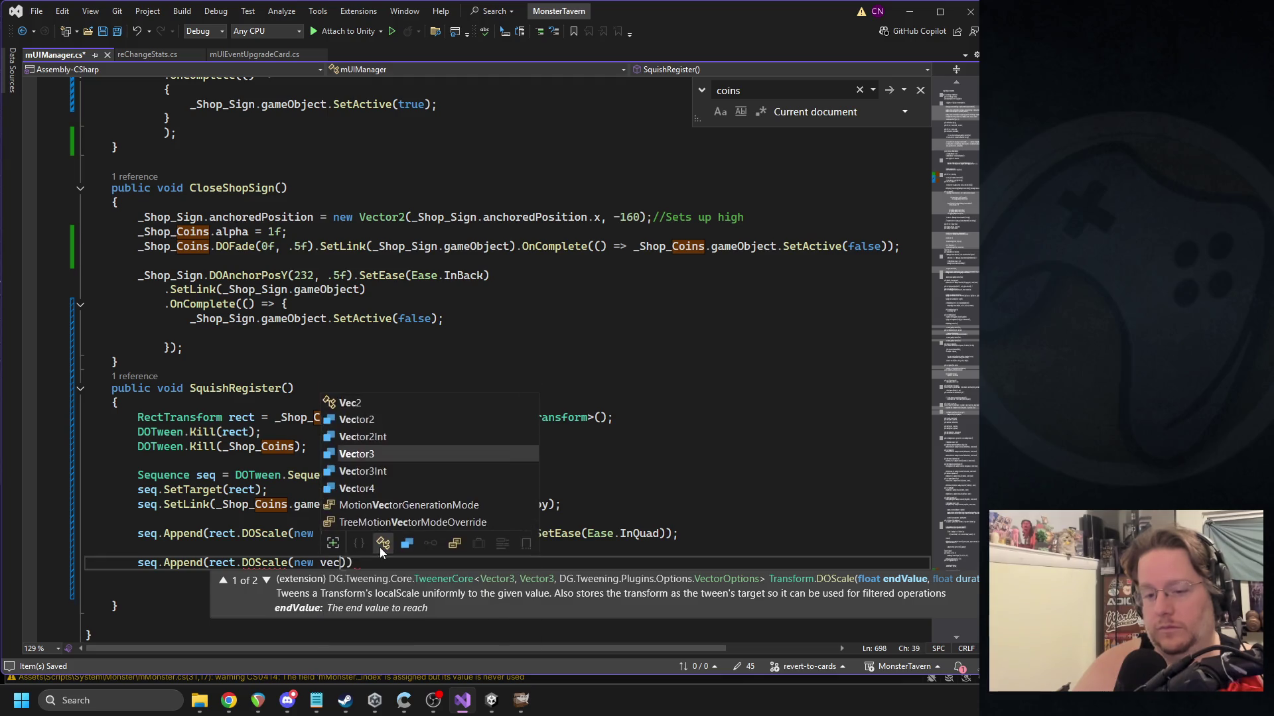
key(Tab)
text(.)
key(BackSpace)
key(BackSpace)
key(BackSpace)
text(Vector)
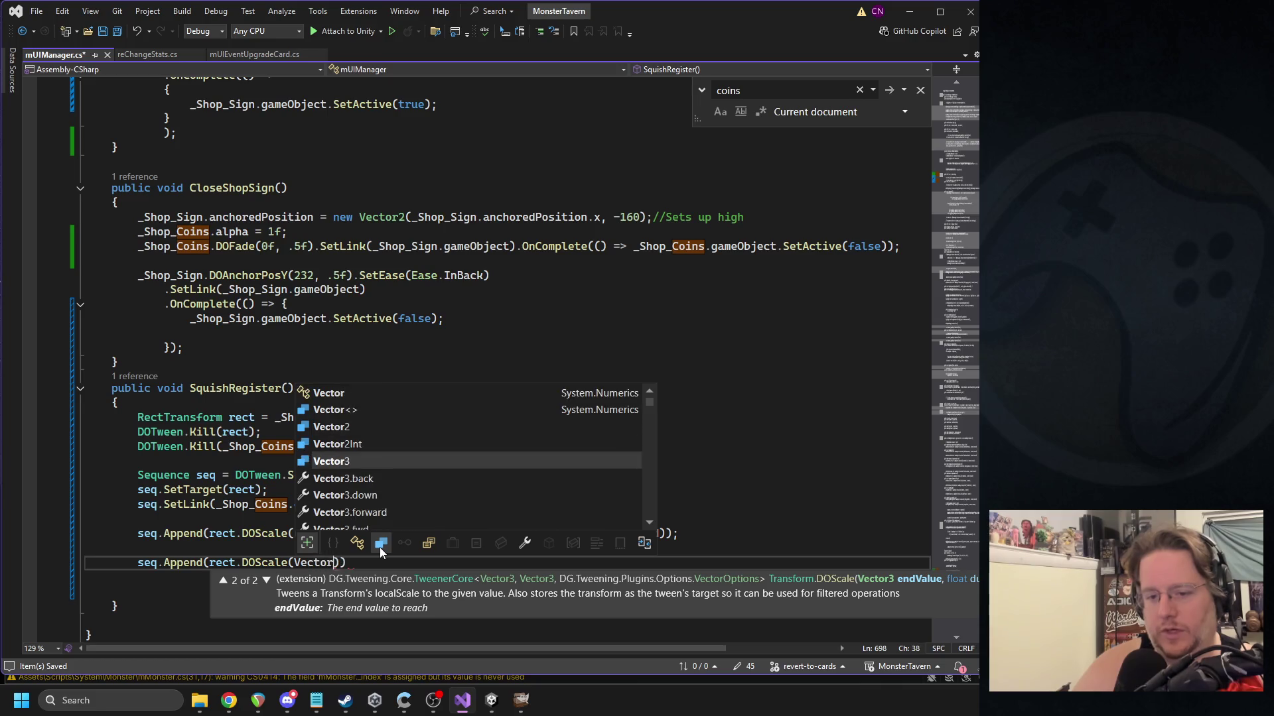
key(Tab)
text(.o)
key(Tab)
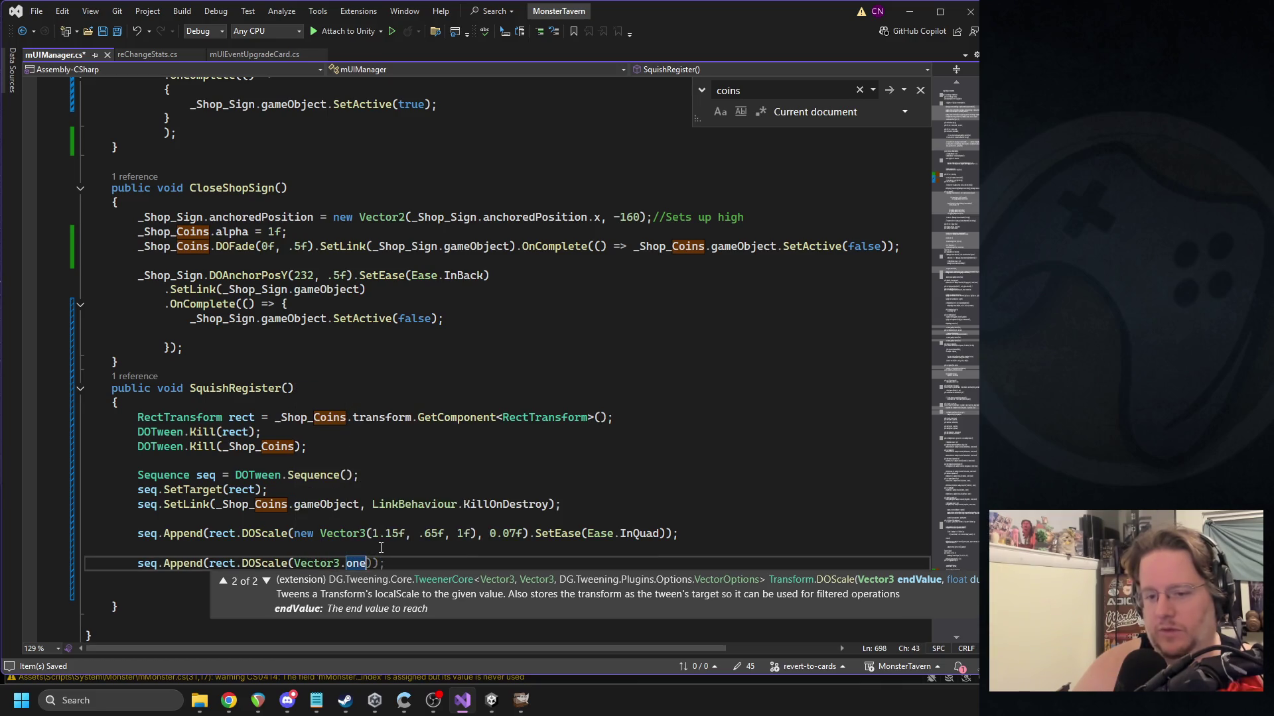
Give the bounce-back a .12f duration with Ease.OutBack easing and close the call.
text(, .12f)
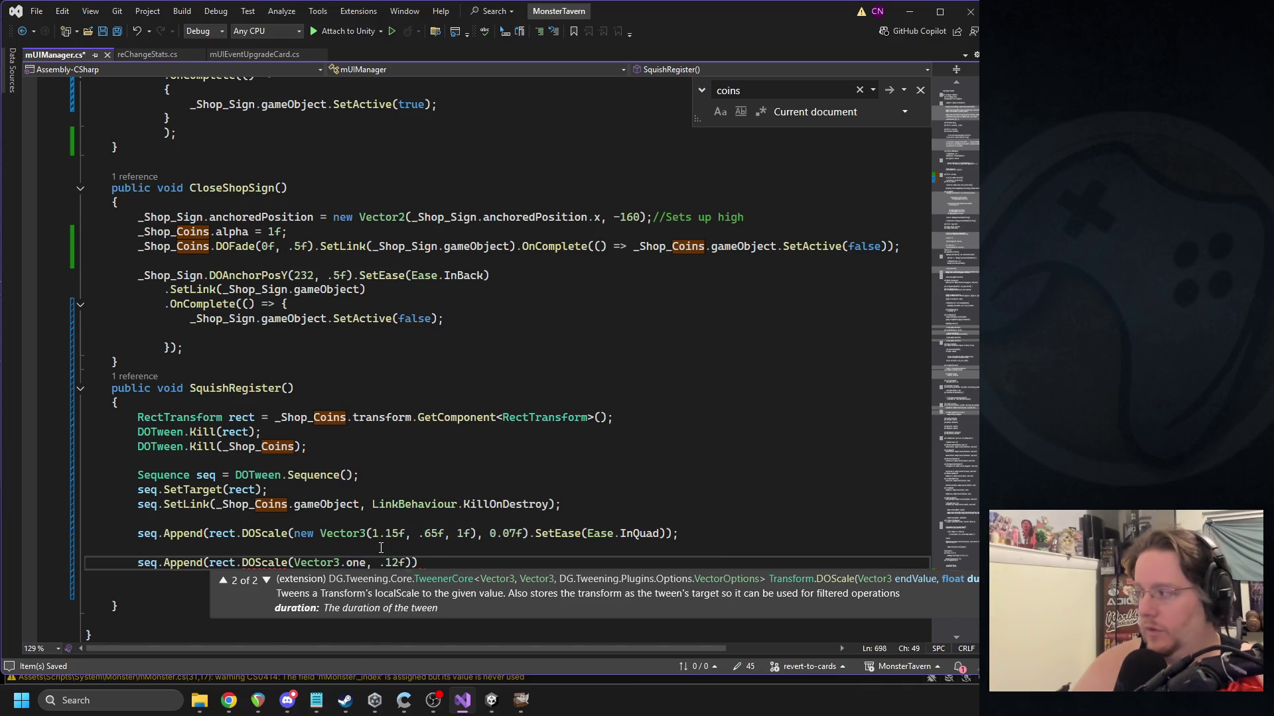
text()))
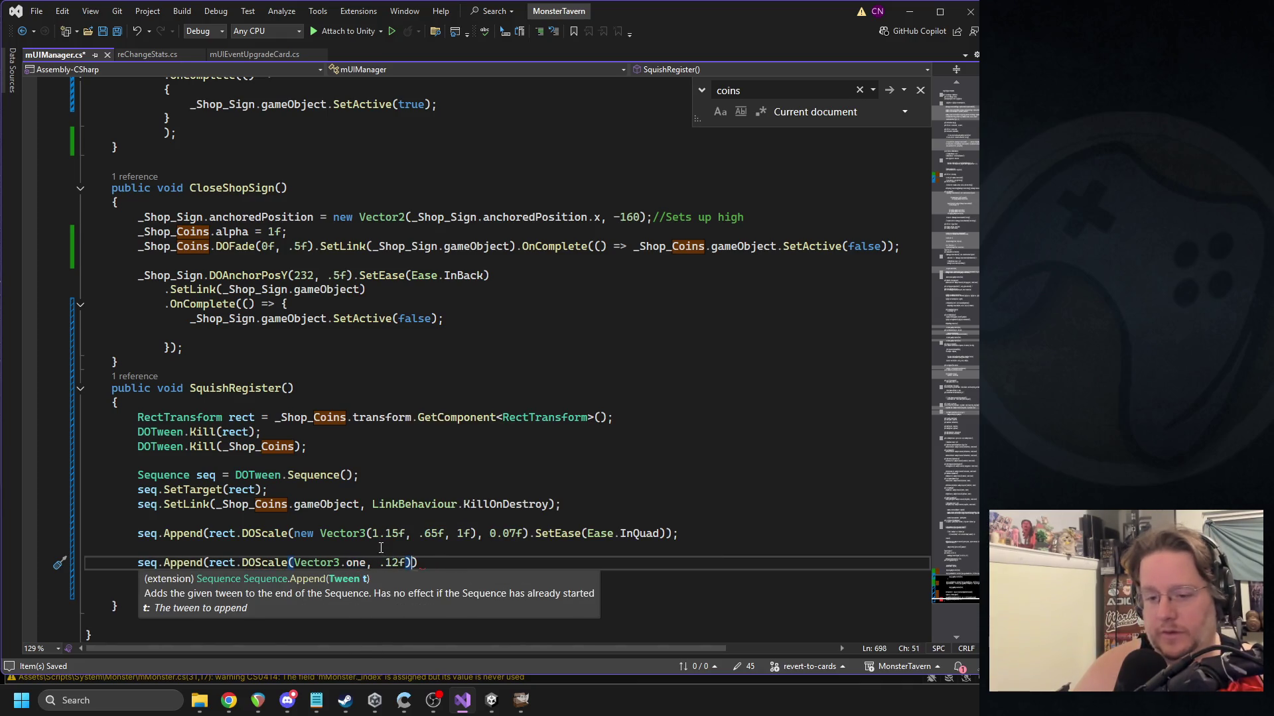
text(.seteas)
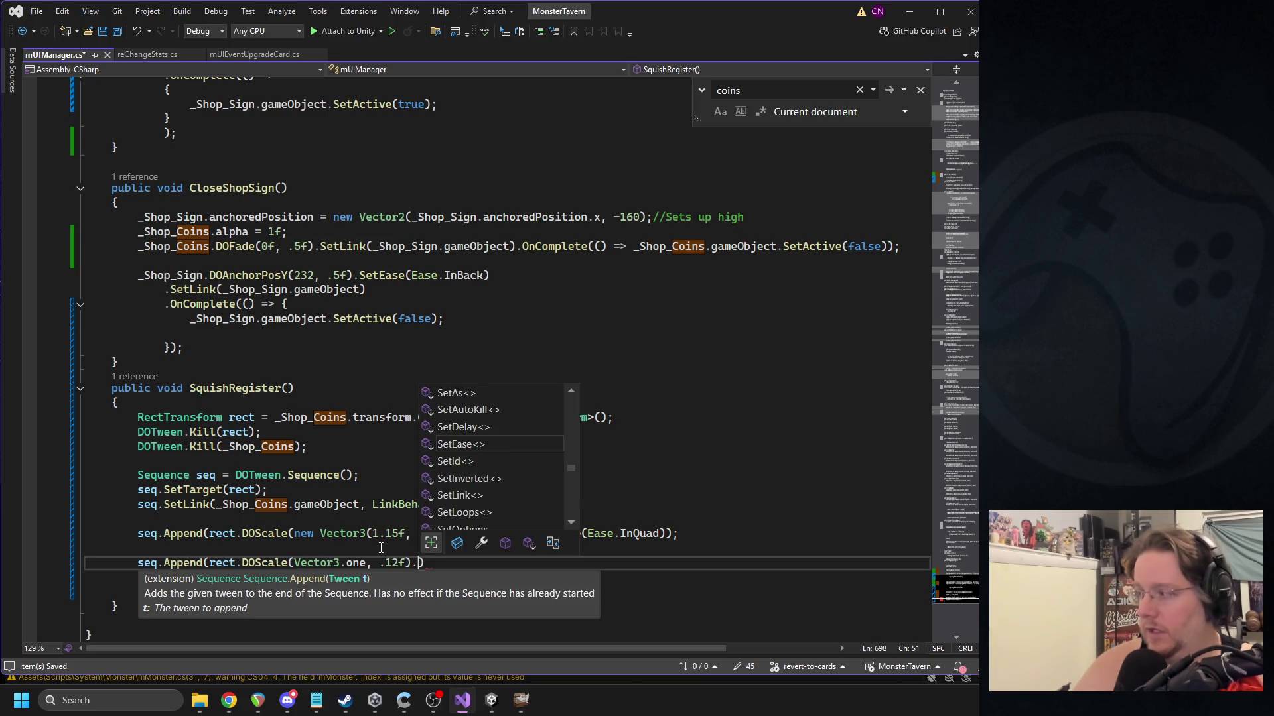
key(Tab)
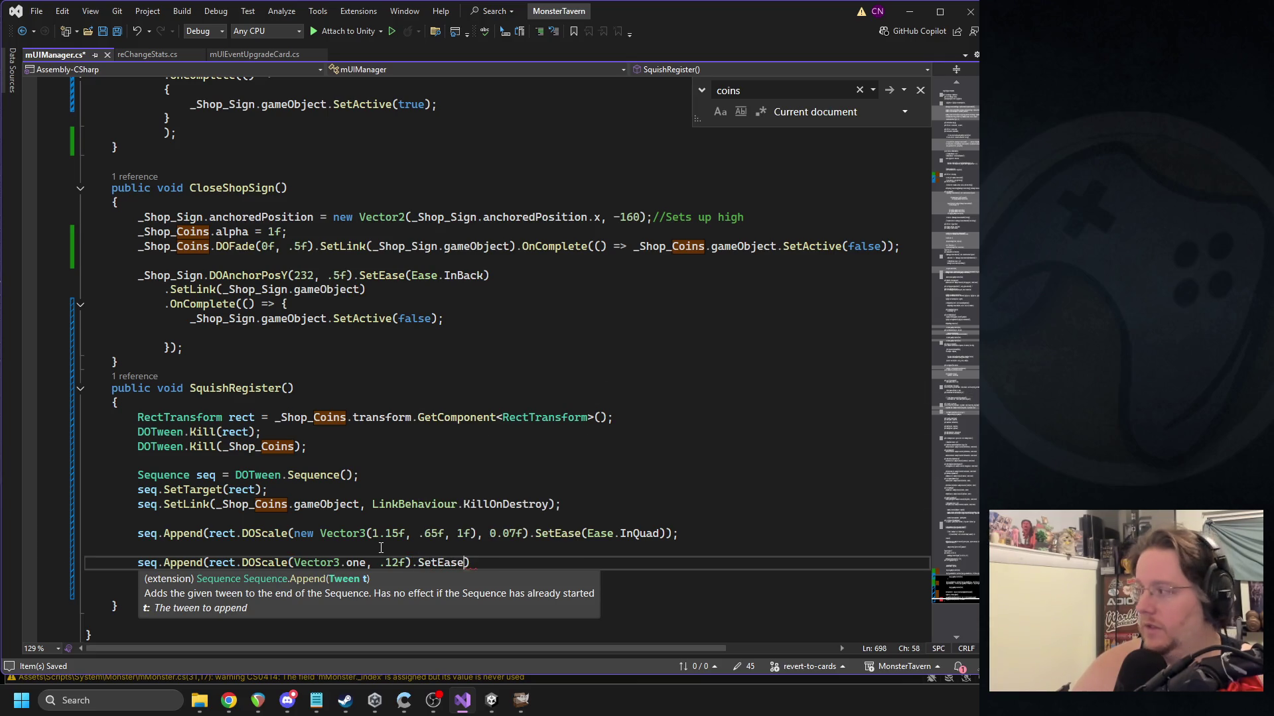
text((ease.out)
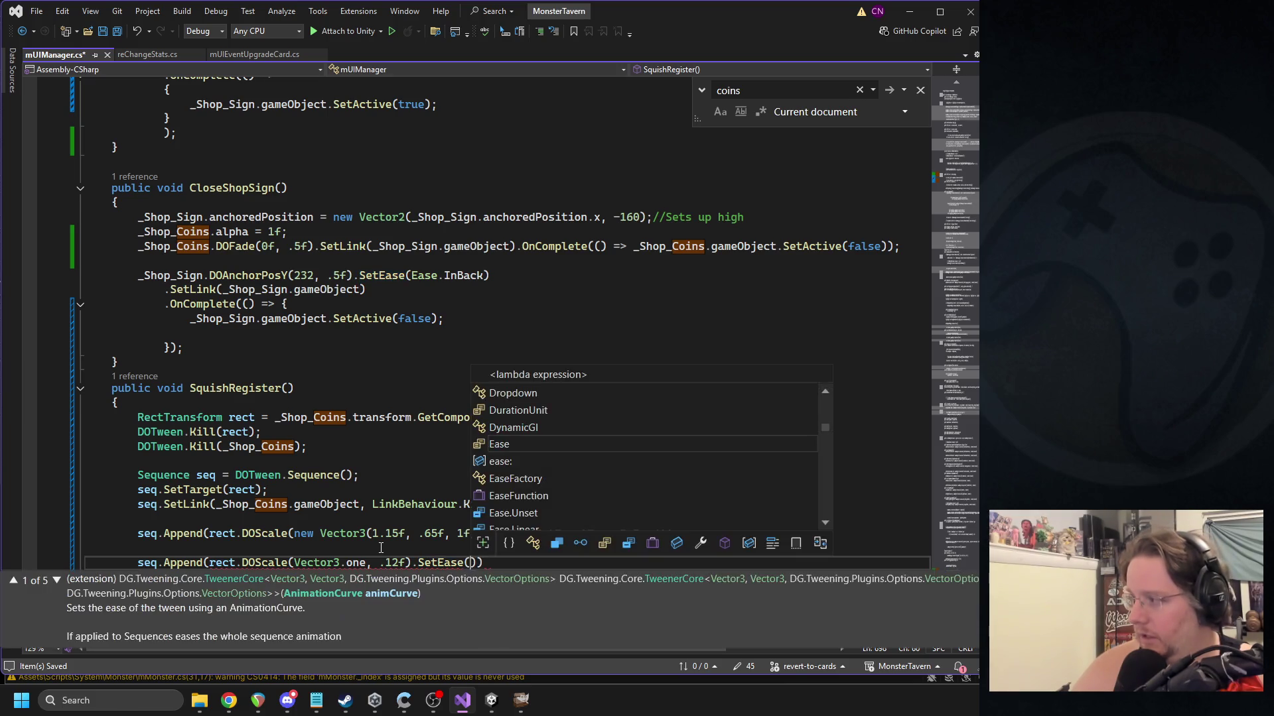
text(back)
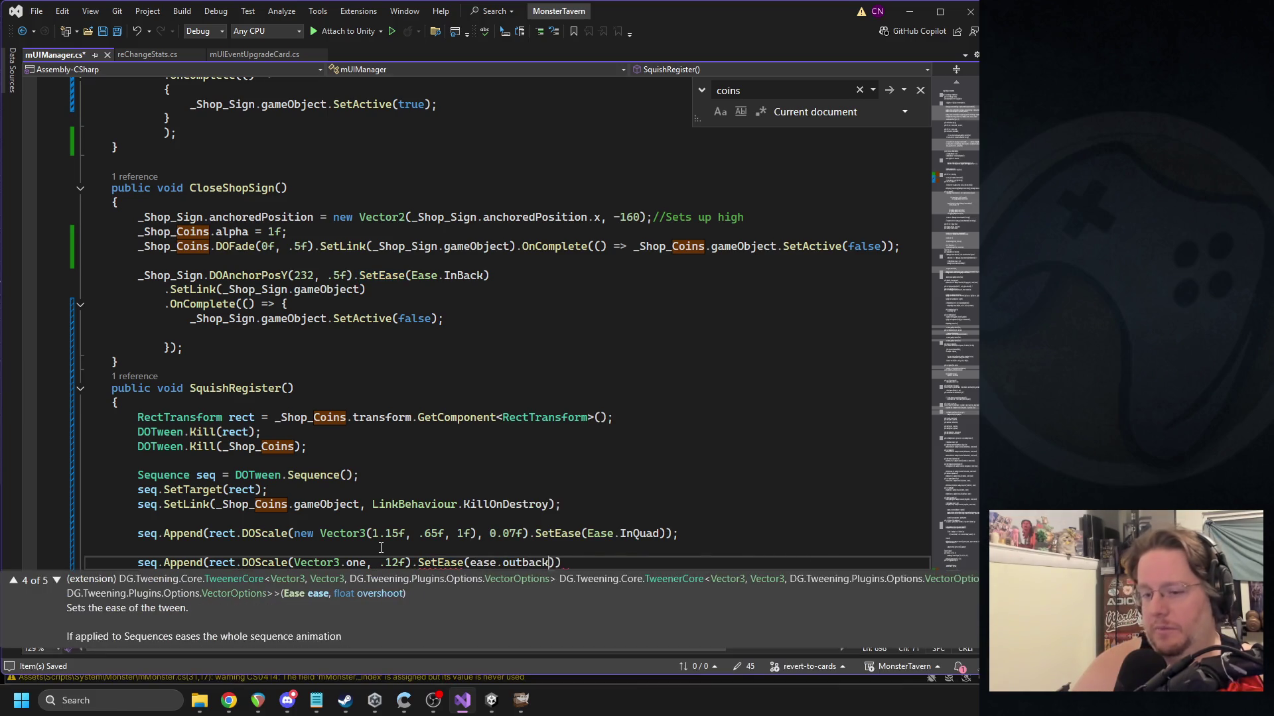
key(BackSpace)
key(BackSpace)
key(BackSpace)
text(Ea)
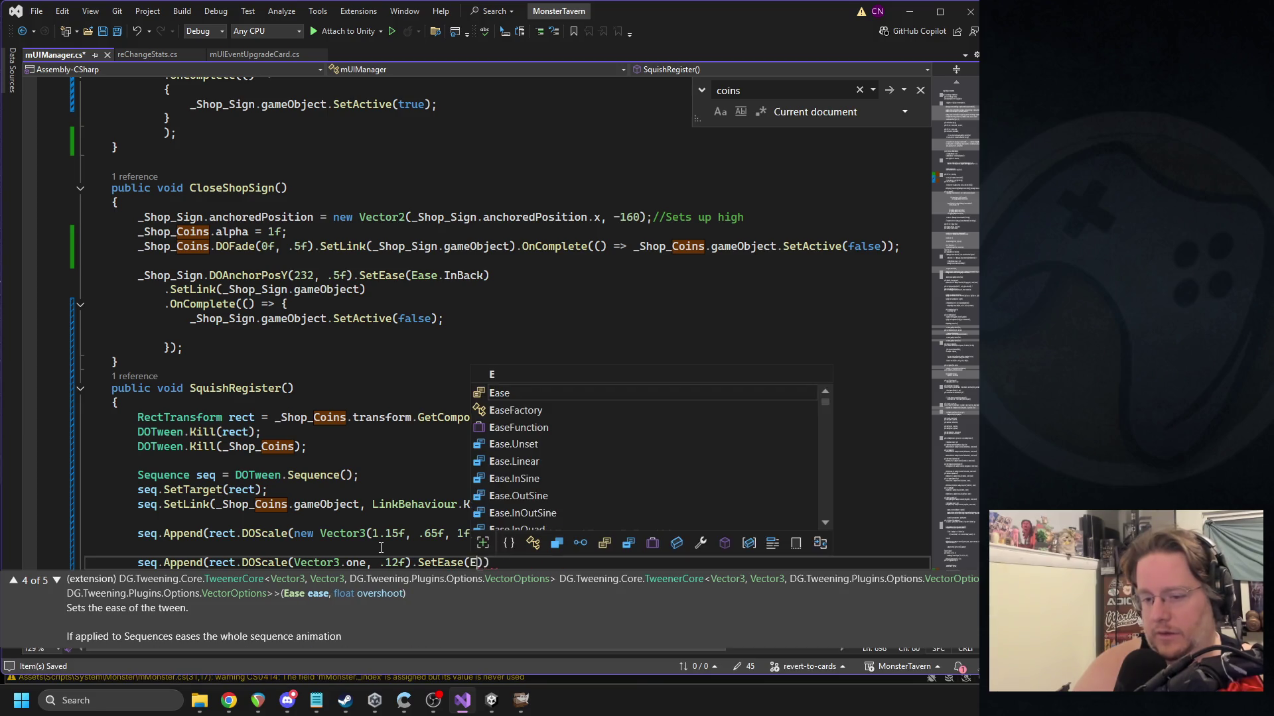
text(se.back)
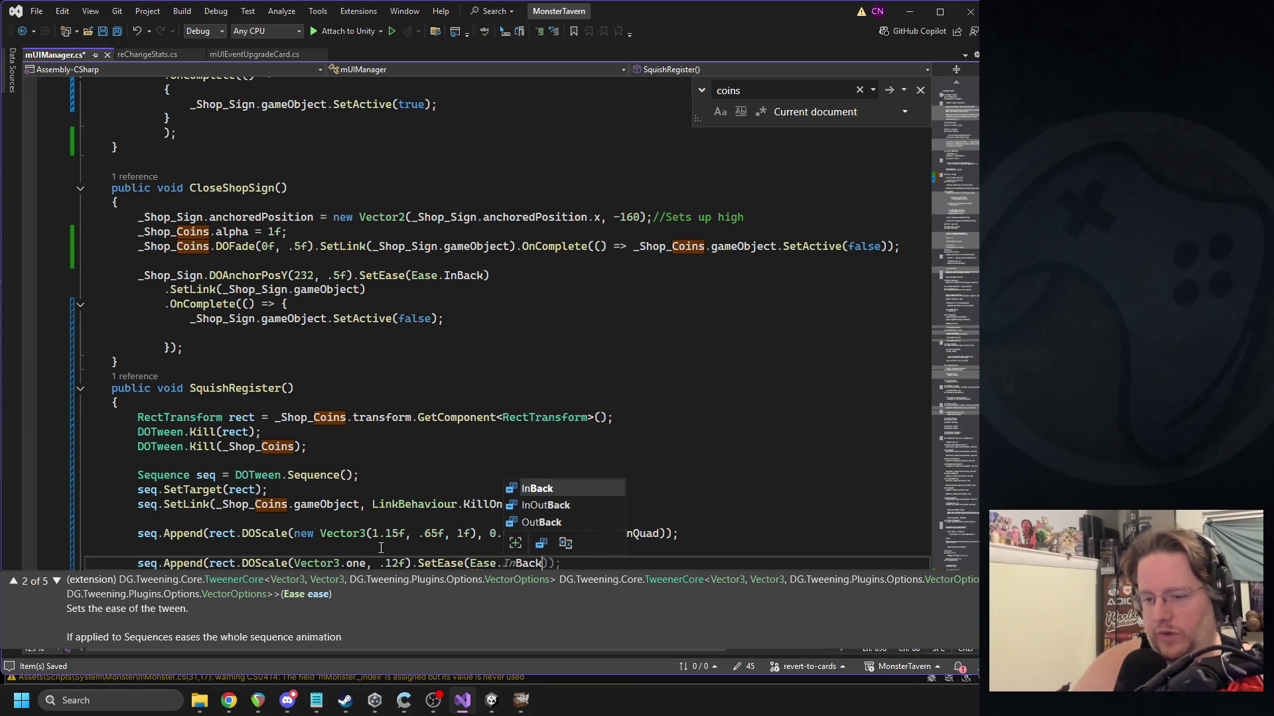
key(Down)
key(Down)
text()))
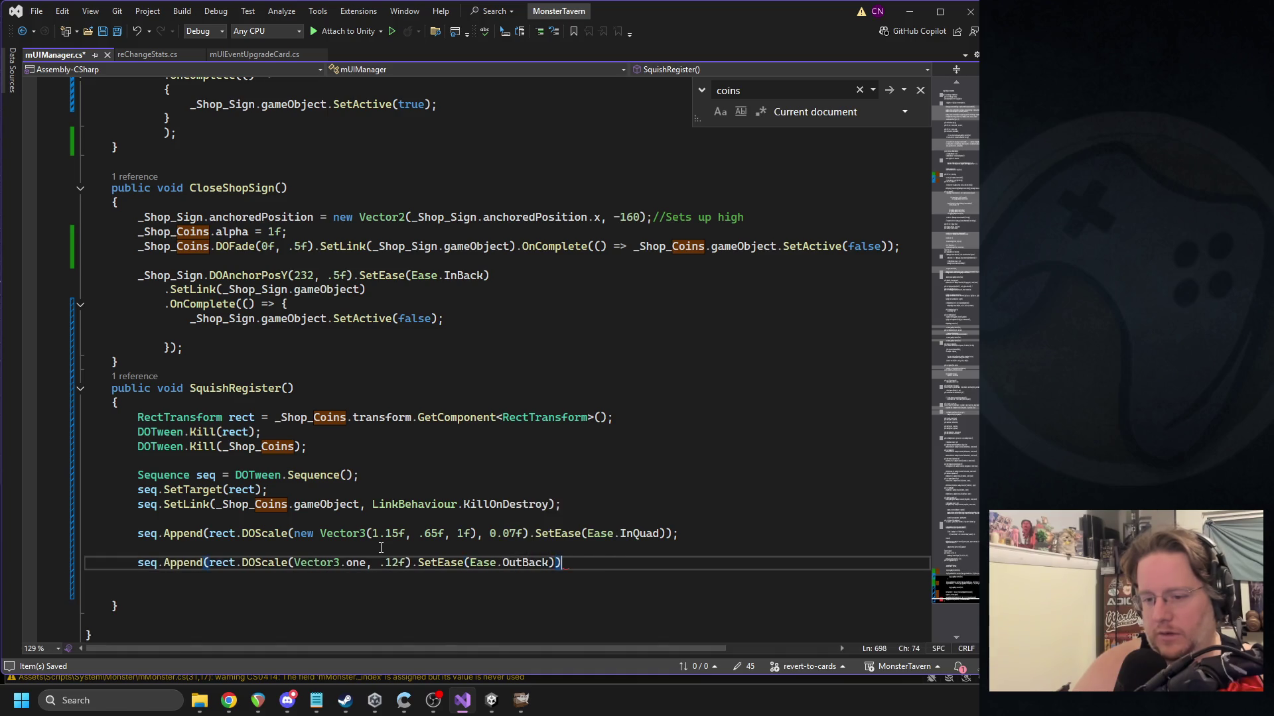
key(Return)
key(Return)
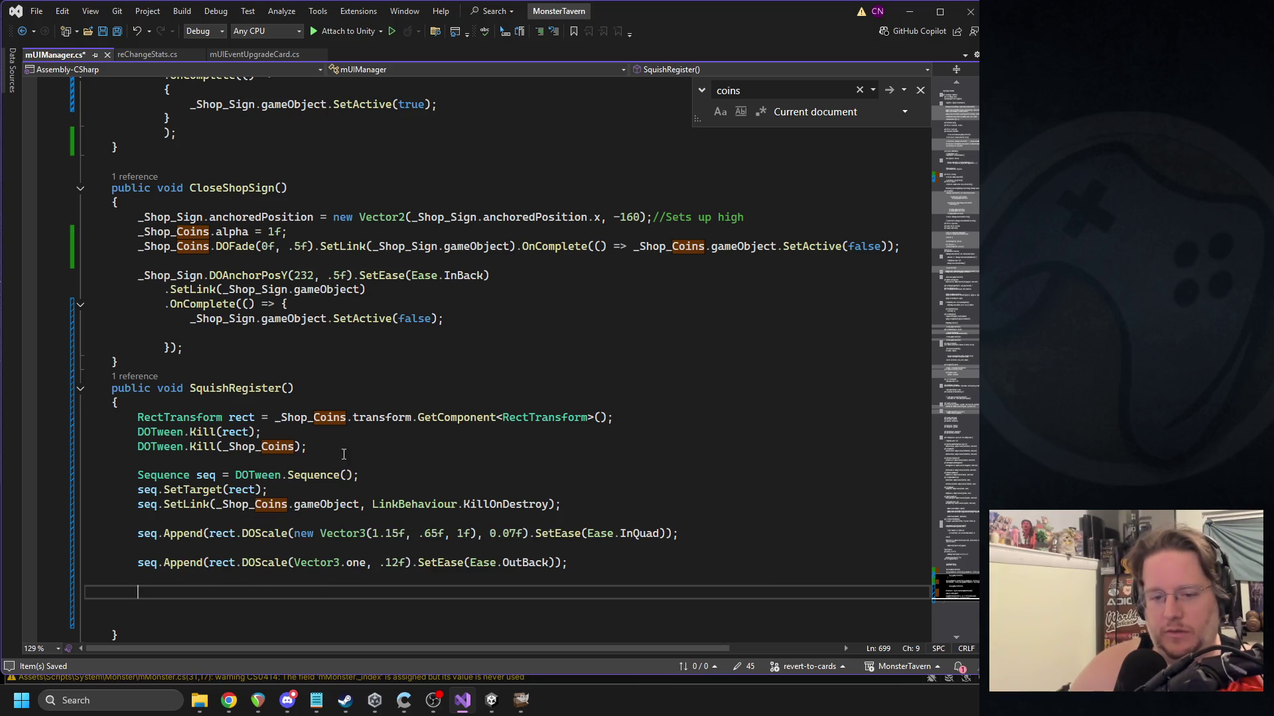
Check the rect variable in SquishRegister and save the script.
double_click(241, 490)
key(Down)
key(Up)
key(Up)
key(Up)
key(ctrl+s)
key(Up)
key(Up)
key(Up)
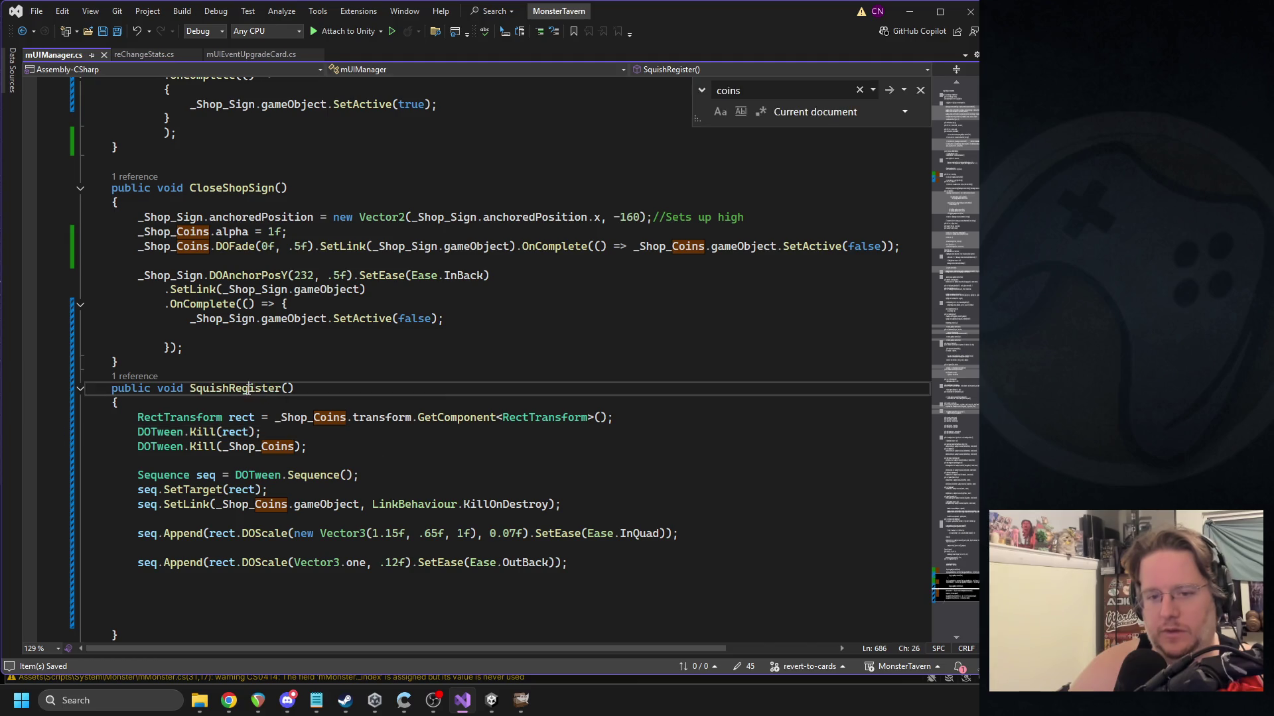
key(ctrl+w)
click(491, 700)
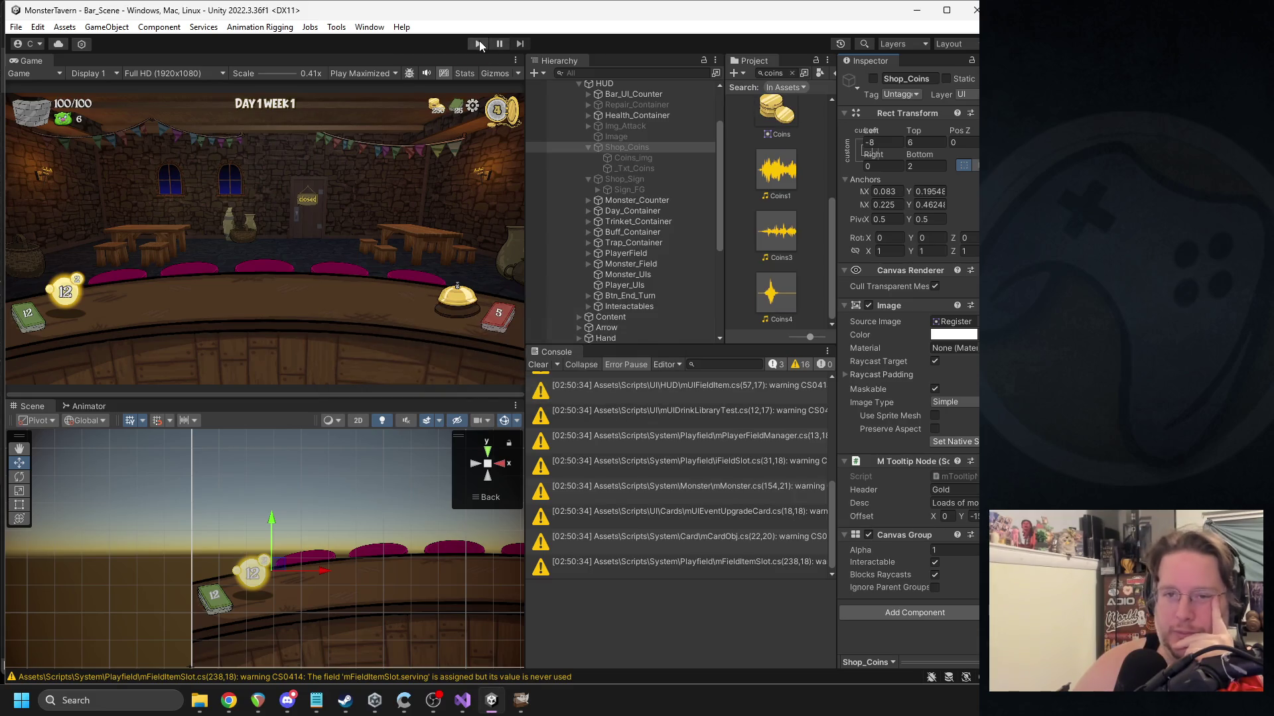
Play-test the shop by buying Sugar Rim (gold 60 to 35), then stop and return to Visual Studio.
click(477, 43)
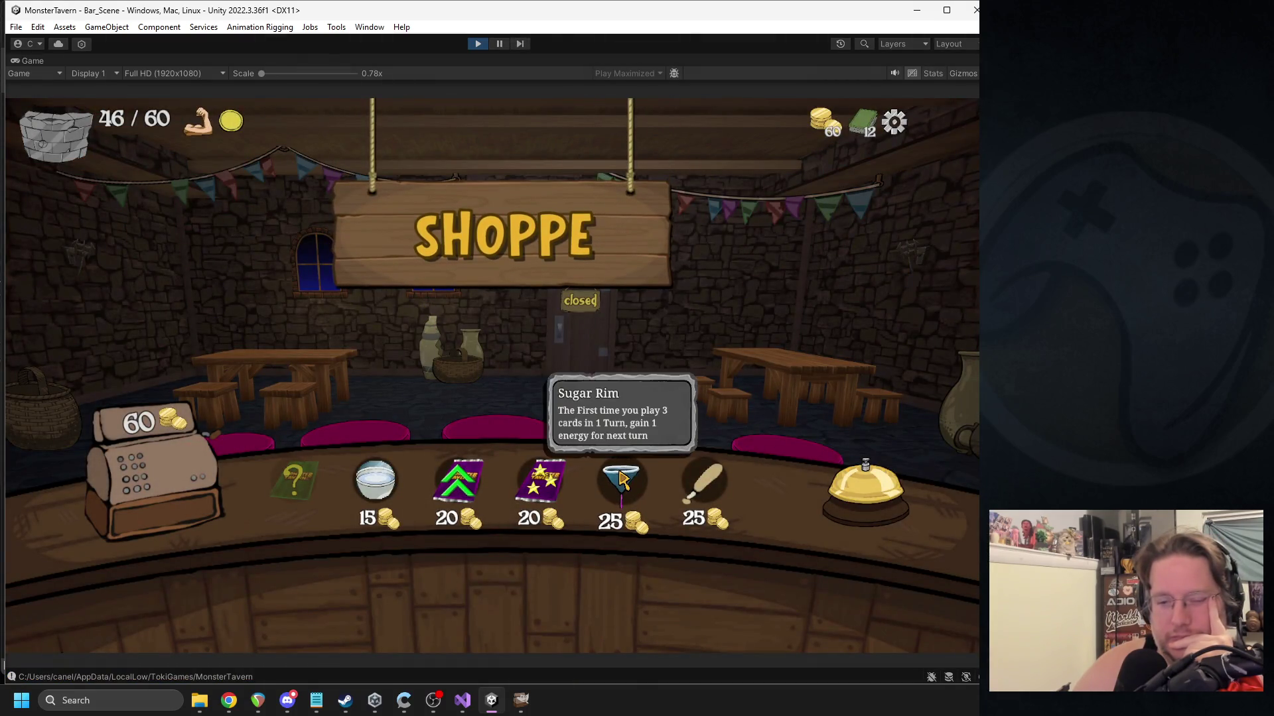
click(620, 479)
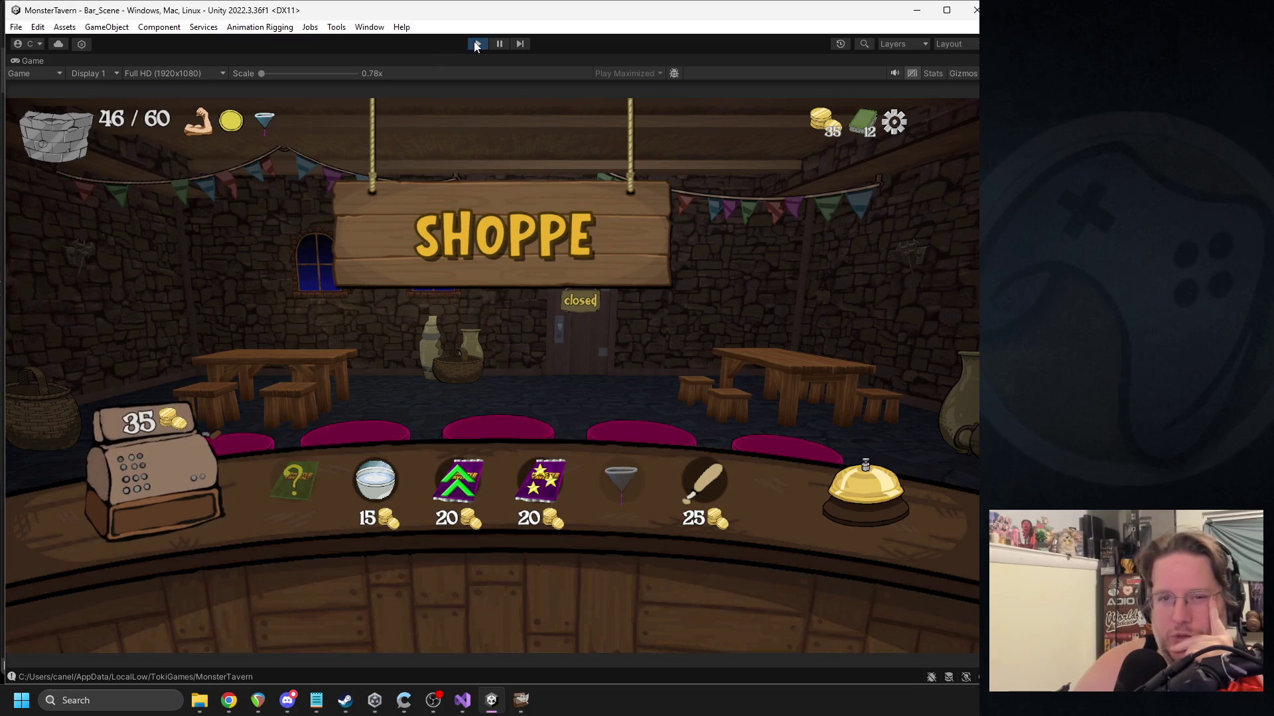
click(477, 43)
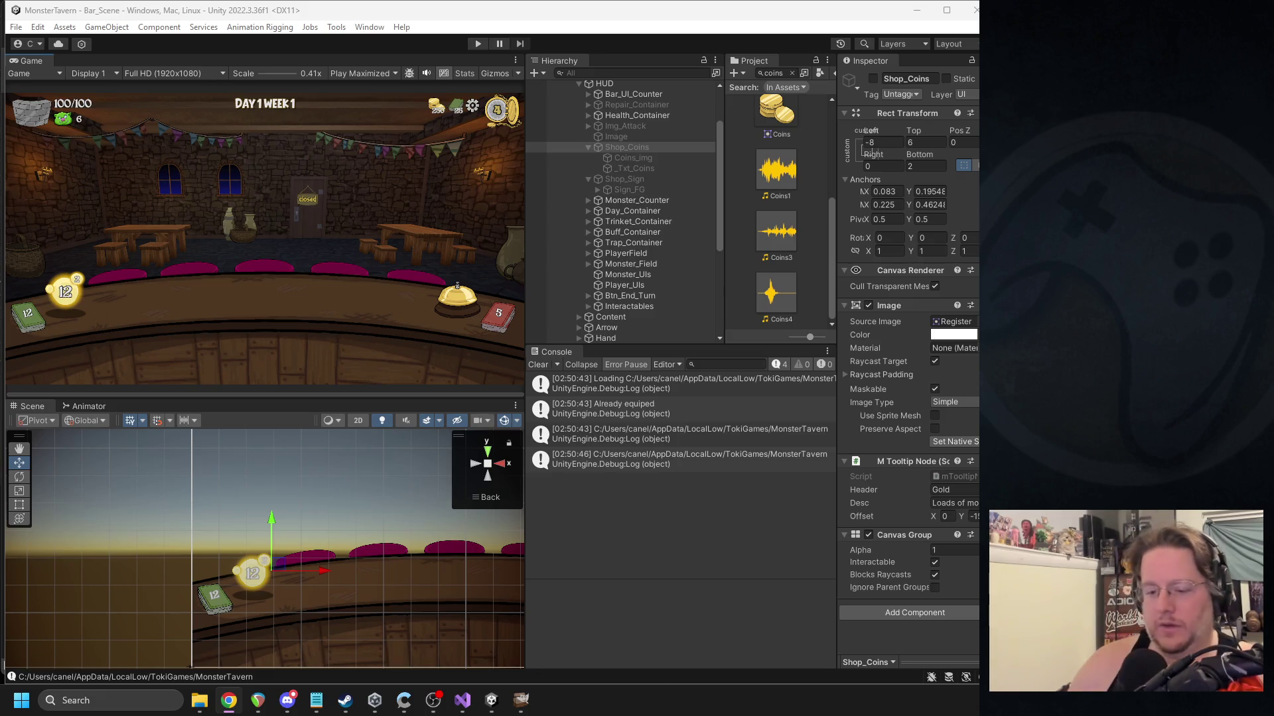
click(463, 699)
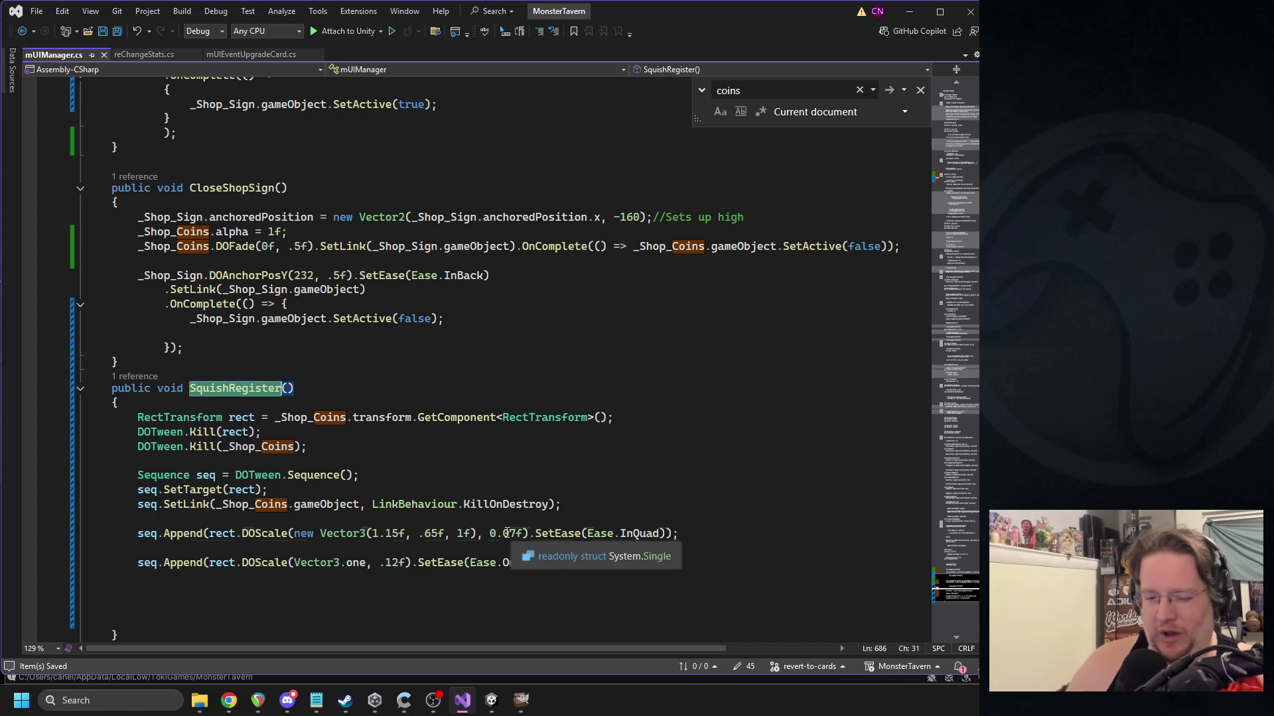
Change the squash duration from 0.07f to 0.18f and the bounce from .12f to .22f, then save.
drag(503, 533, 516, 533)
text(18)
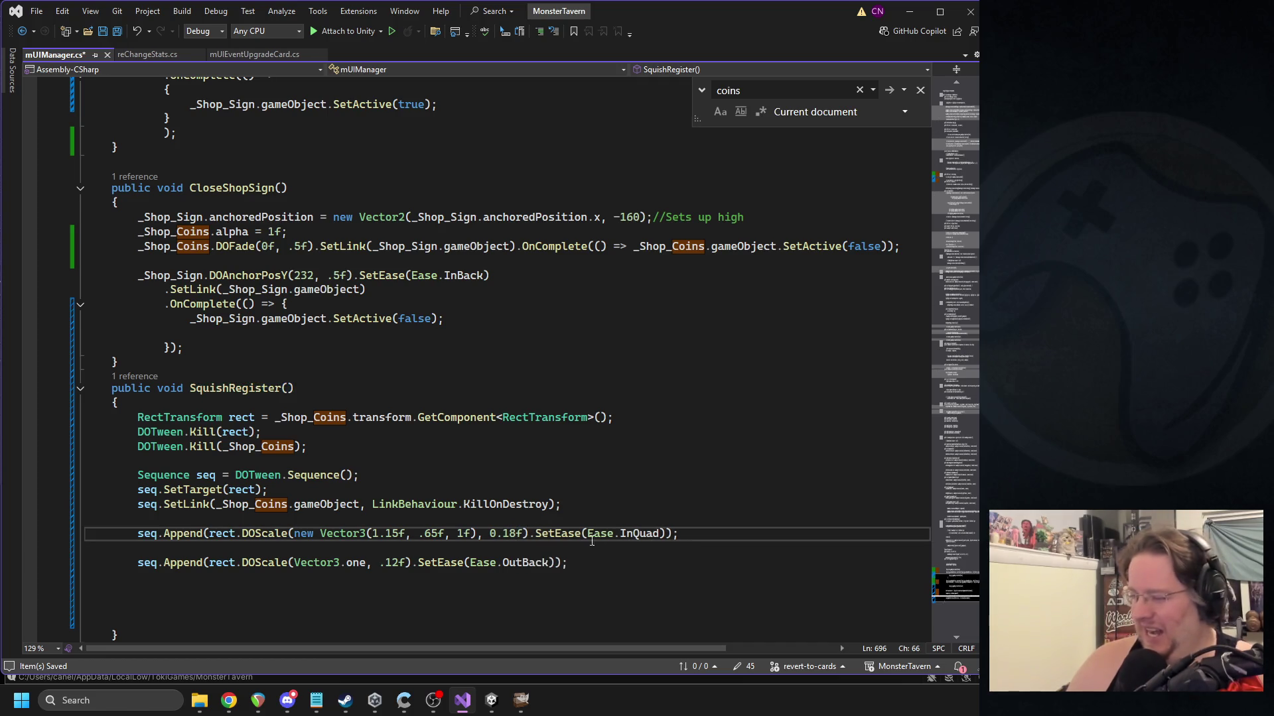
scroll(599, 565, down, 1)
drag(387, 519, 395, 519)
text(2)
key(ctrl+s)
click(491, 700)
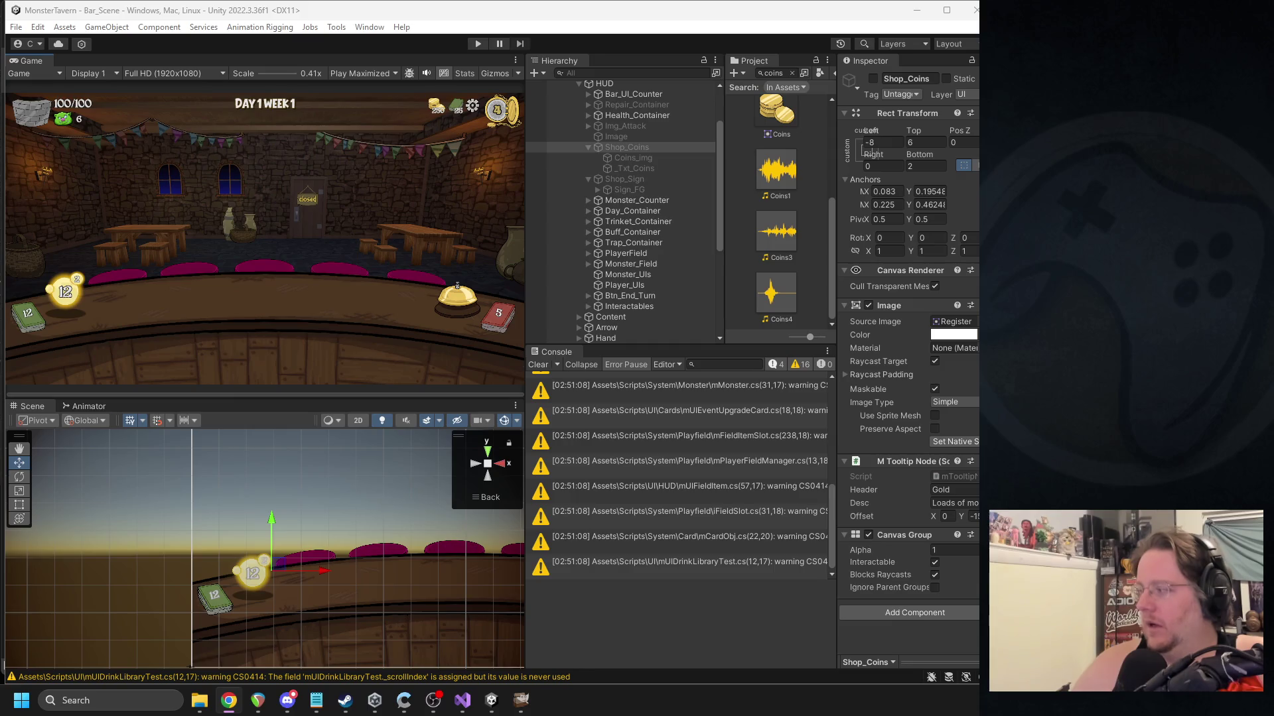
Focus Unity and enter Play mode to try the 0.18f squash and .22f bounce.
click(369, 283)
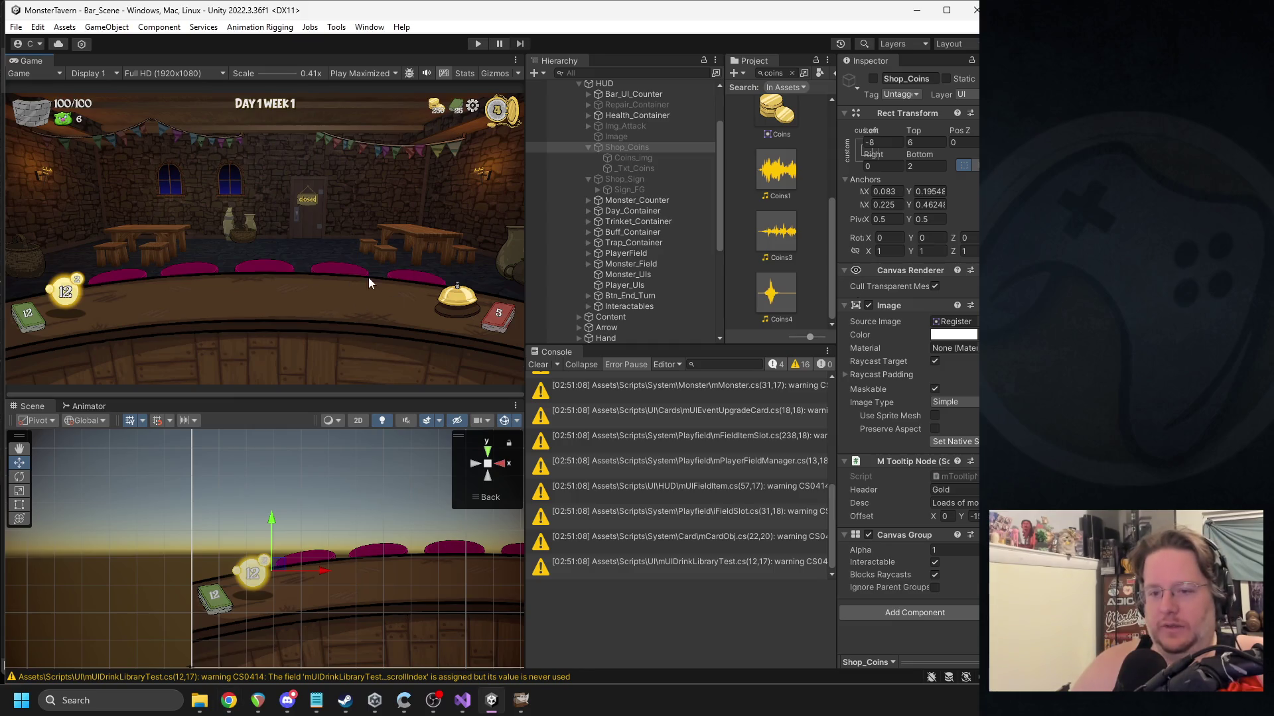
click(475, 45)
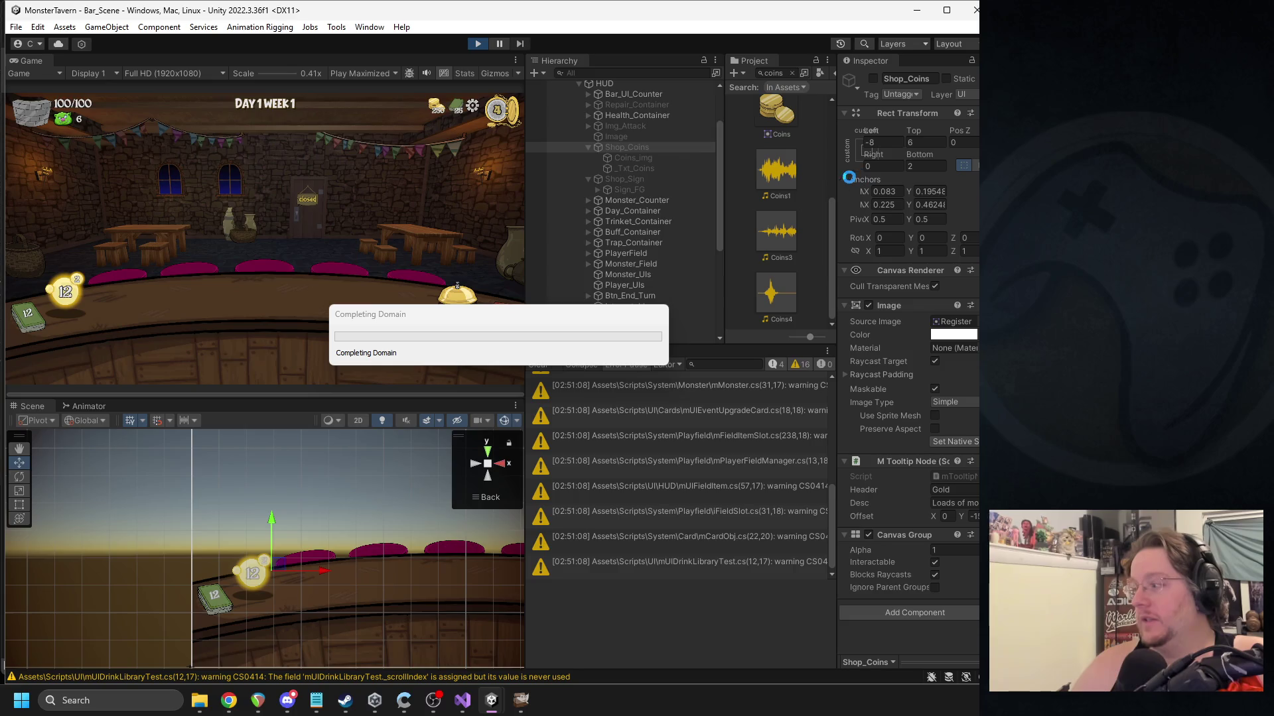
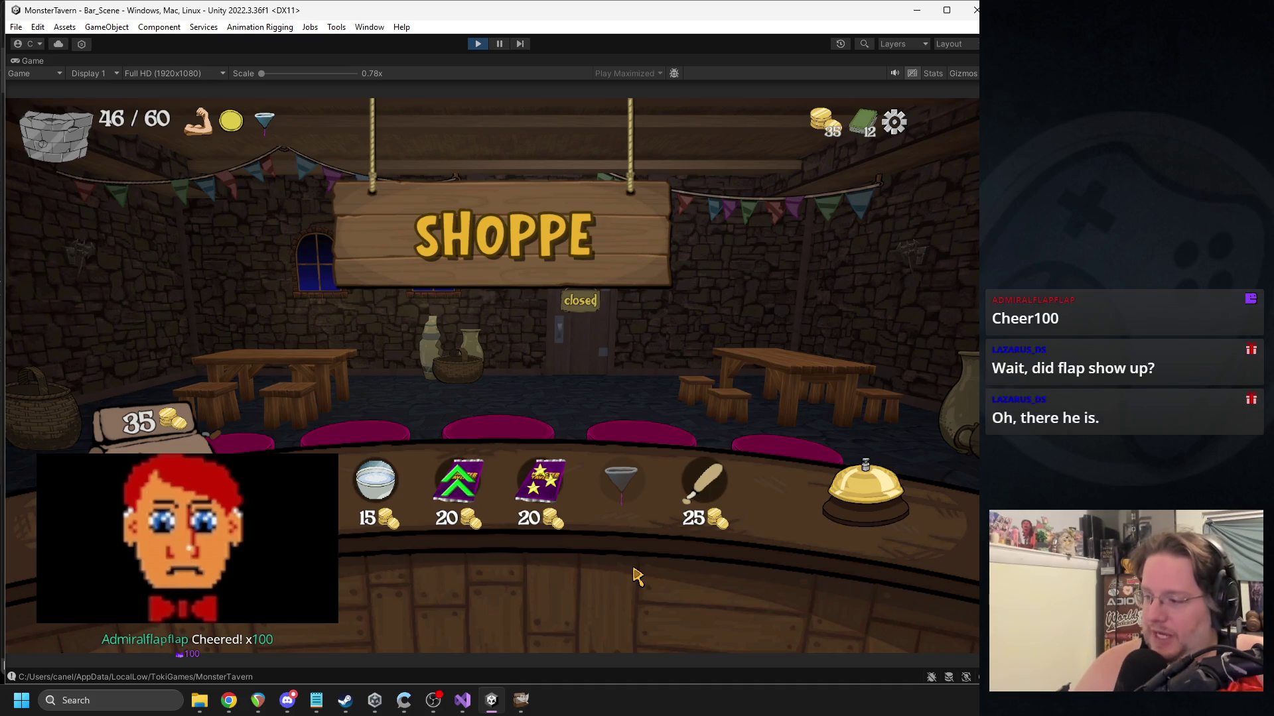
Buy the Attribute Pack for a Tuskwater card, then Elvish Moonwater, spending gold to 0.
click(462, 496)
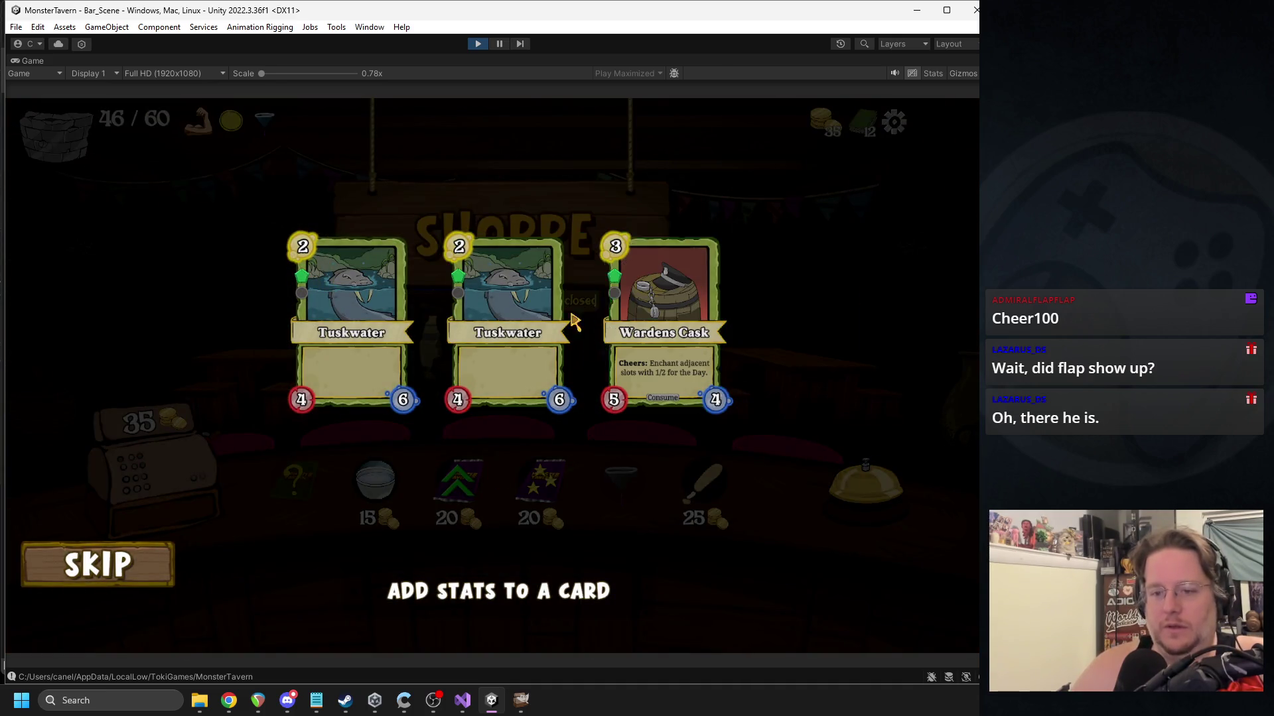
click(369, 317)
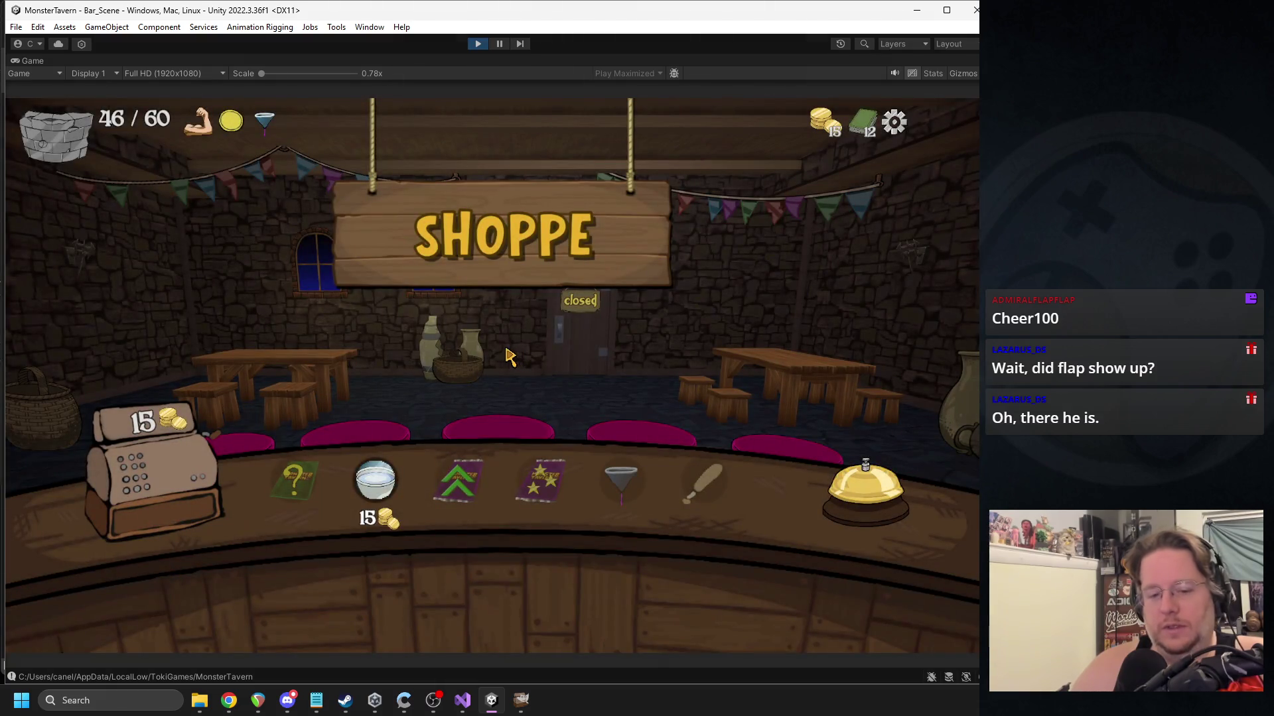
click(389, 477)
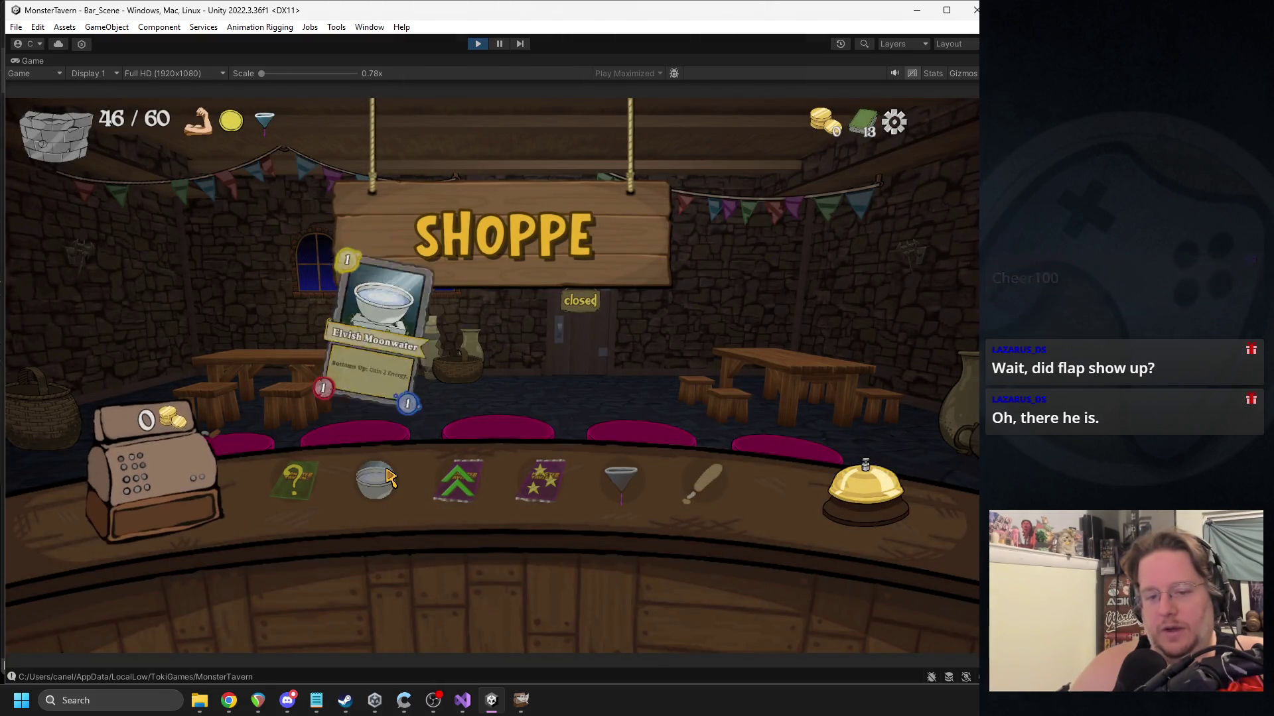
mouse_move(202, 513)
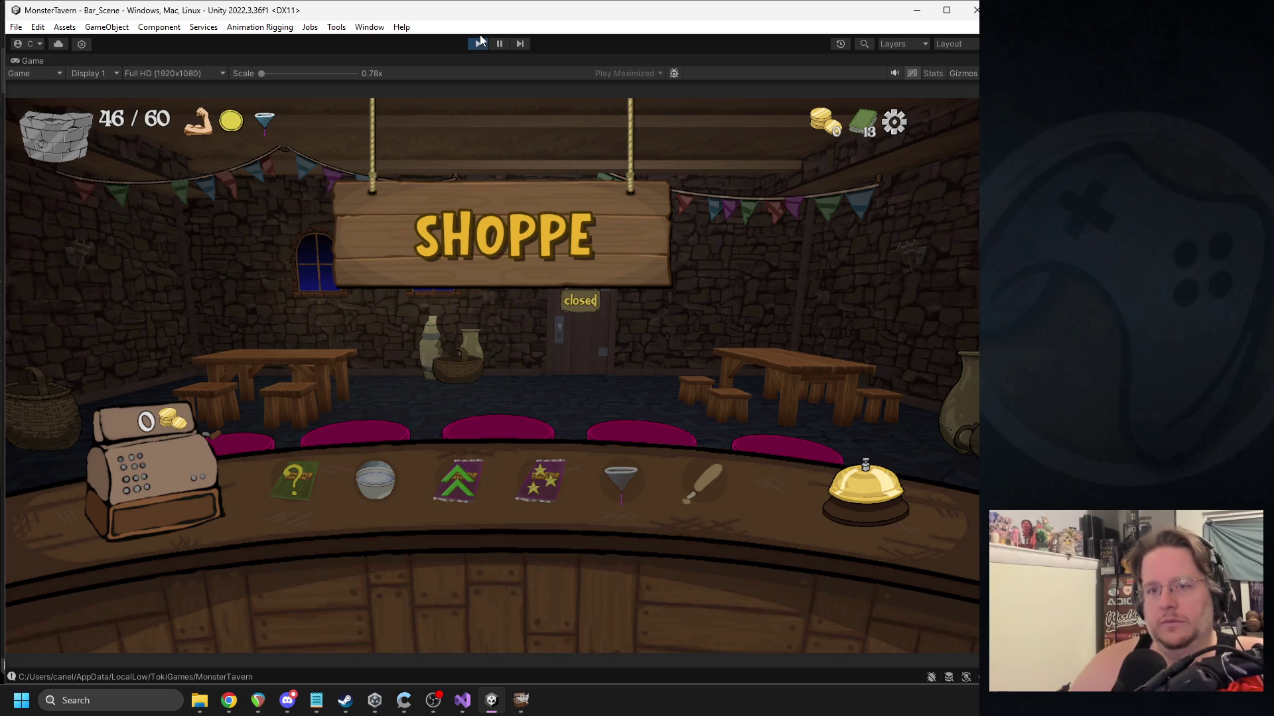
Quit to the game's main menu, stop Play mode, and switch to Visual Studio.
key(Escape)
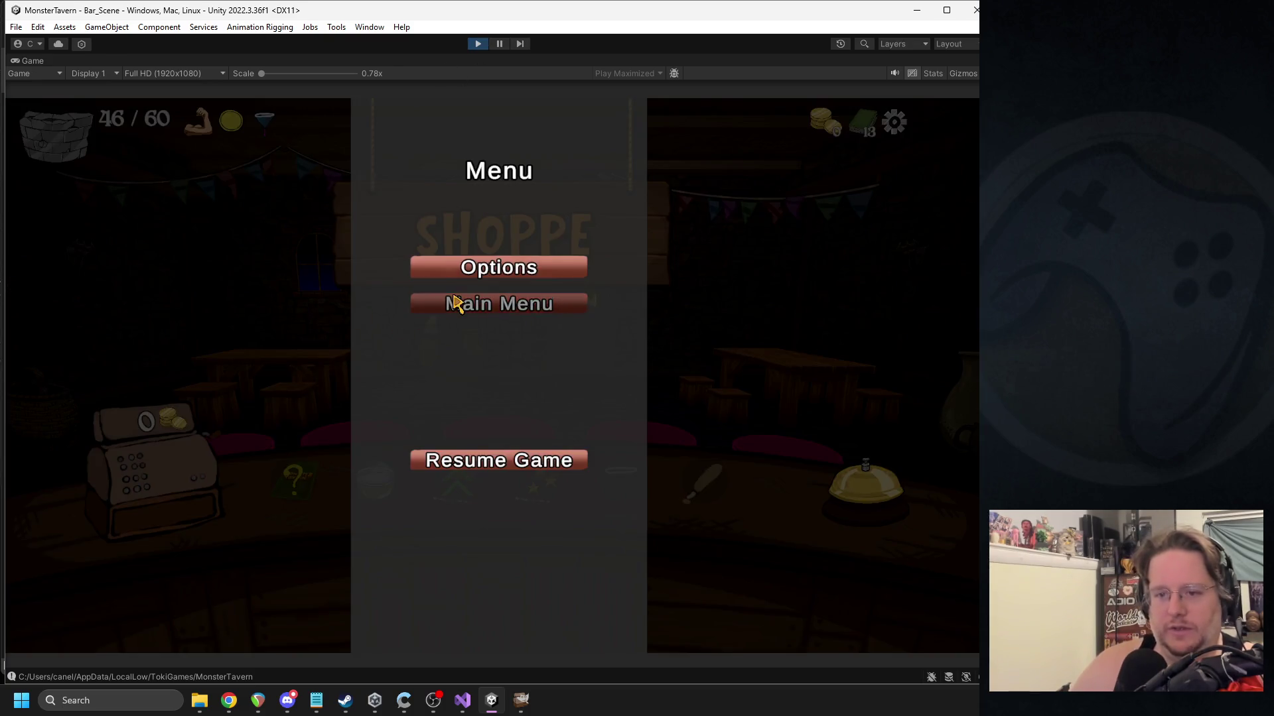
click(455, 303)
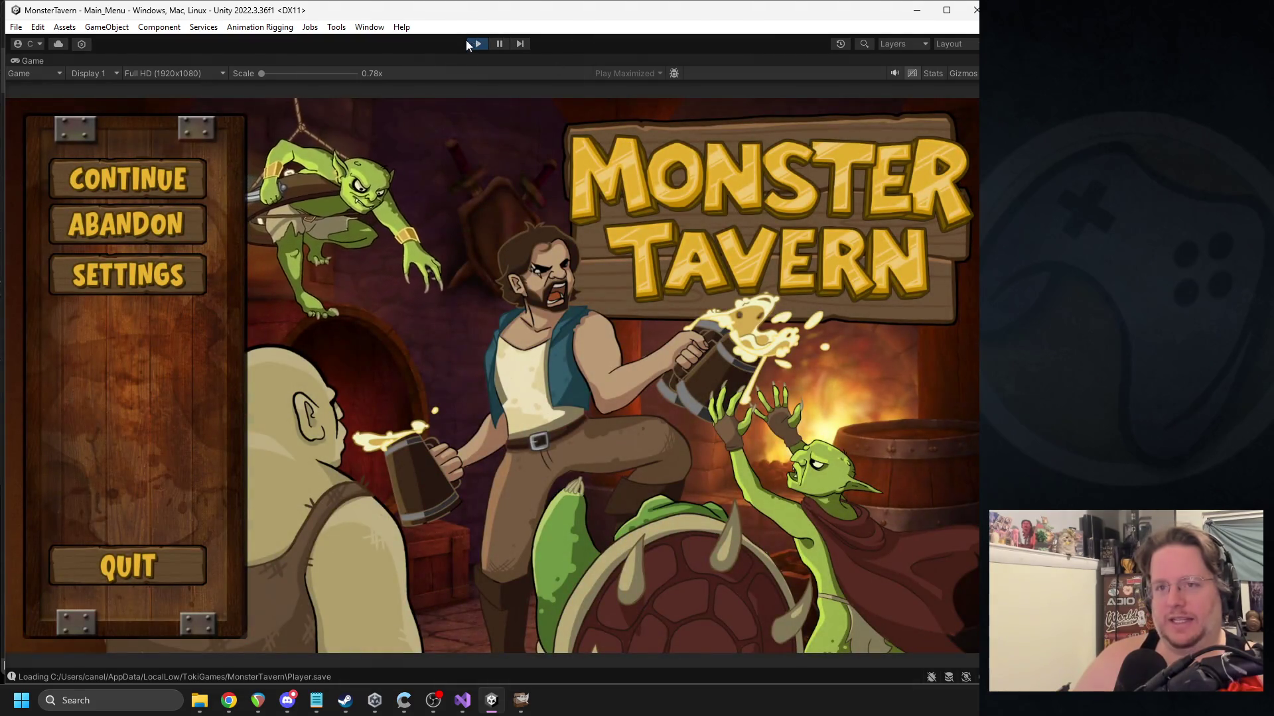
click(482, 47)
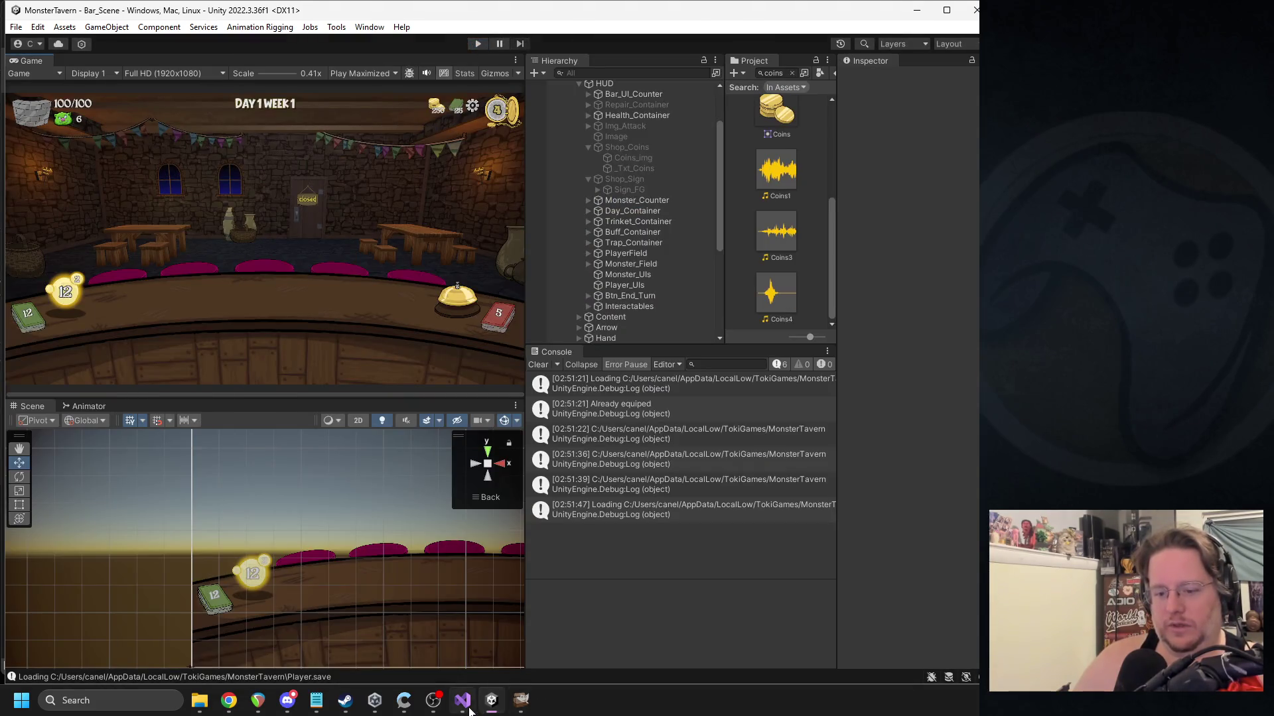
click(462, 700)
Add `_Known_Gold = actual_gold;` at the end of UpdateGold in mUIManager.cs.
click(134, 333)
double_click(179, 297)
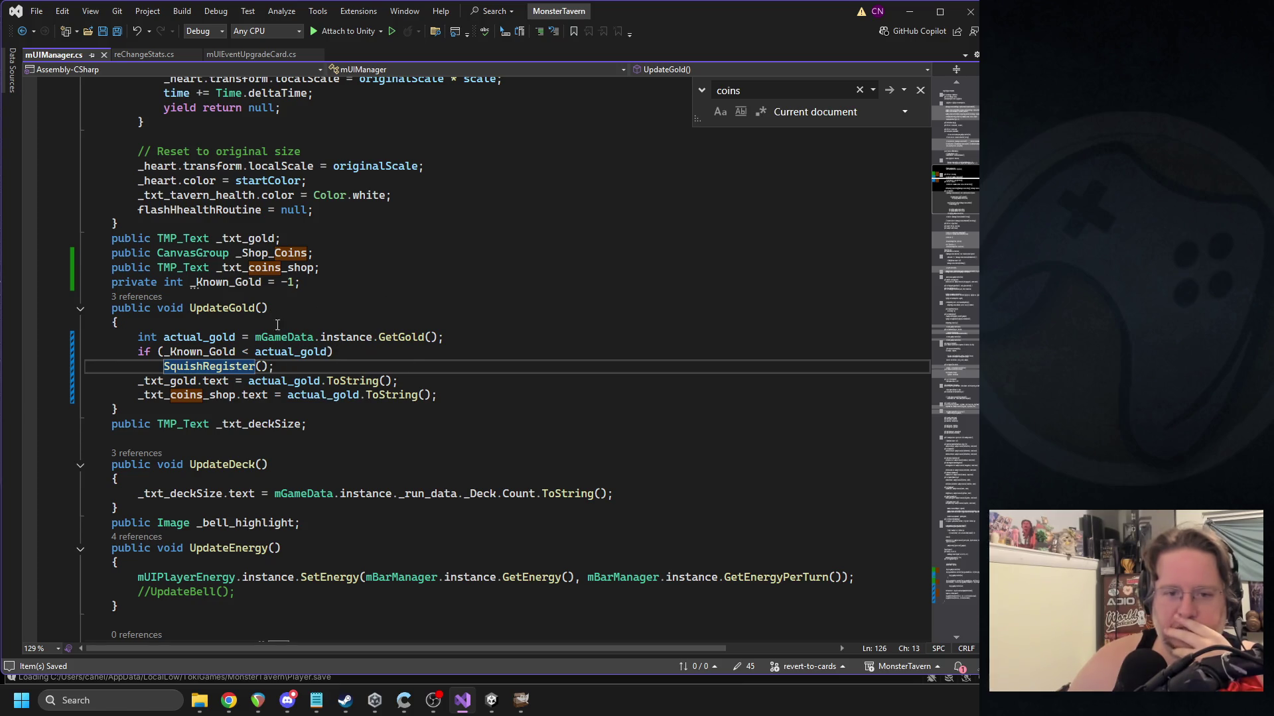
click(249, 282)
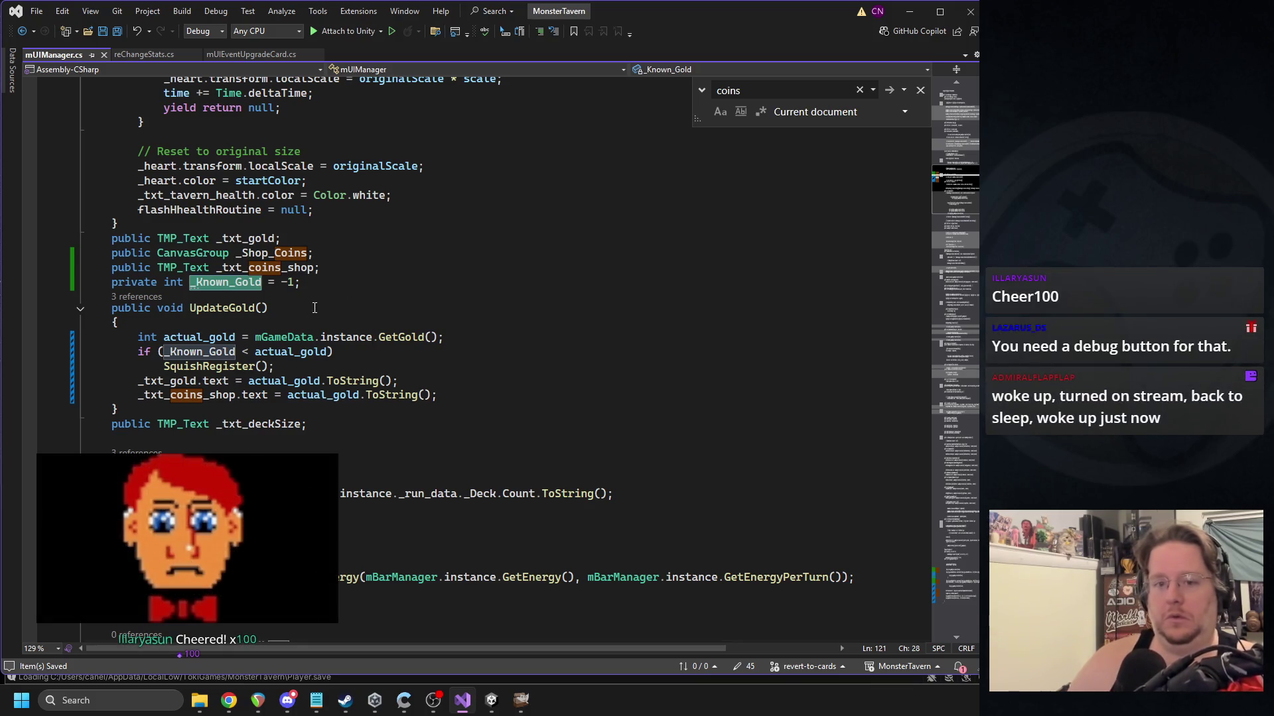
click(458, 397)
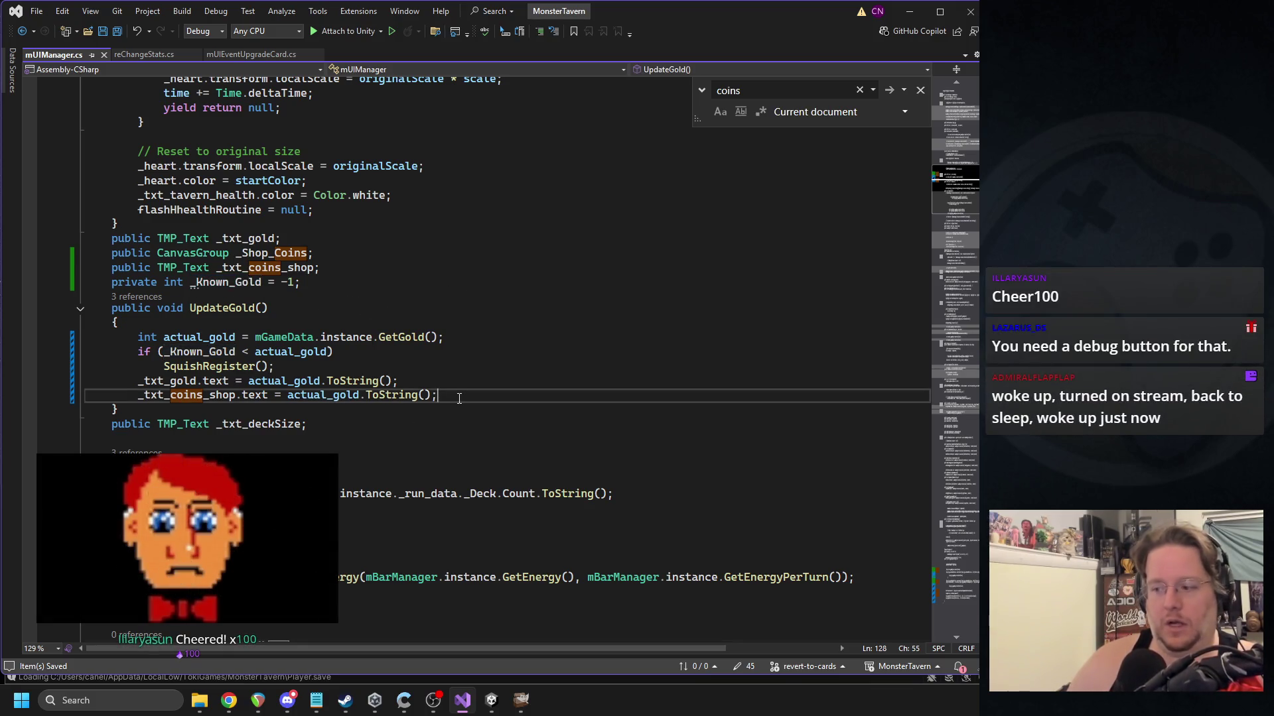
key(Return)
text(_Known_Gold)
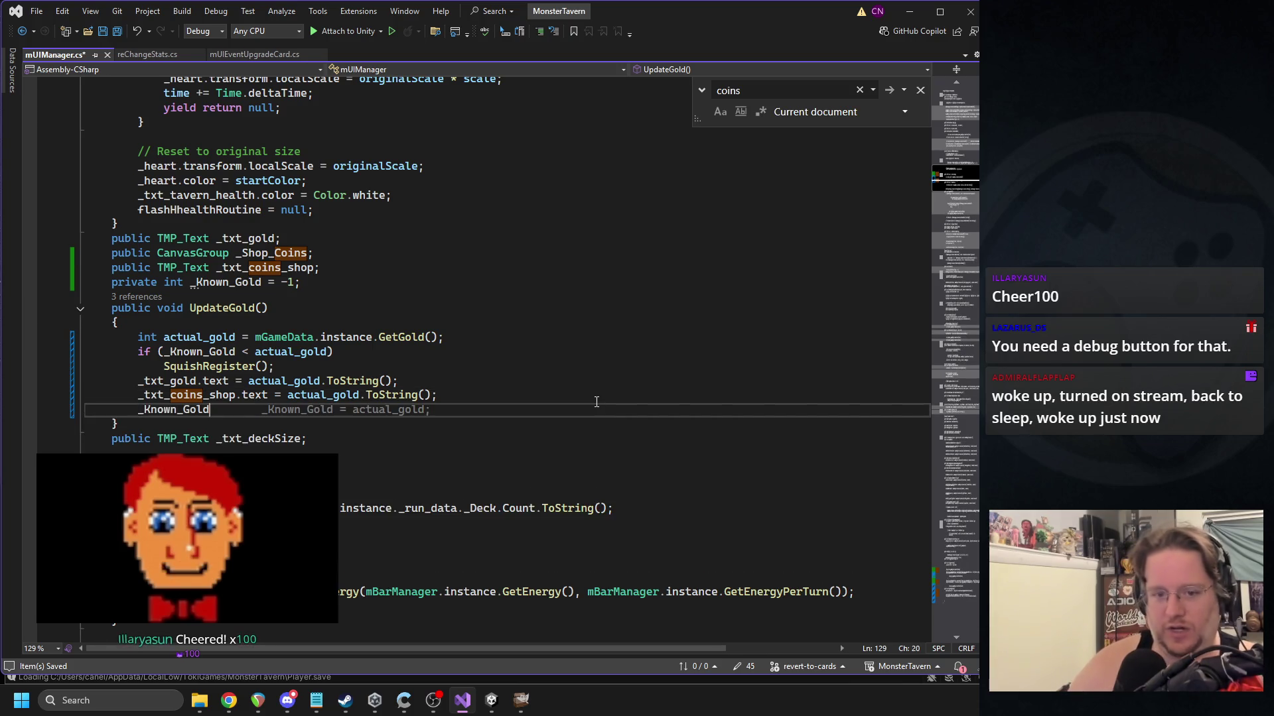
text( =)
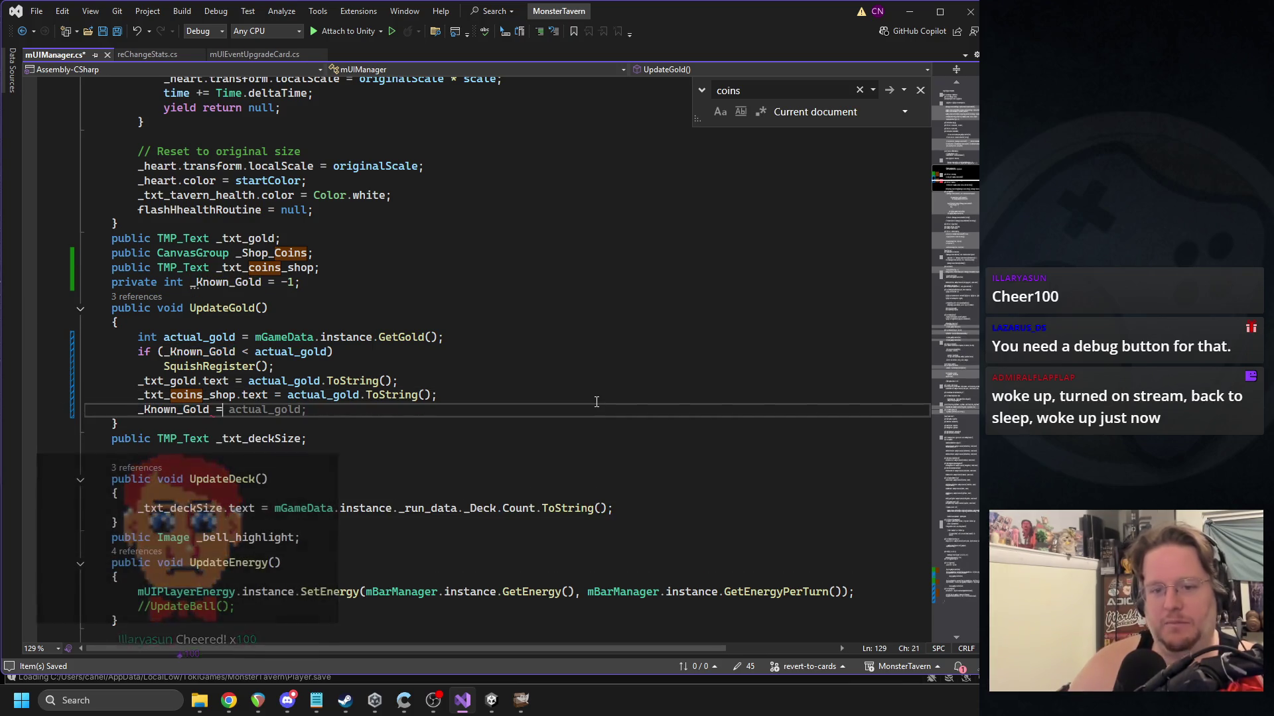
key(Tab)
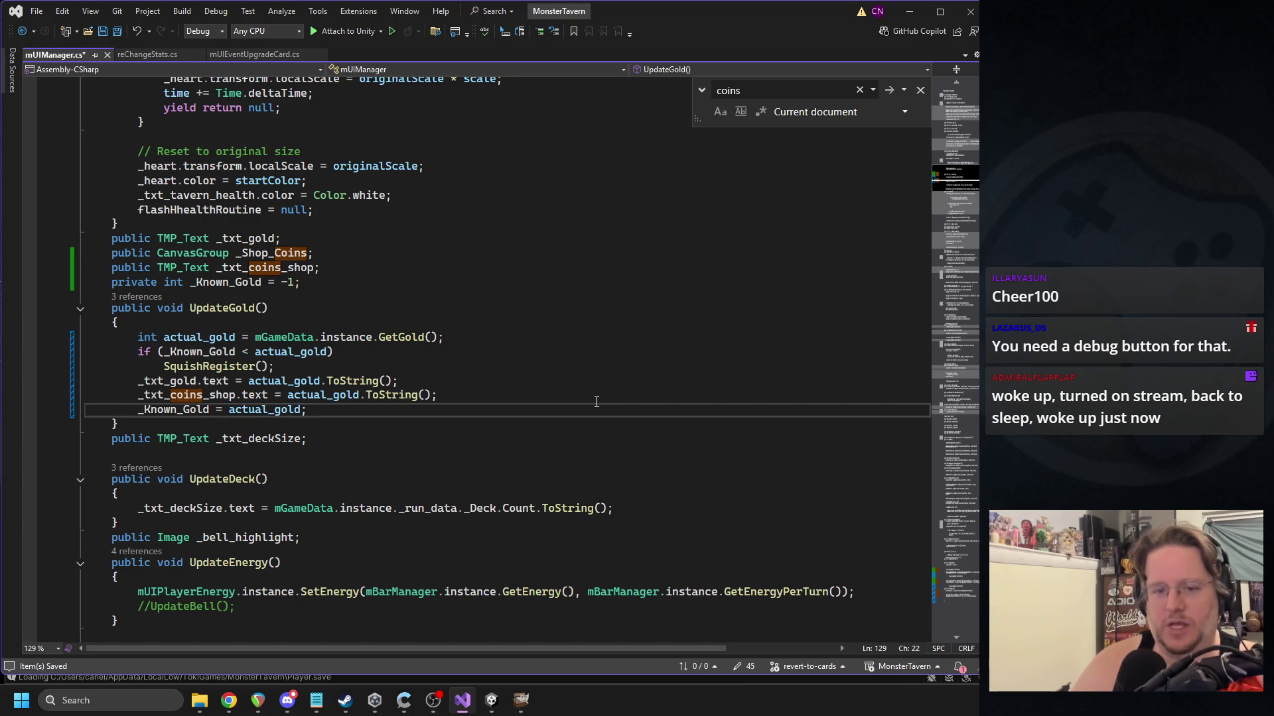
scroll(306, 324, up, 15)
scroll(306, 324, down, 14)
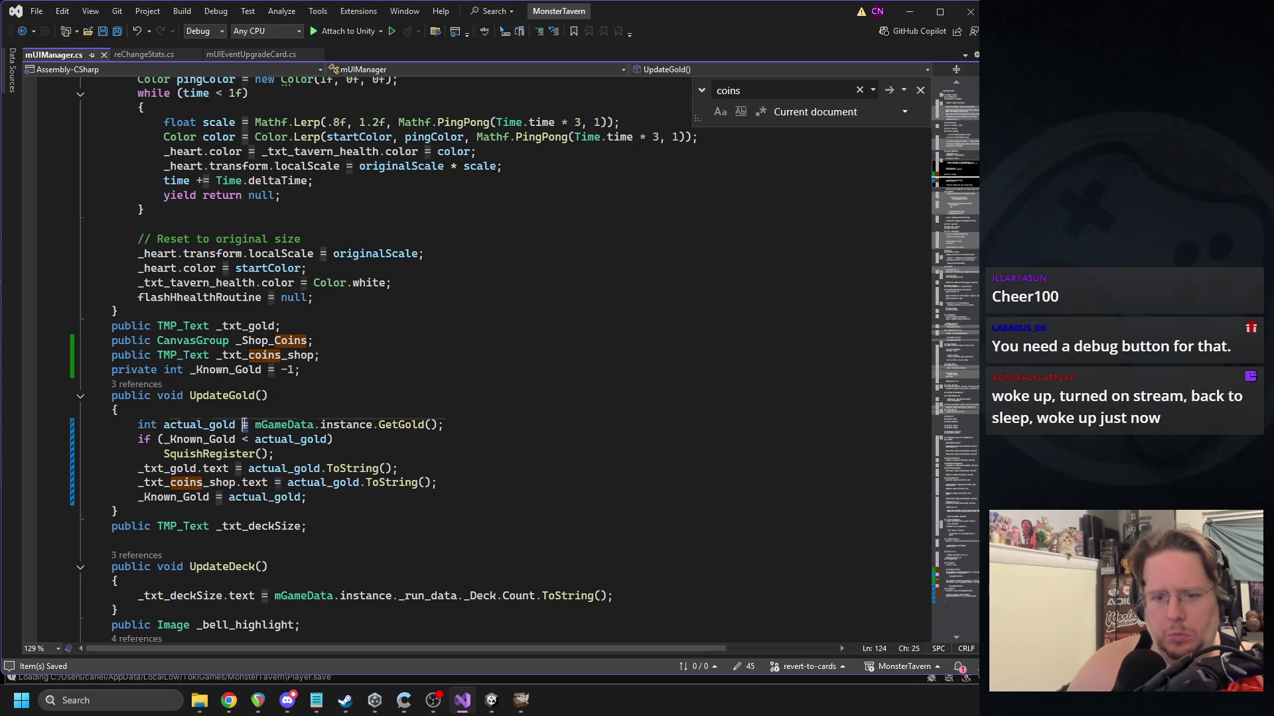
drag(443, 425, 86, 424)
Initialise `_Known_Gold = mGameData.instance._run_data._Gold;` in Init(), save, and recompile in Unity.
click(137, 384)
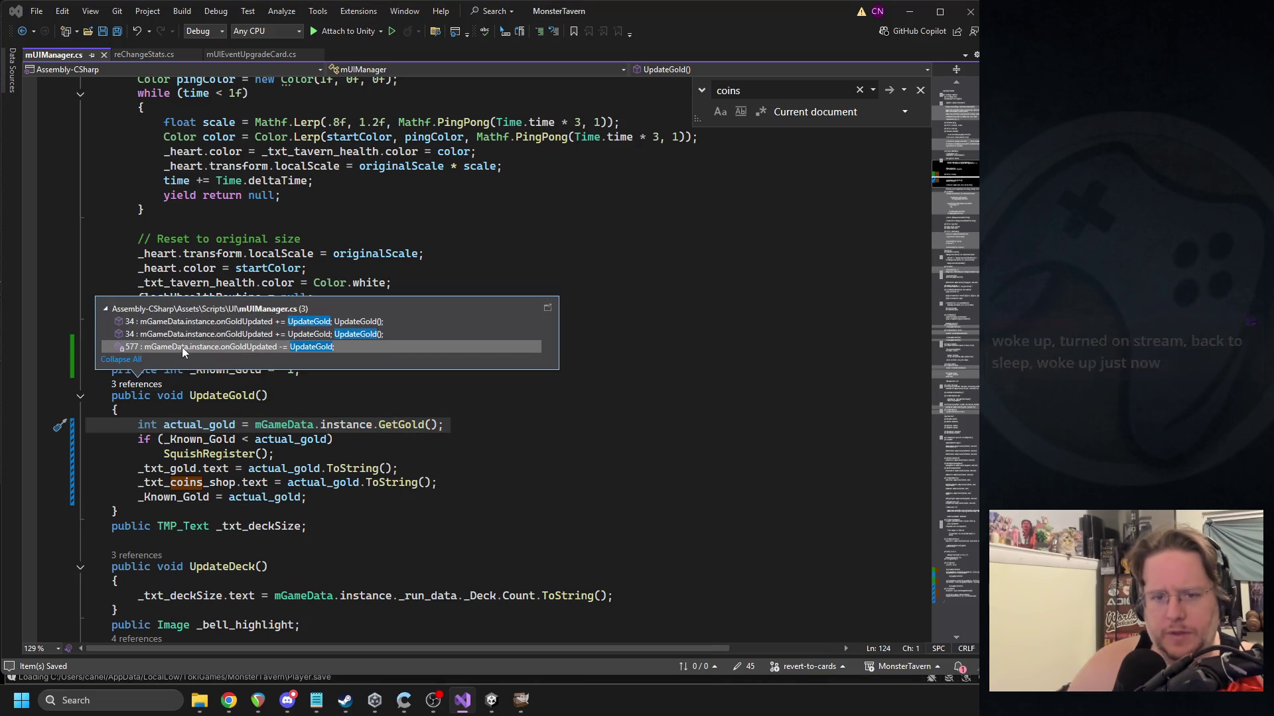
double_click(185, 321)
click(353, 353)
text(_Known_Gold =)
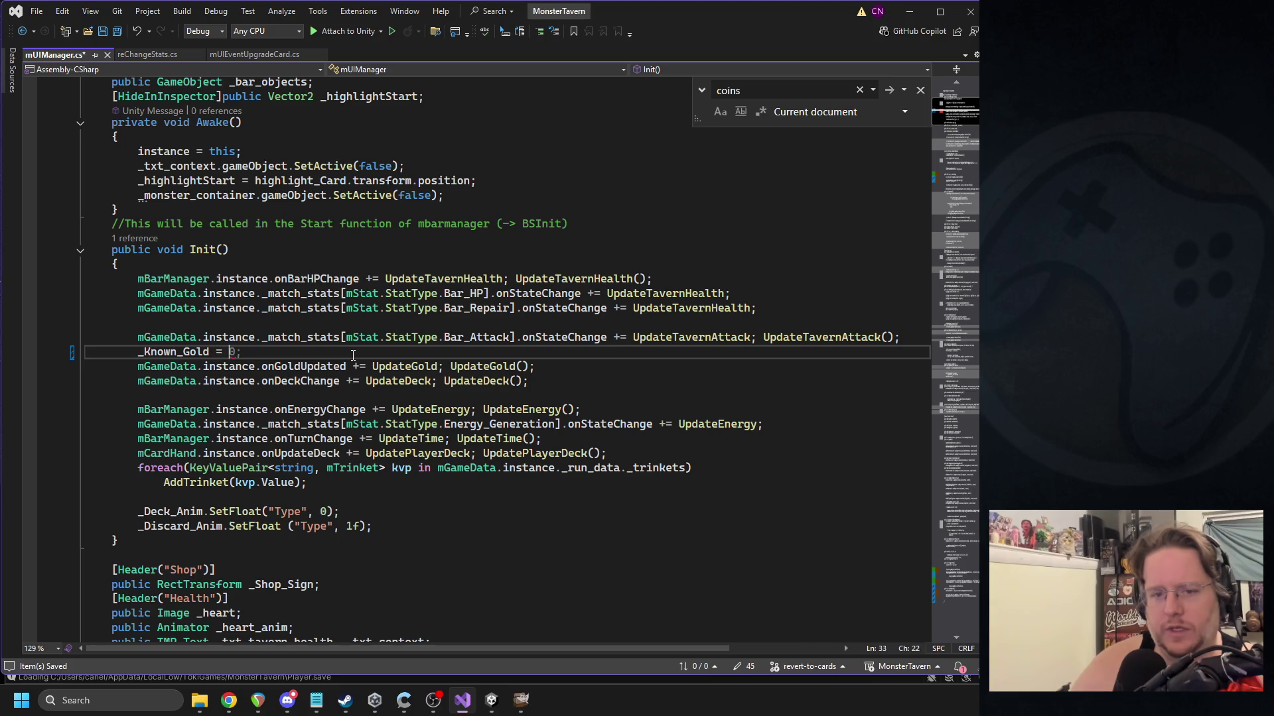
text( mGameData.instance._r)
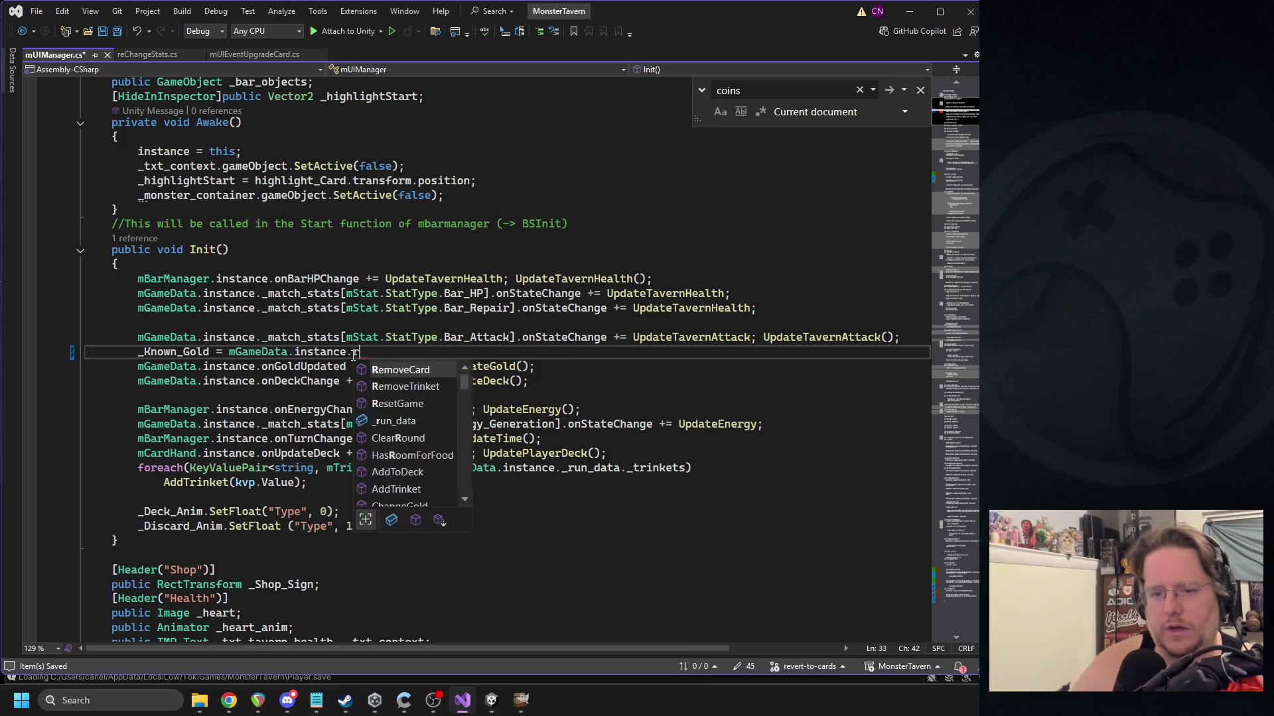
text(un_data._Gold;)
key(ctrl+s)
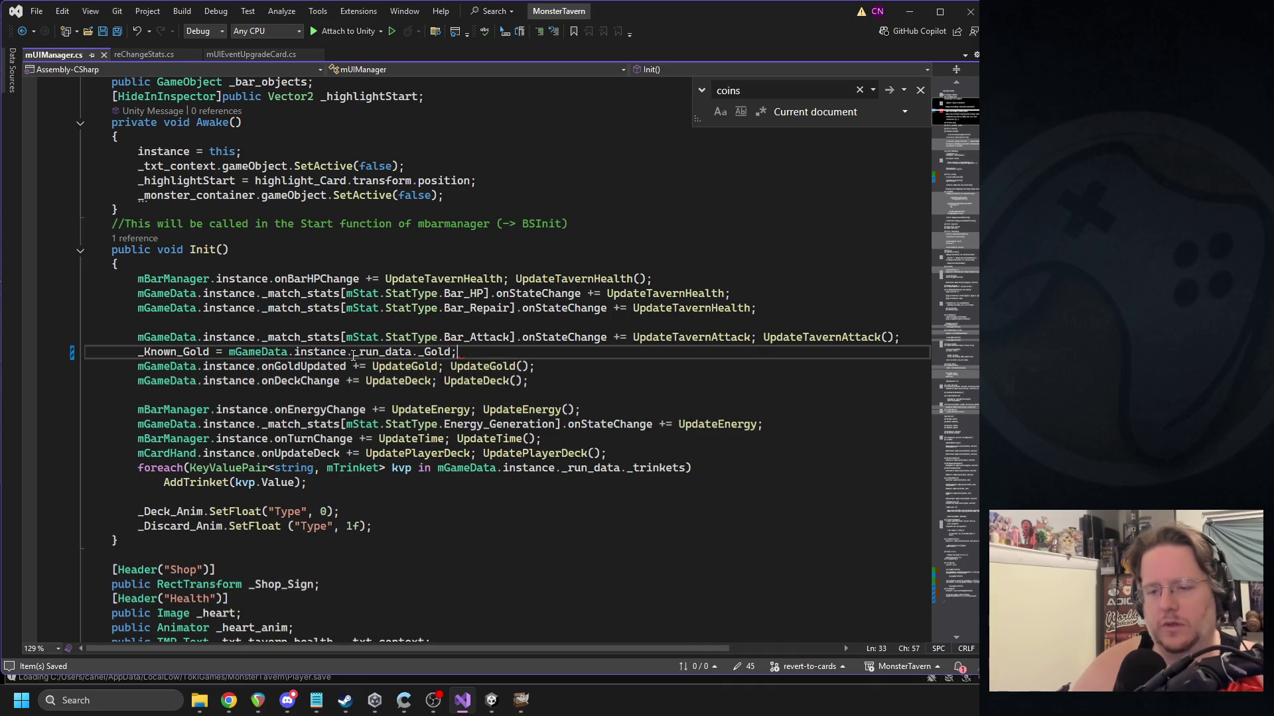
click(493, 702)
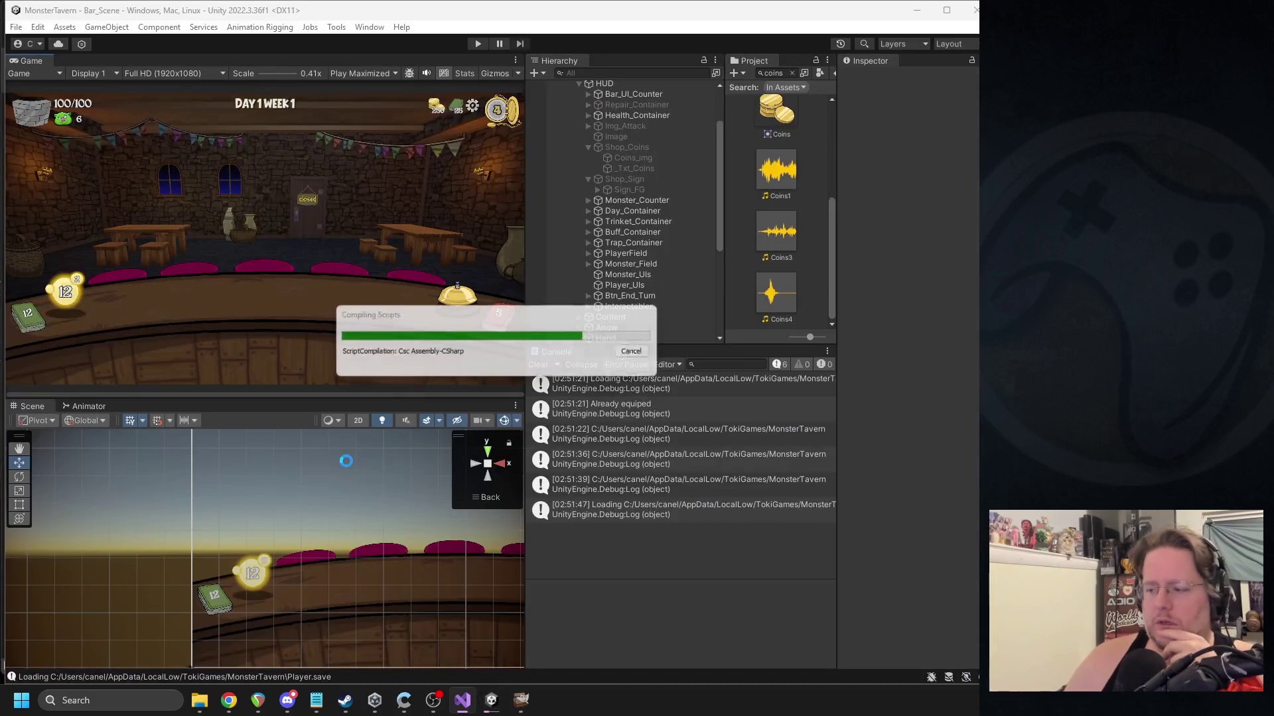
Start a fresh run, pick the Bathtub Brew and Coffee Shot cards, and begin Week 1 Day 1.
click(478, 44)
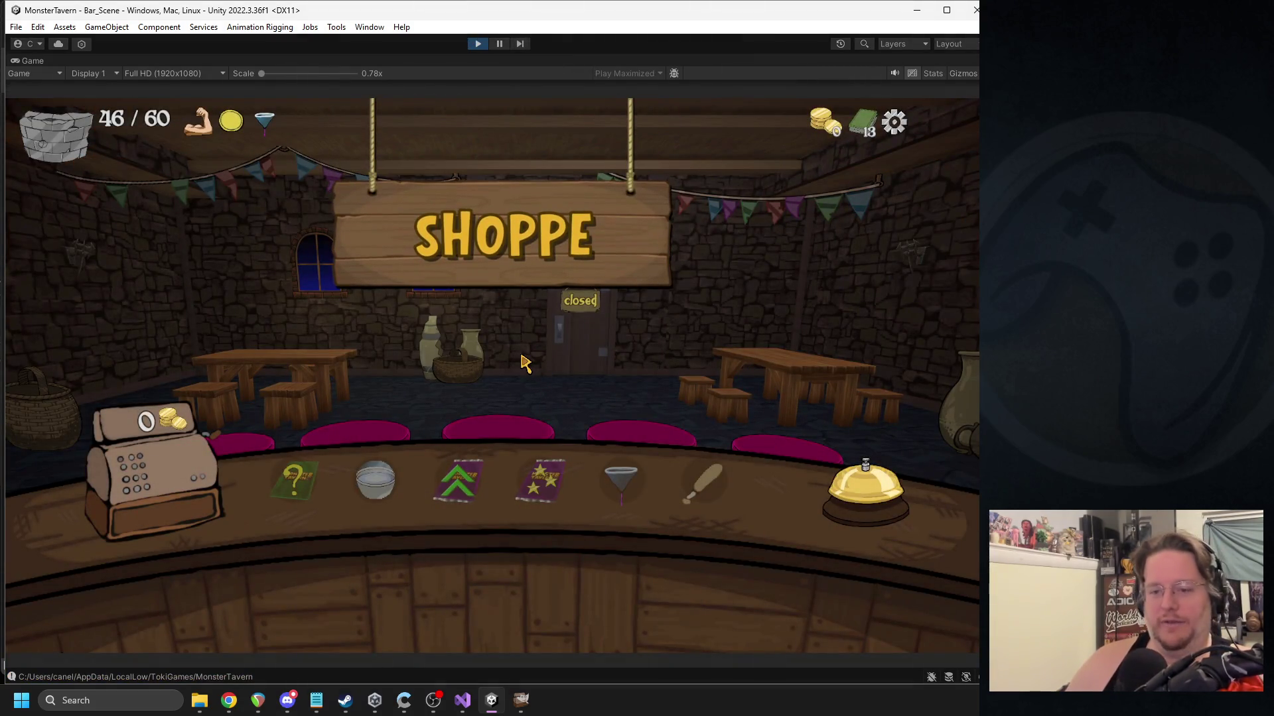
key(Escape)
click(429, 310)
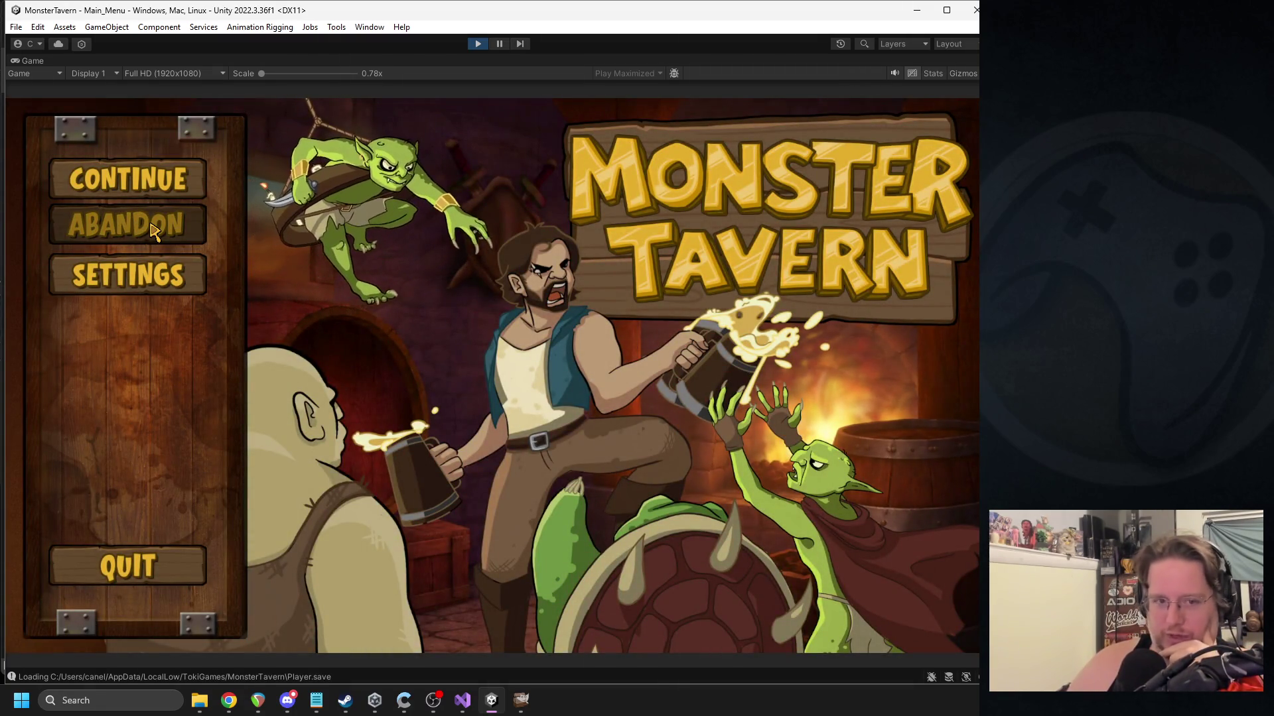
click(152, 232)
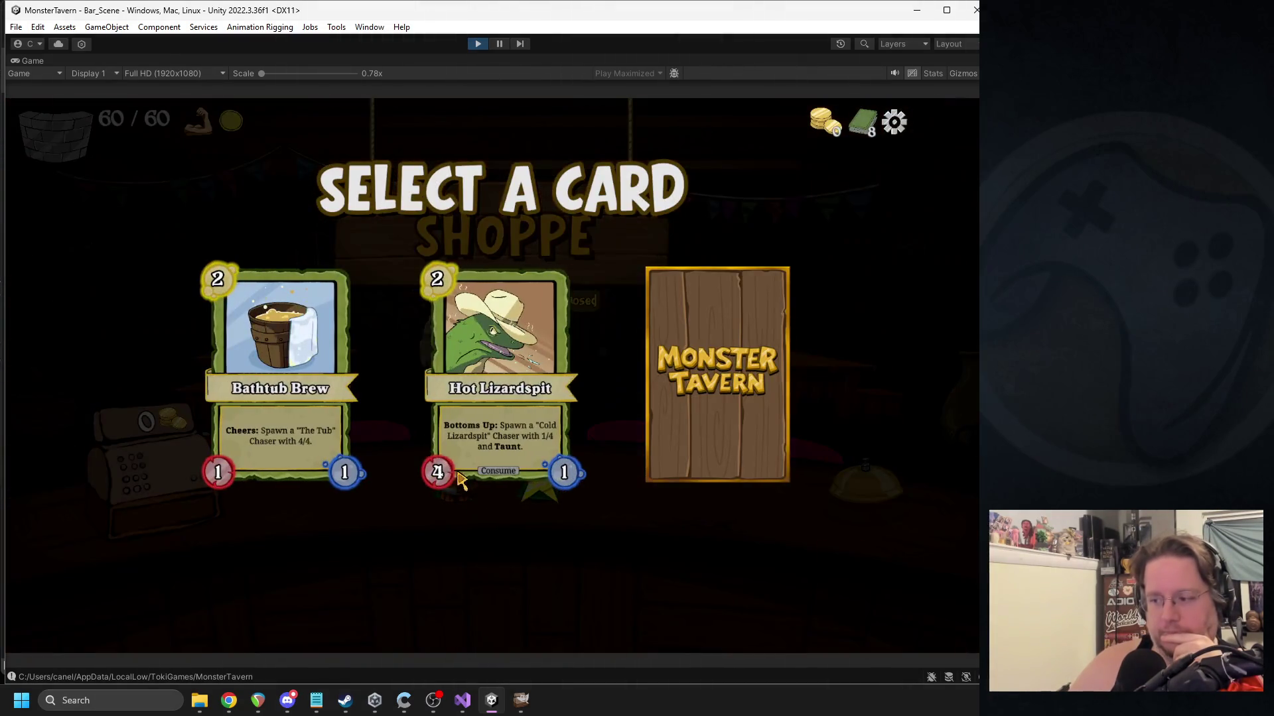
click(341, 385)
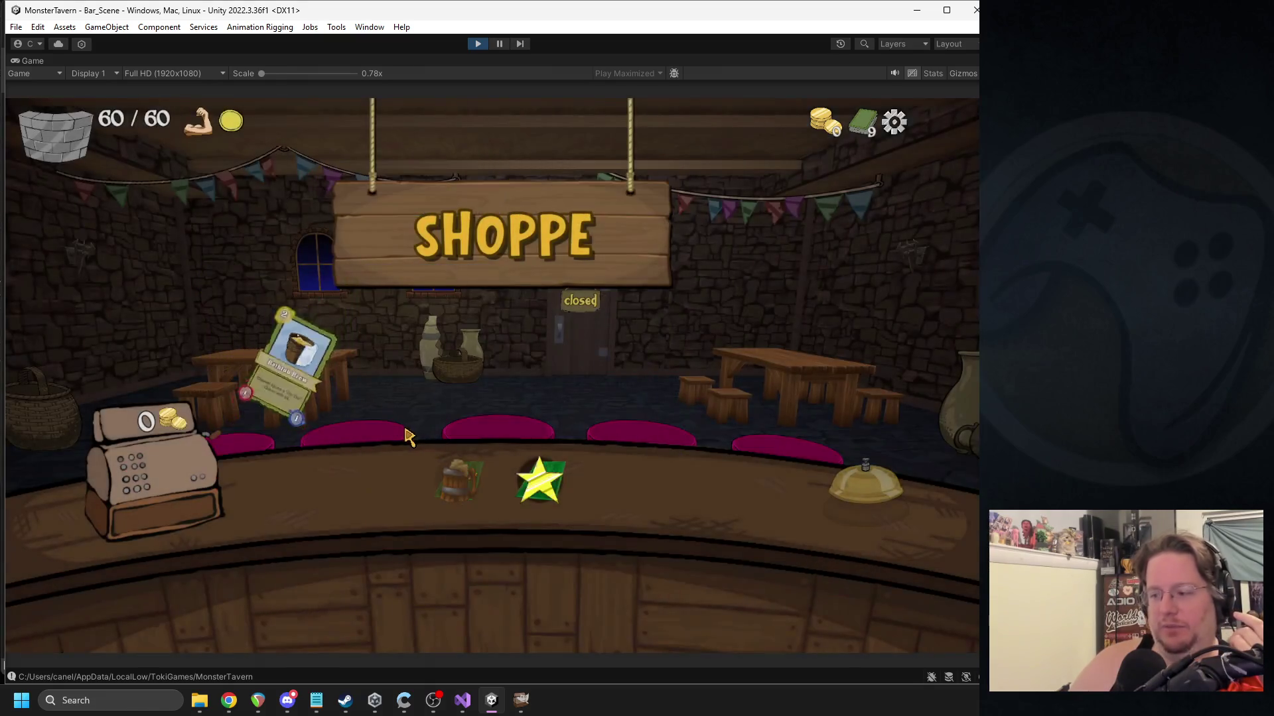
click(529, 476)
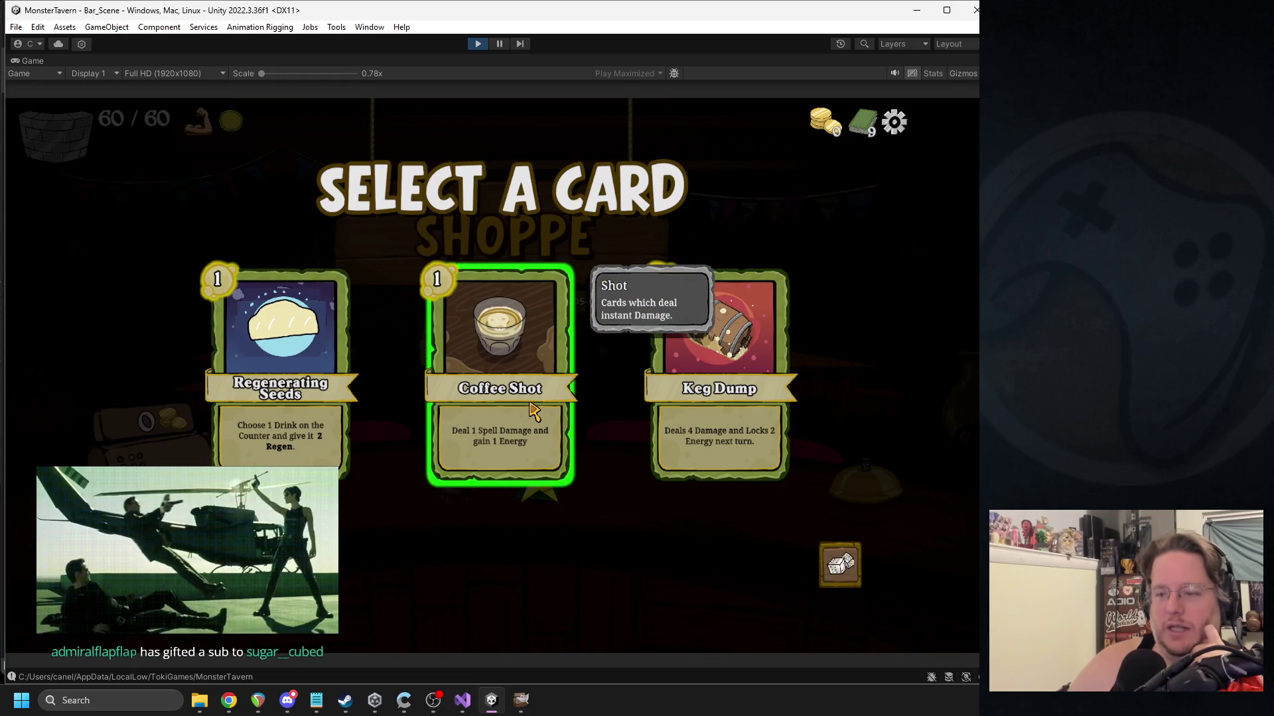
click(528, 404)
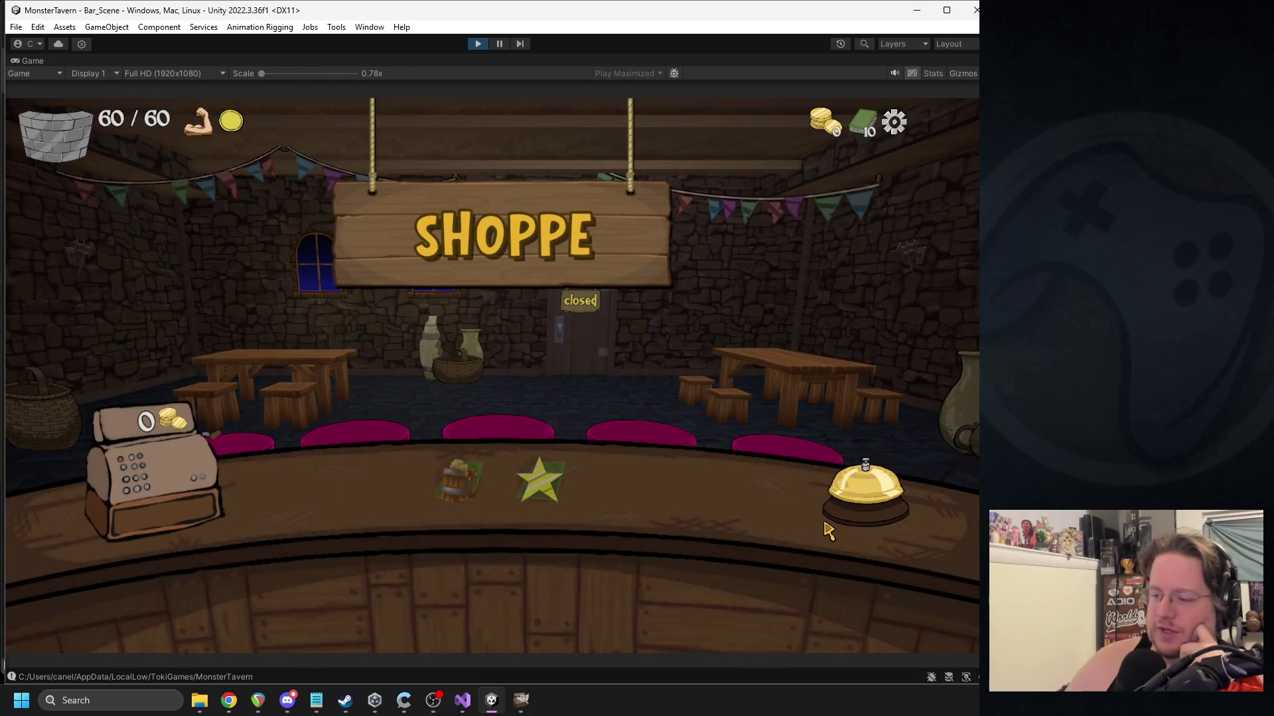
click(866, 489)
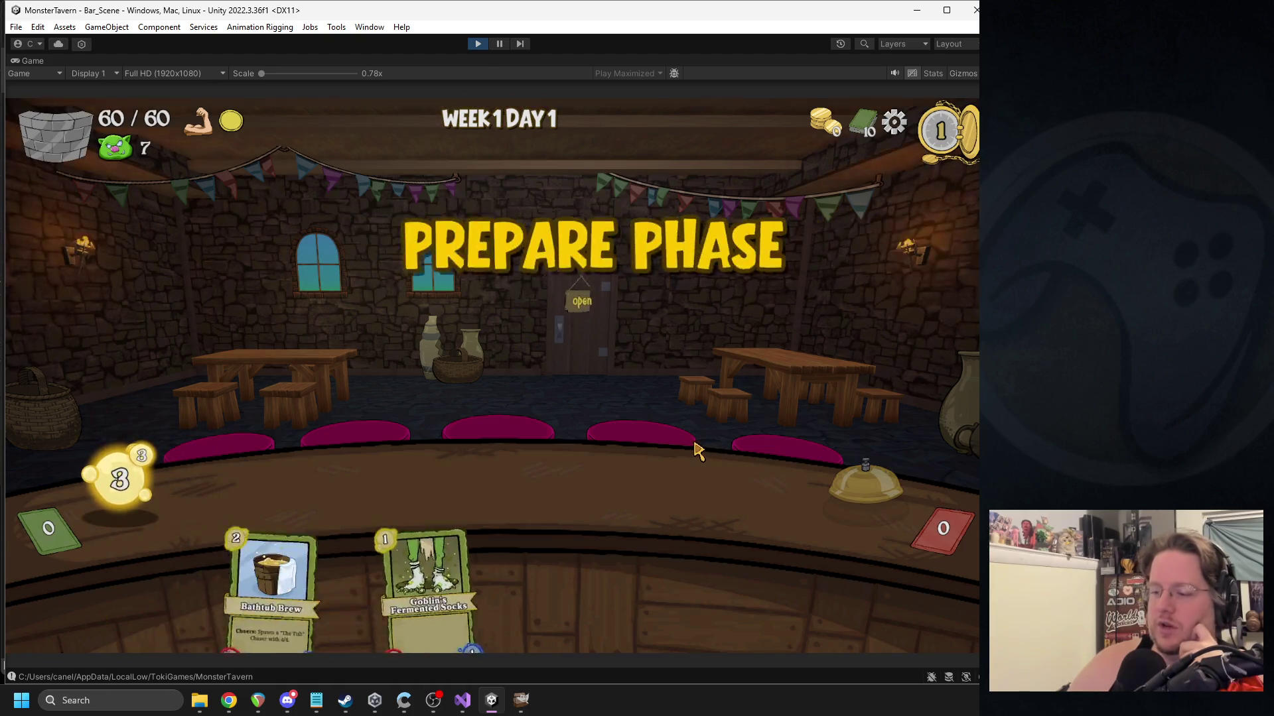
Play Bathtub Brew and several Goblin's Fermented Socks cards onto the bar slots.
drag(428, 583, 406, 483)
drag(380, 583, 511, 487)
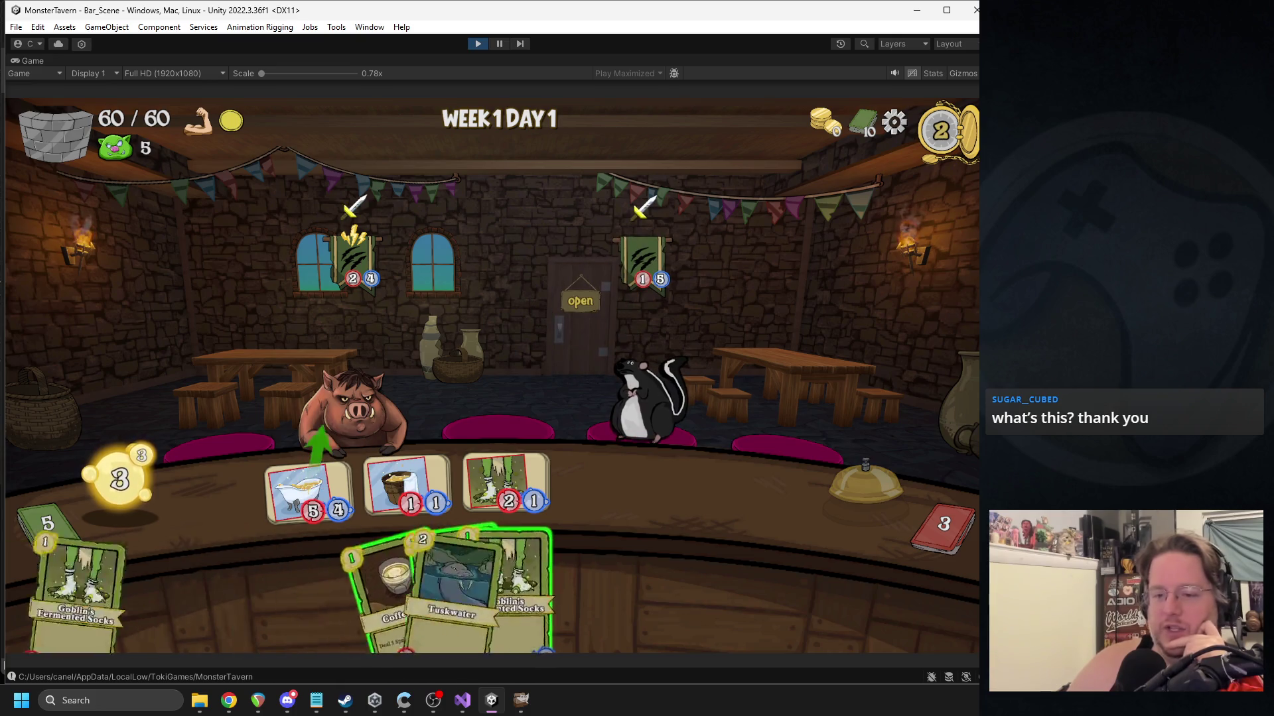
mouse_move(557, 584)
mouse_down()
mouse_move(462, 543)
mouse_move(371, 577)
mouse_move(650, 358)
mouse_up()
drag(609, 575, 704, 494)
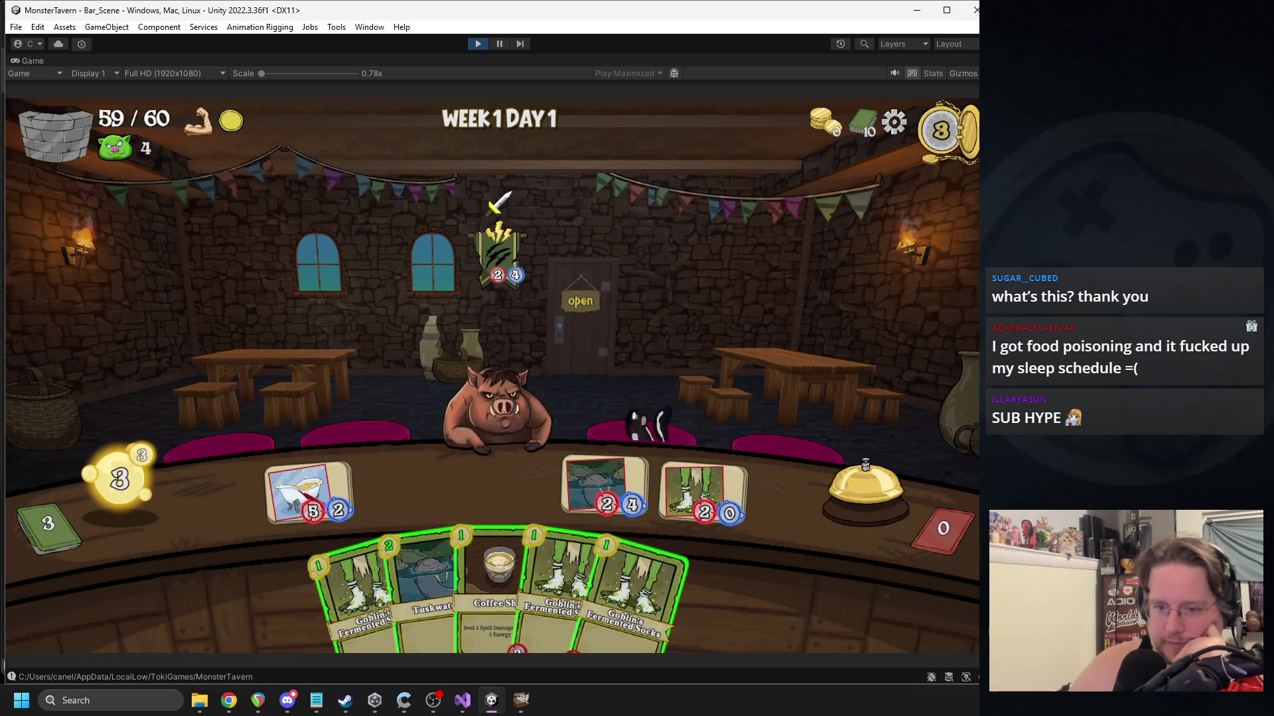
mouse_move(554, 584)
mouse_down()
mouse_move(335, 527)
mouse_move(308, 495)
mouse_up()
drag(362, 604, 408, 491)
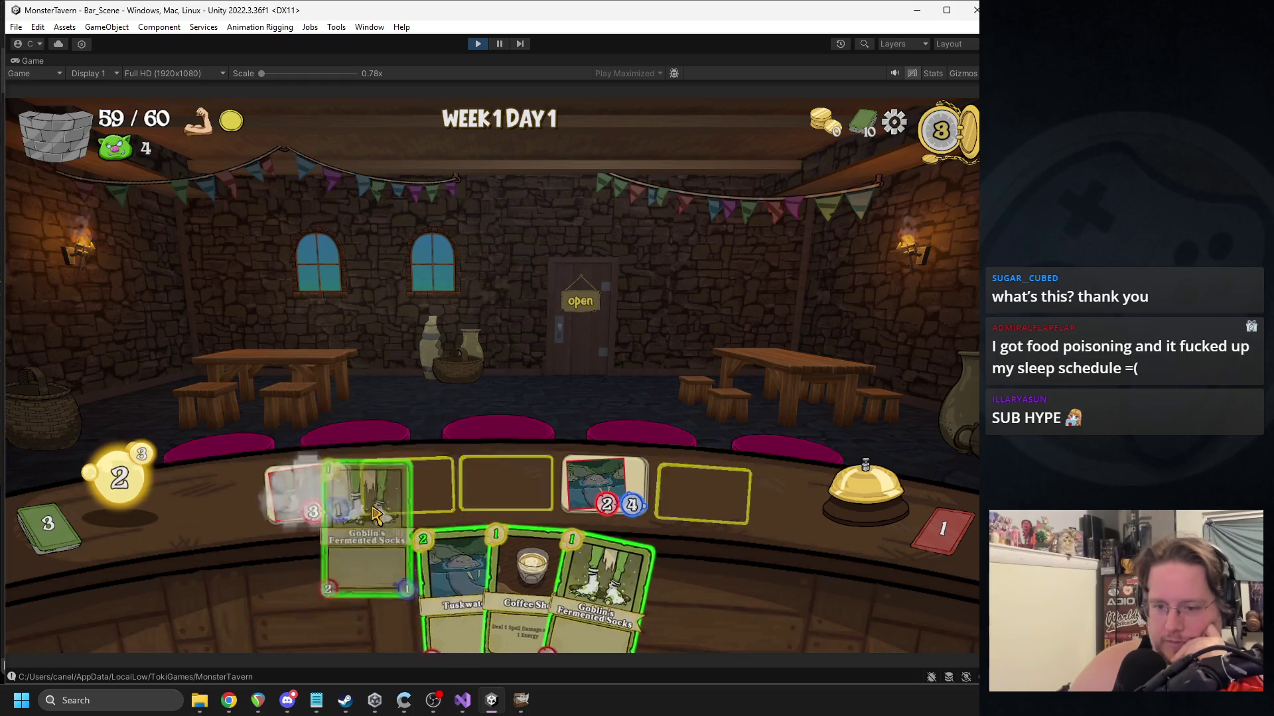
drag(634, 584, 674, 503)
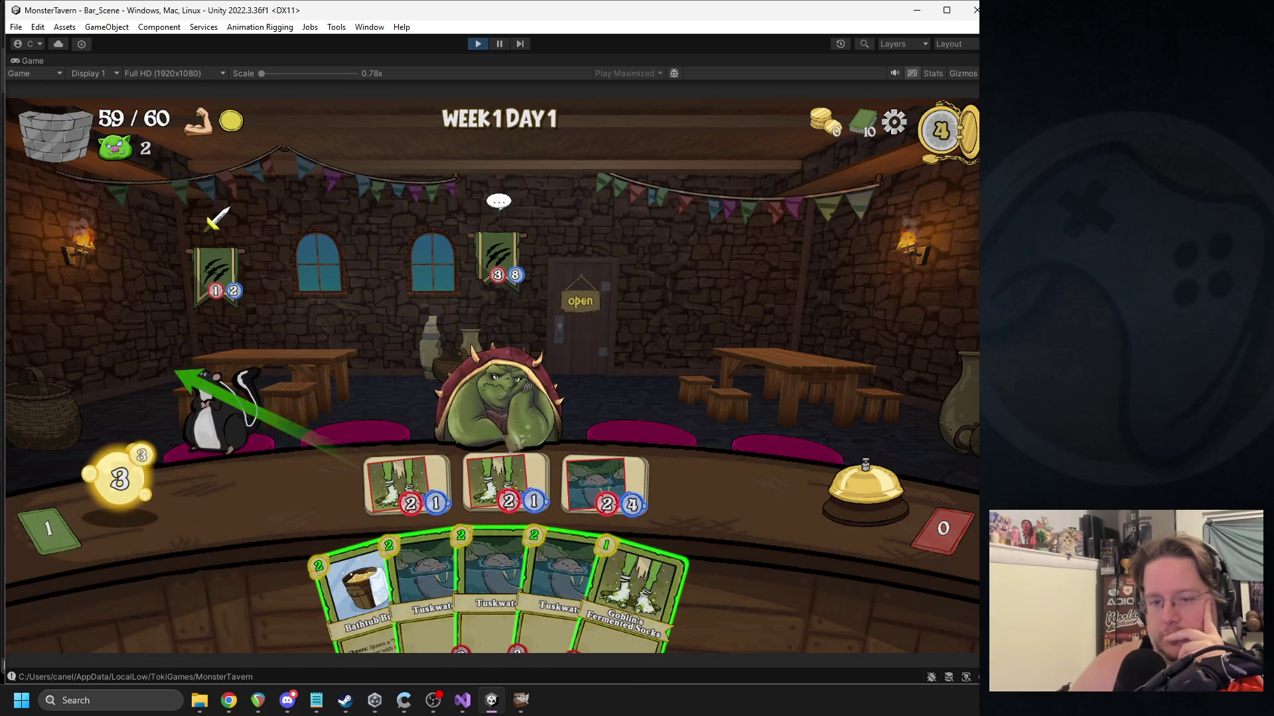
Play Bathtub Brew, Socks and Coffee Shot to clear the monsters, then end the day for the Shoppe.
click(362, 590)
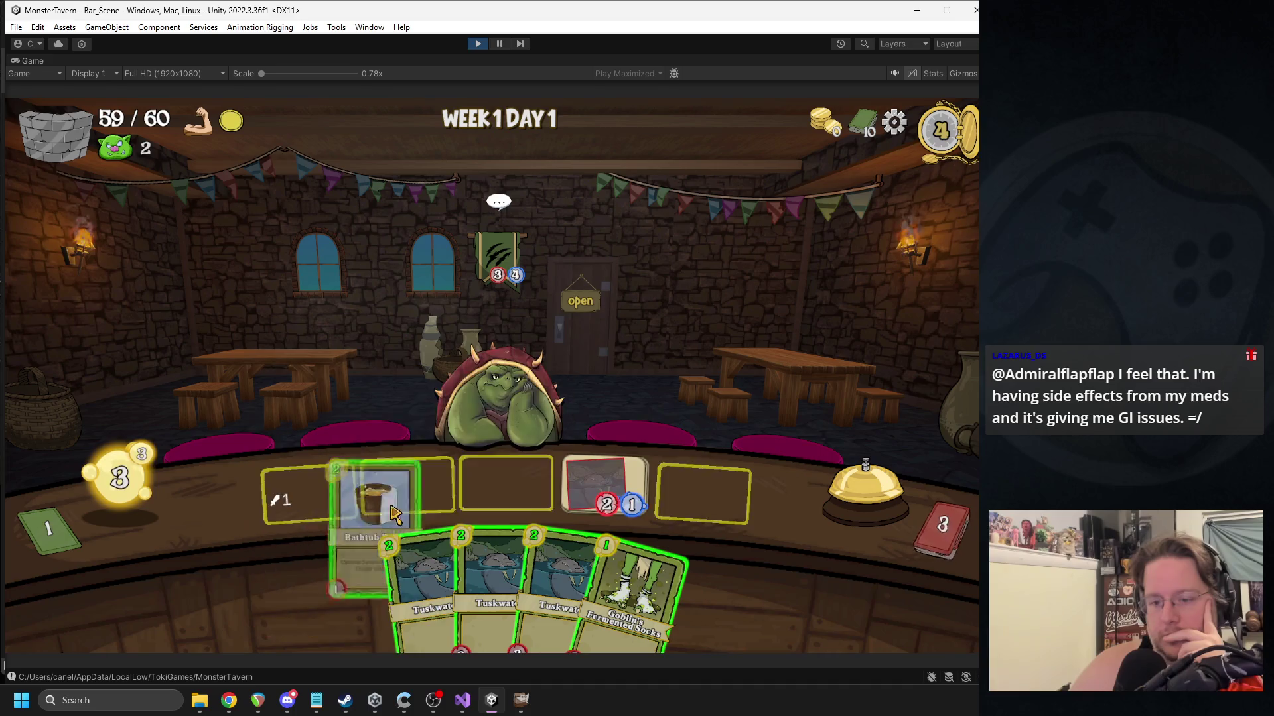
click(617, 578)
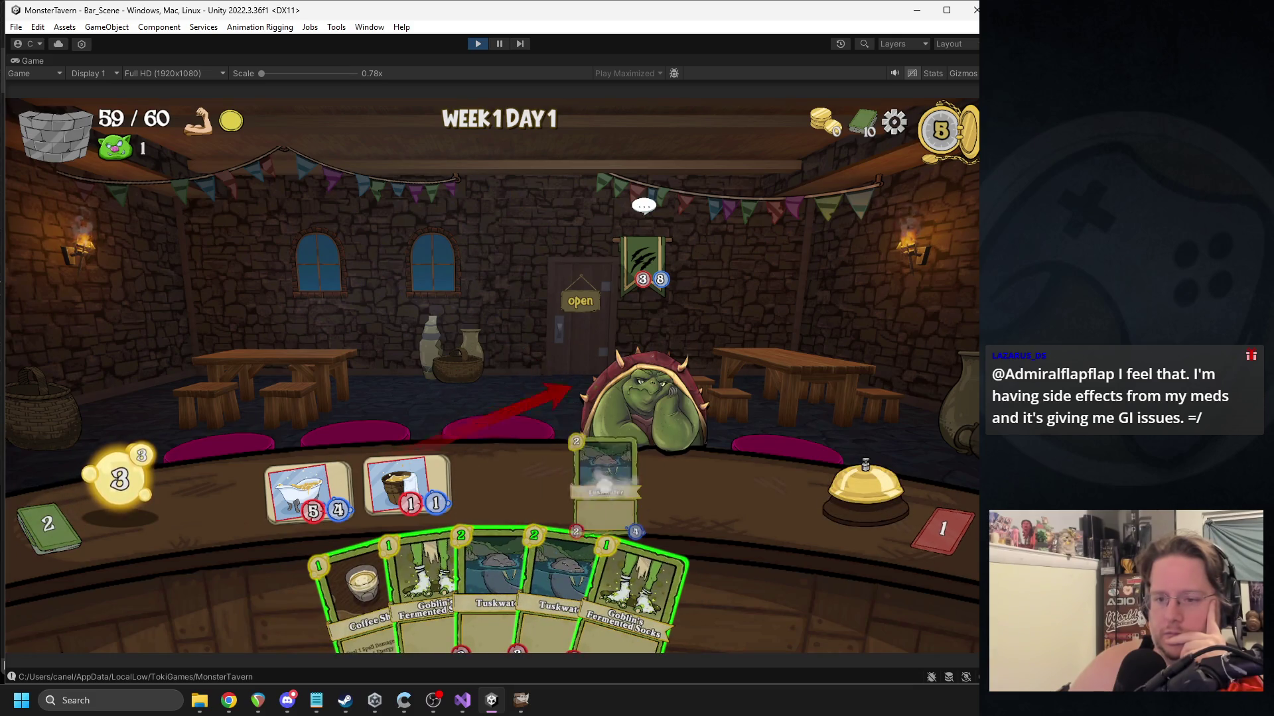
click(358, 576)
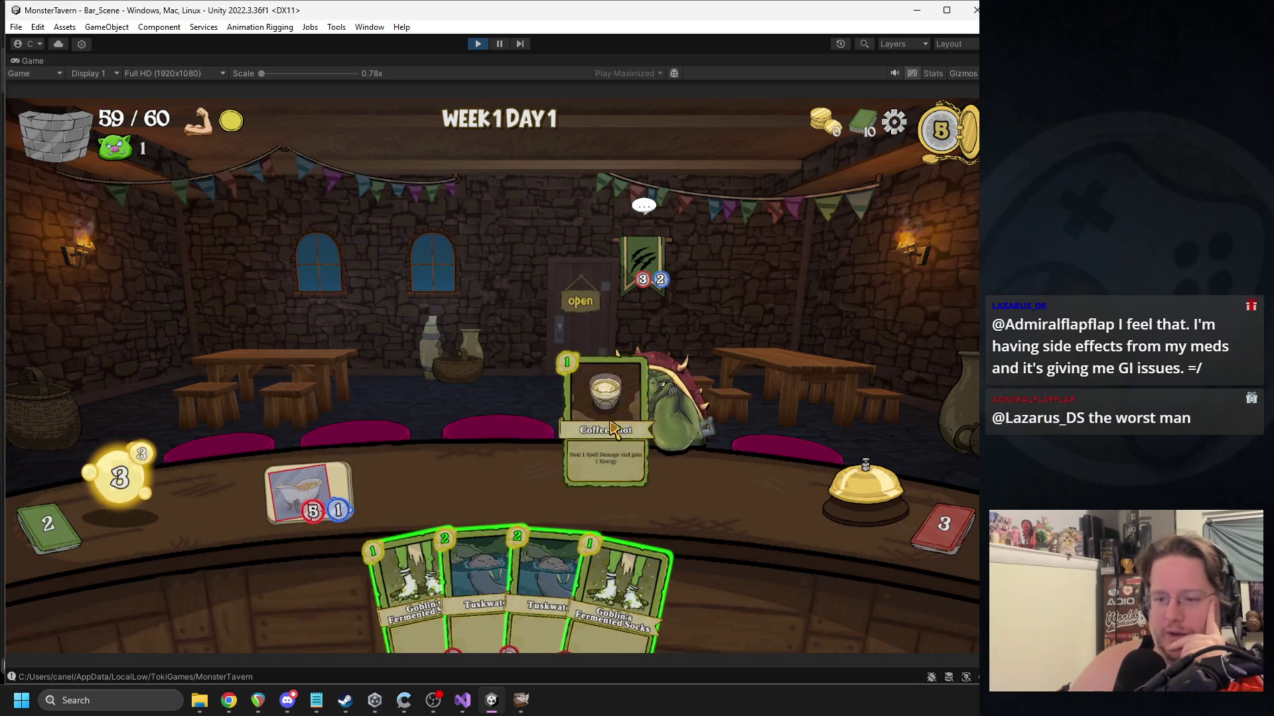
click(428, 558)
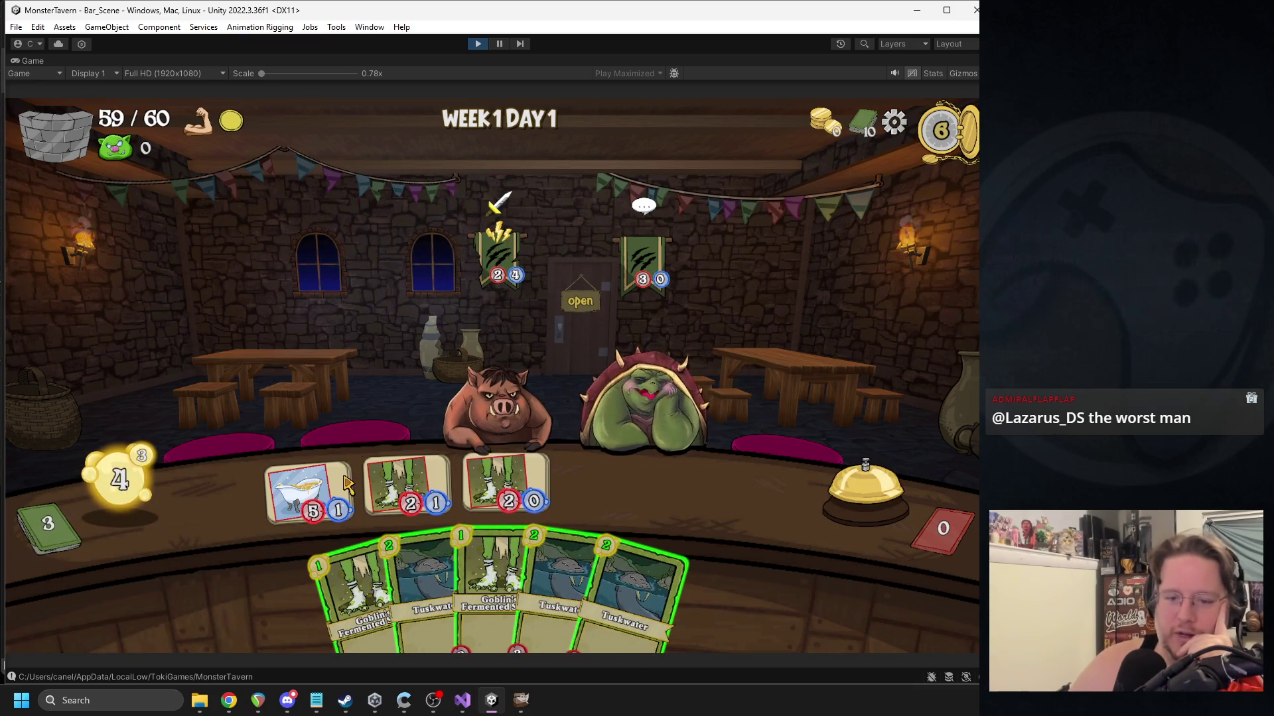
click(829, 499)
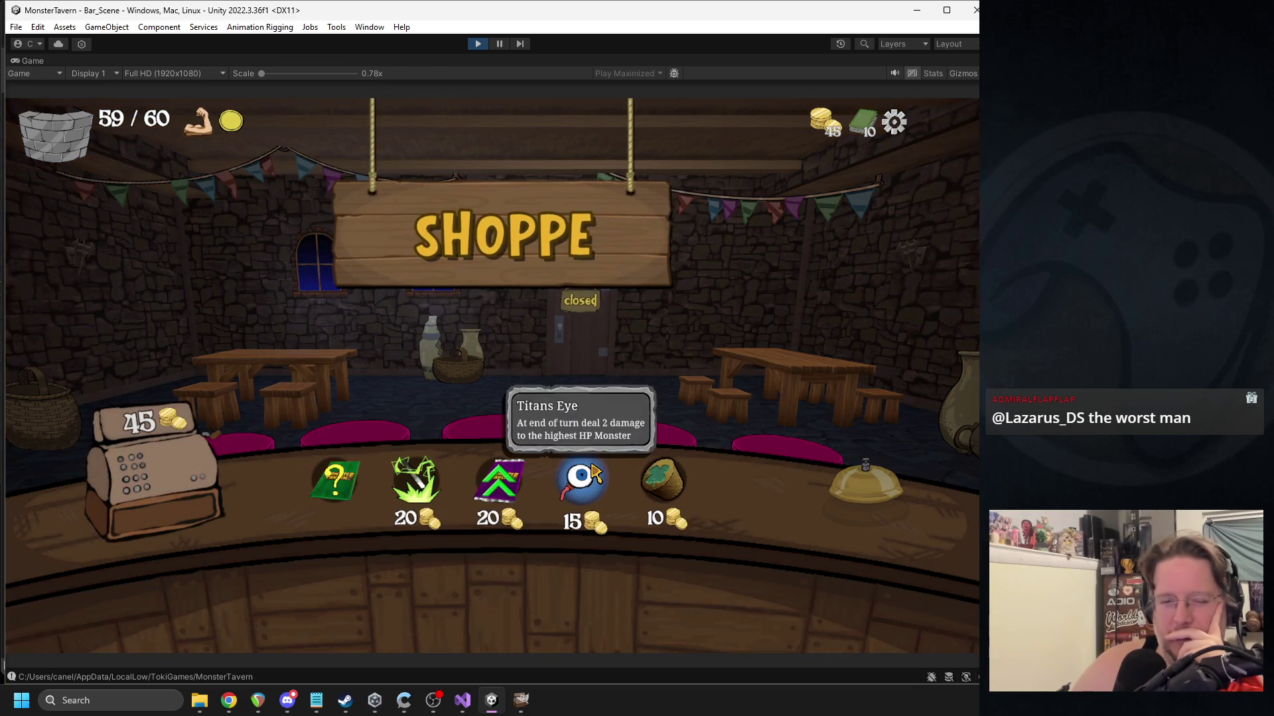
Buy Titans Eye and Lucky Cork down to 20 gold, stop the game, and go to Visual Studio.
click(592, 473)
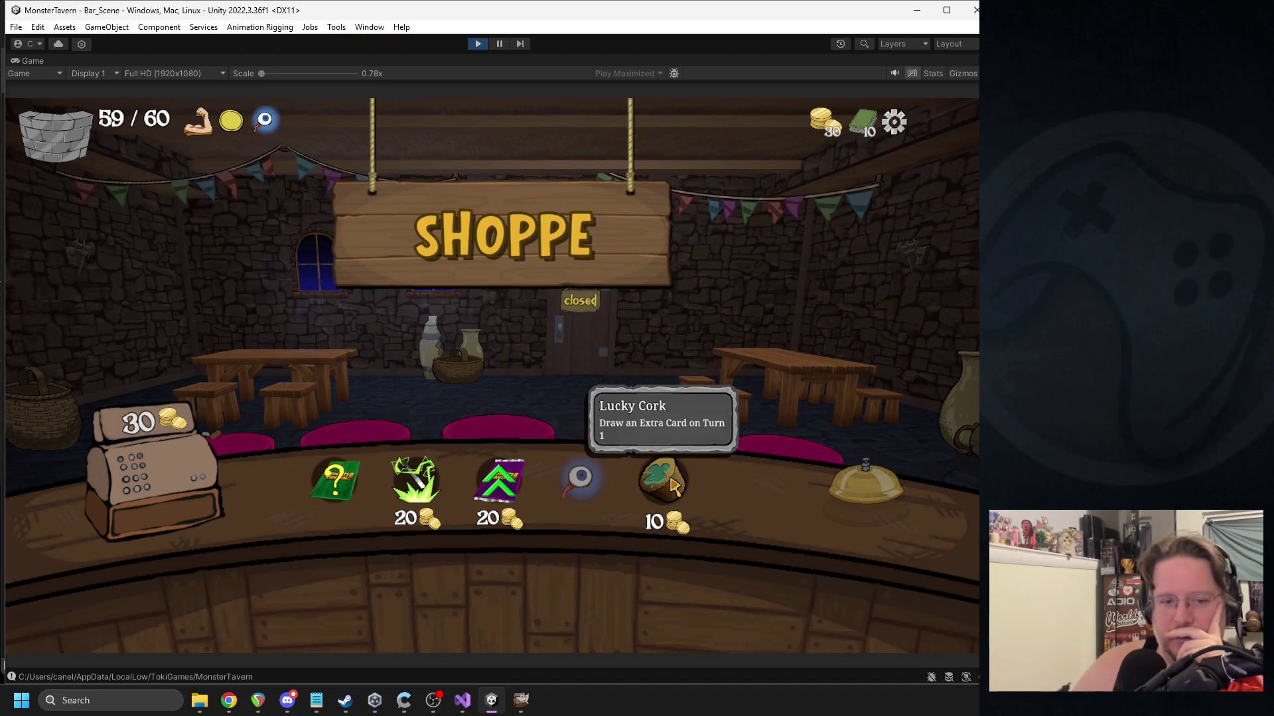
click(653, 466)
click(478, 44)
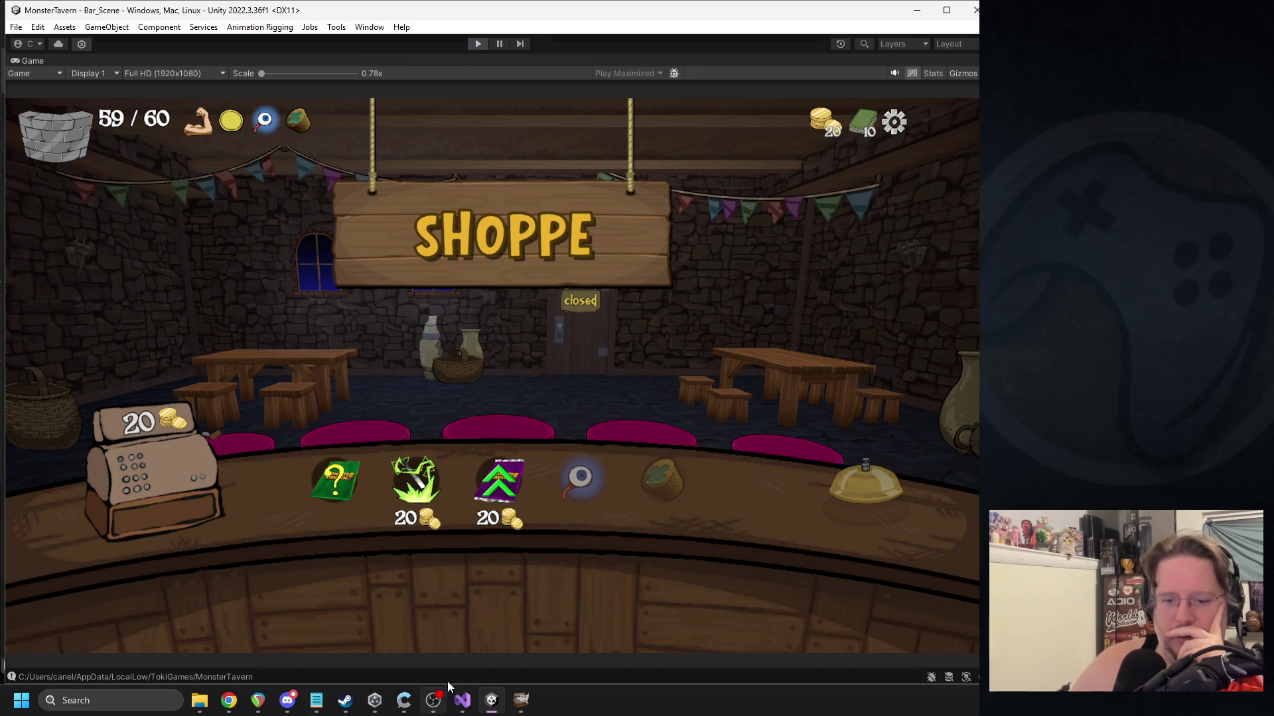
click(463, 700)
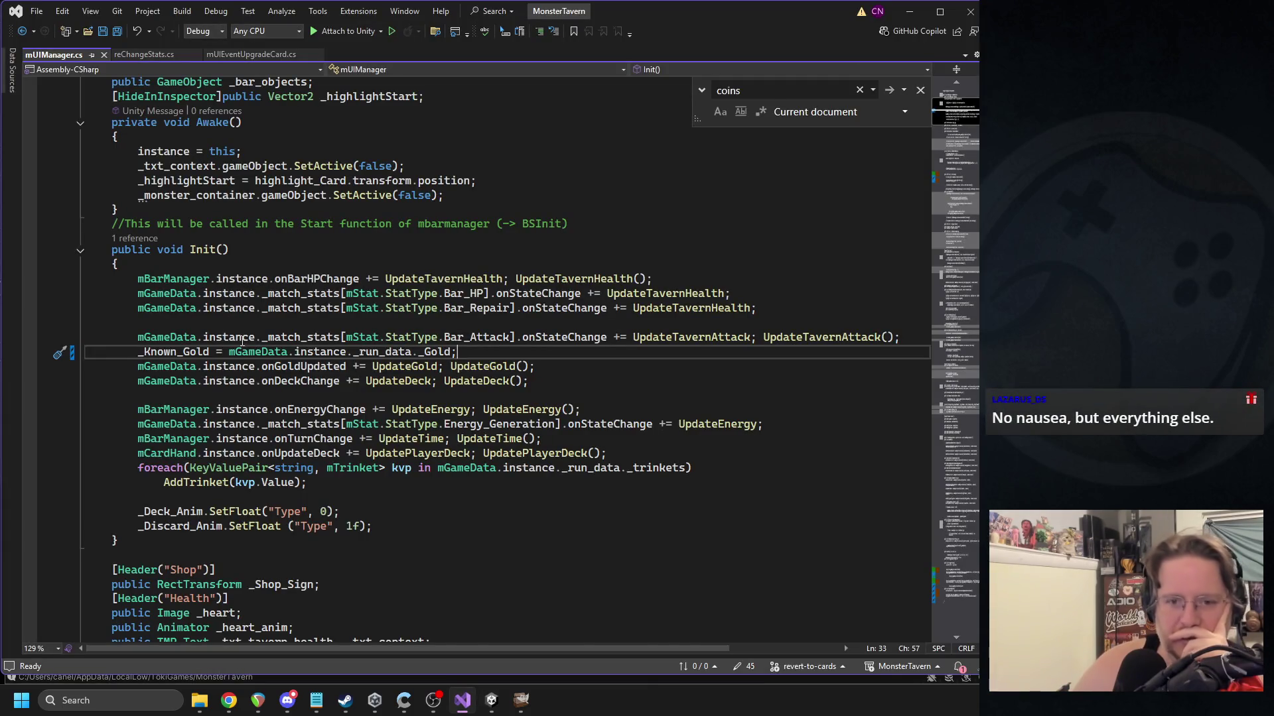
Flip UpdateGold's check to `if (_Known_Gold > actual_gold)`, save mUIManager.cs, and return to Unity.
scroll(242, 340, up, 5)
scroll(360, 451, down, 3)
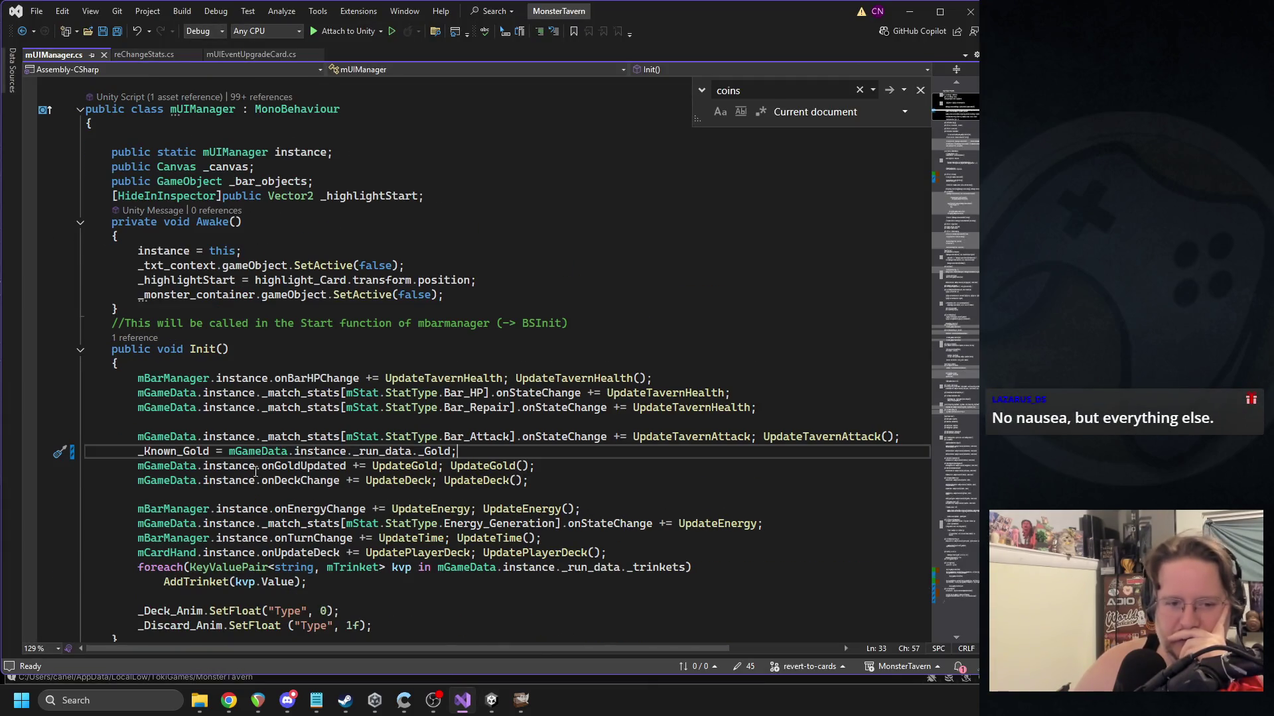
double_click(179, 451)
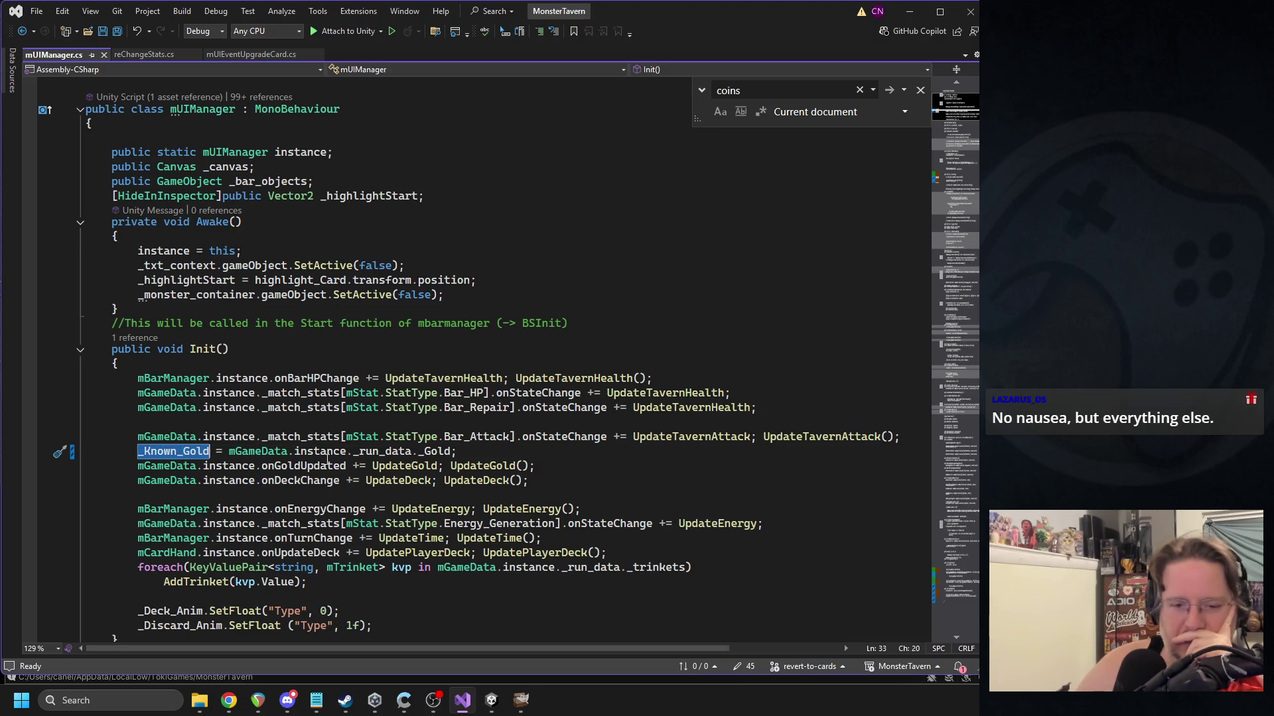
scroll(353, 489, down, 1)
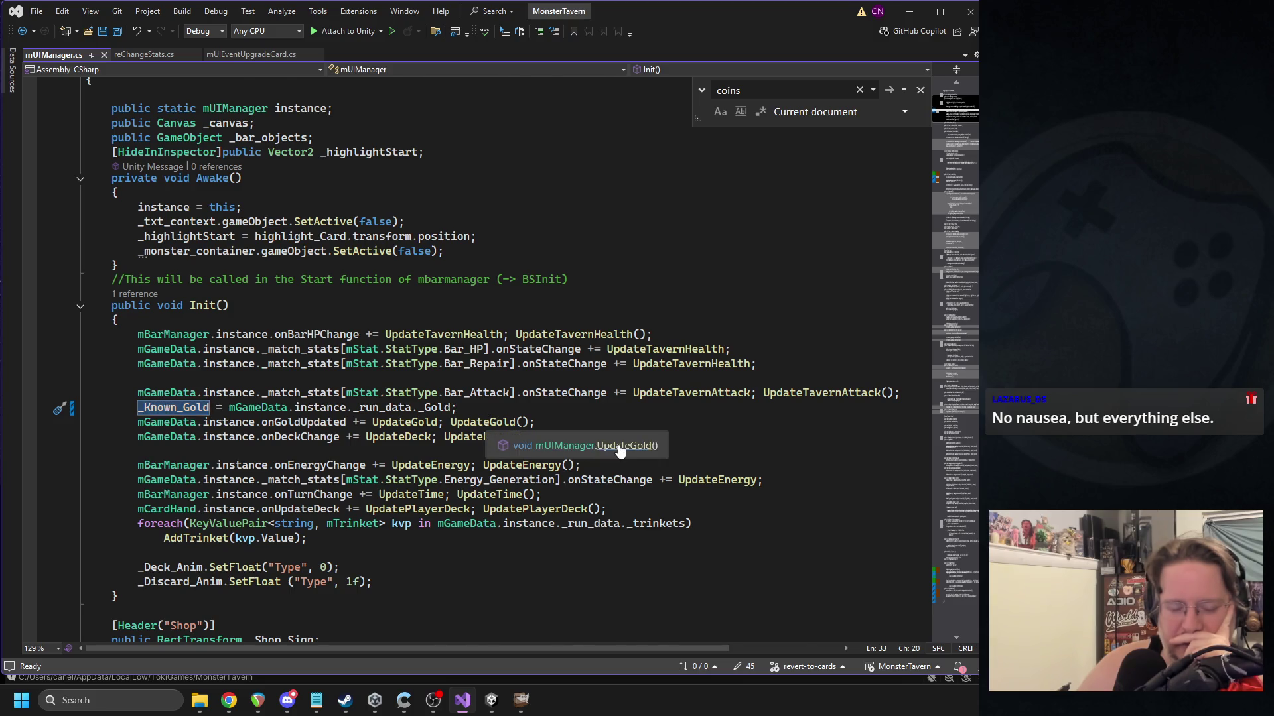
ctrl+click(620, 451)
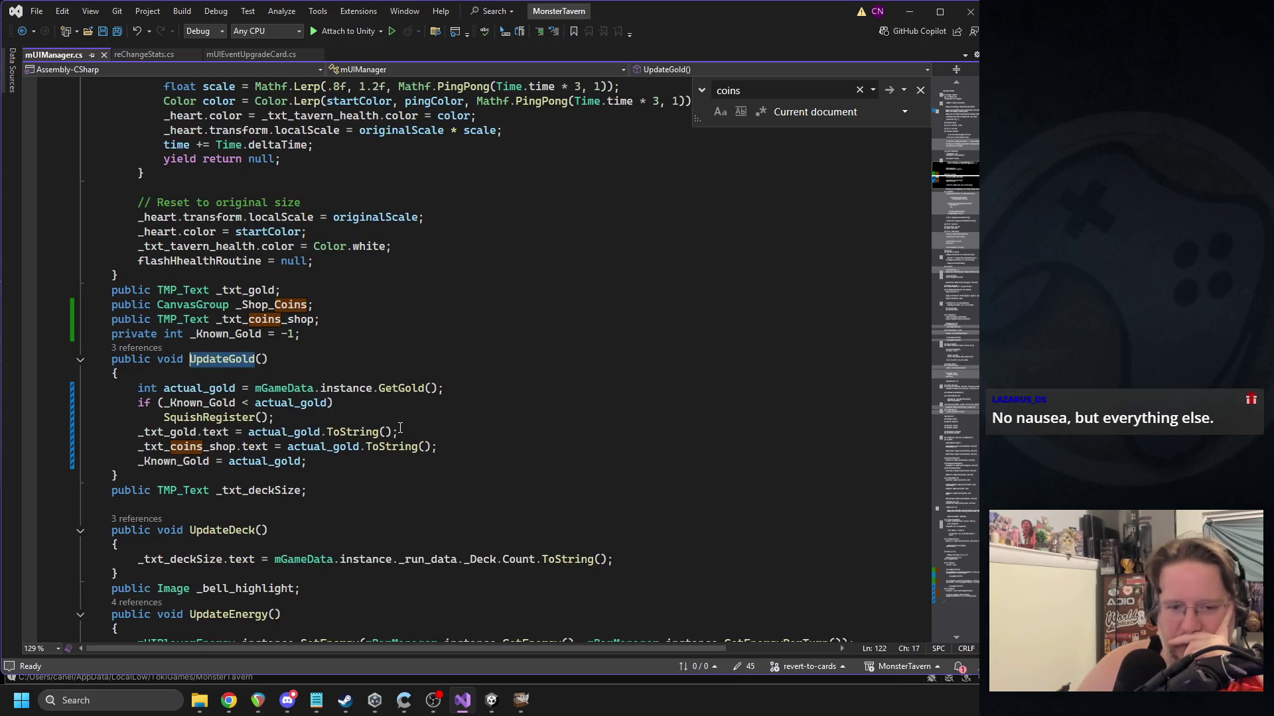
double_click(190, 392)
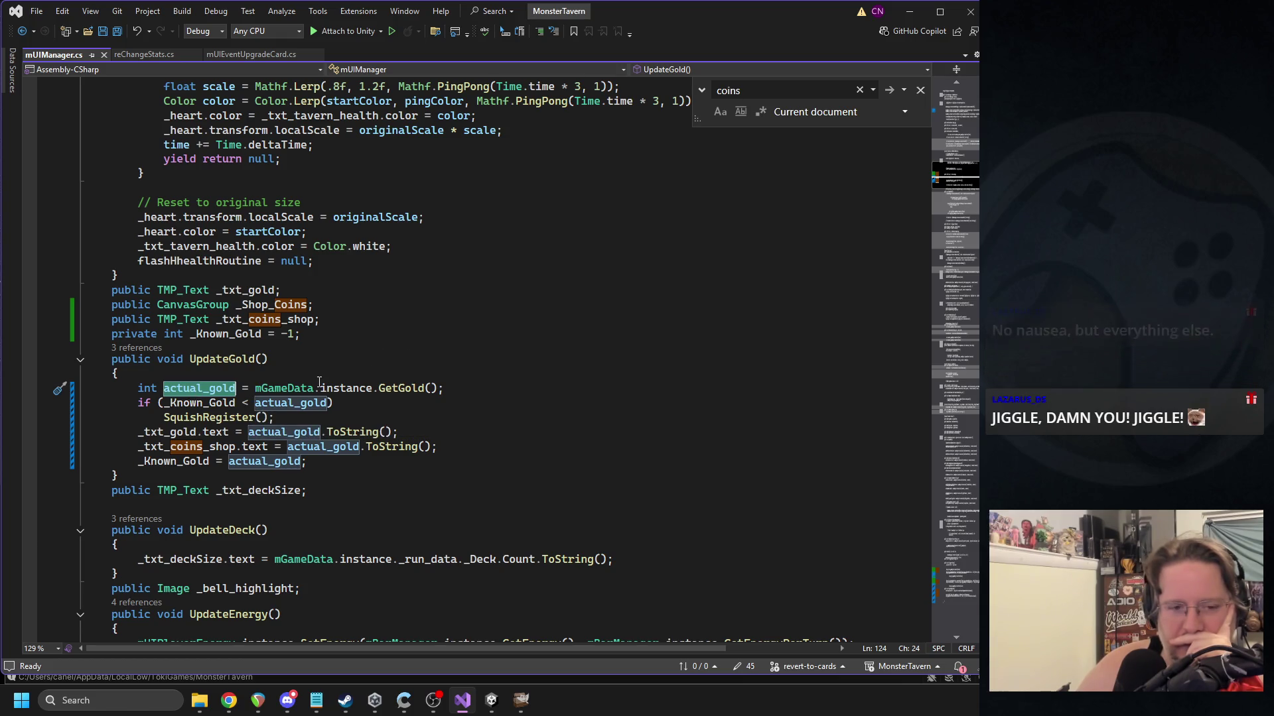
click(247, 398)
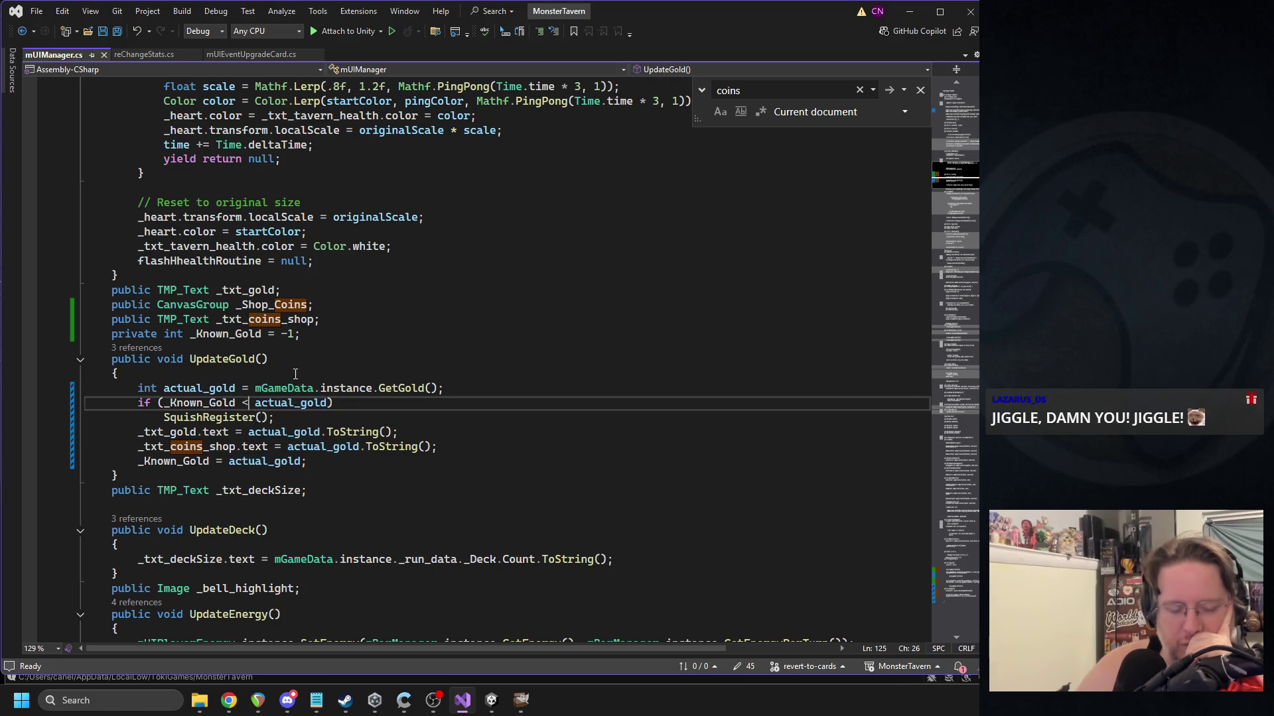
key(BackSpace)
text(>)
key(ctrl+s)
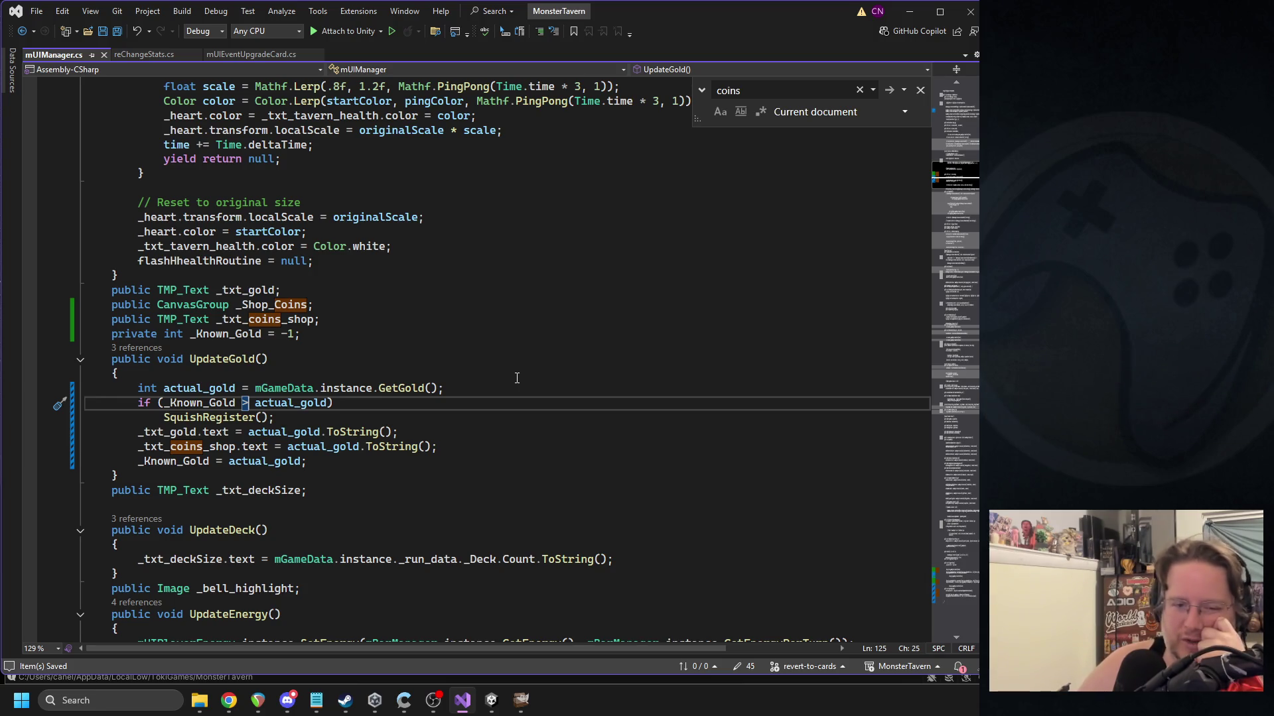
click(472, 693)
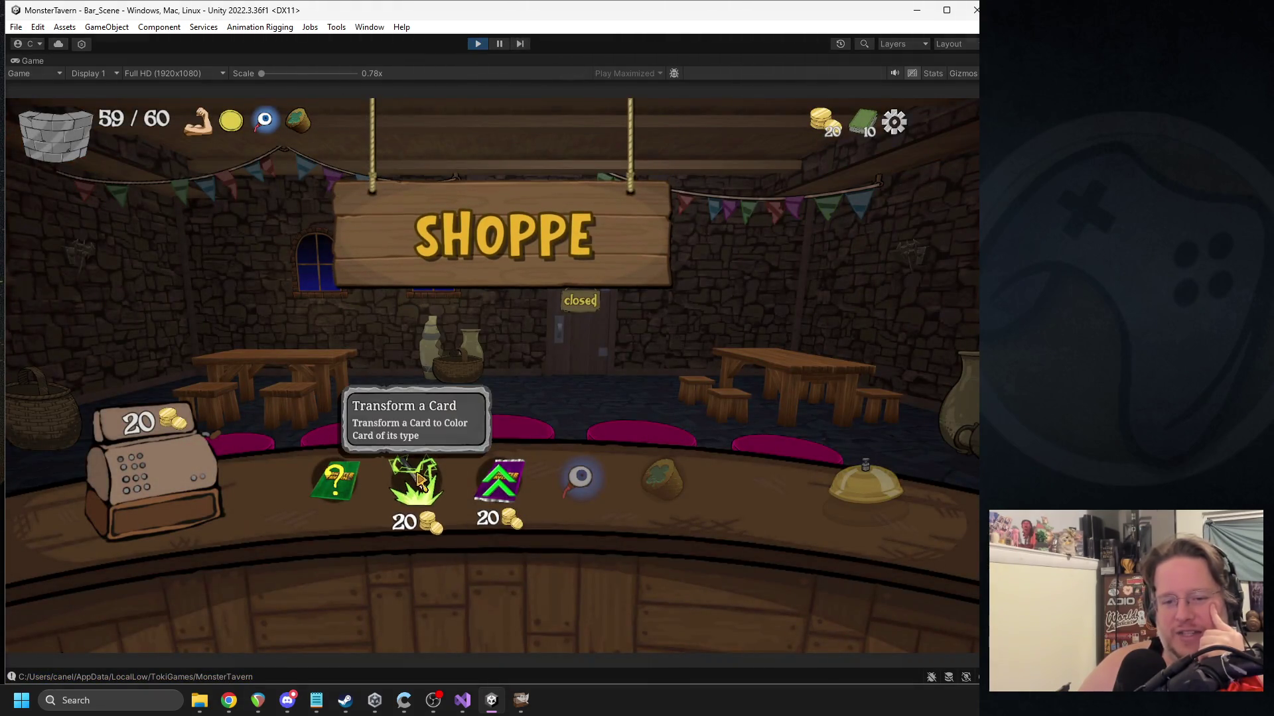
Transform a Tuskwater card into Green Slop Special in the Shoppe.
click(419, 480)
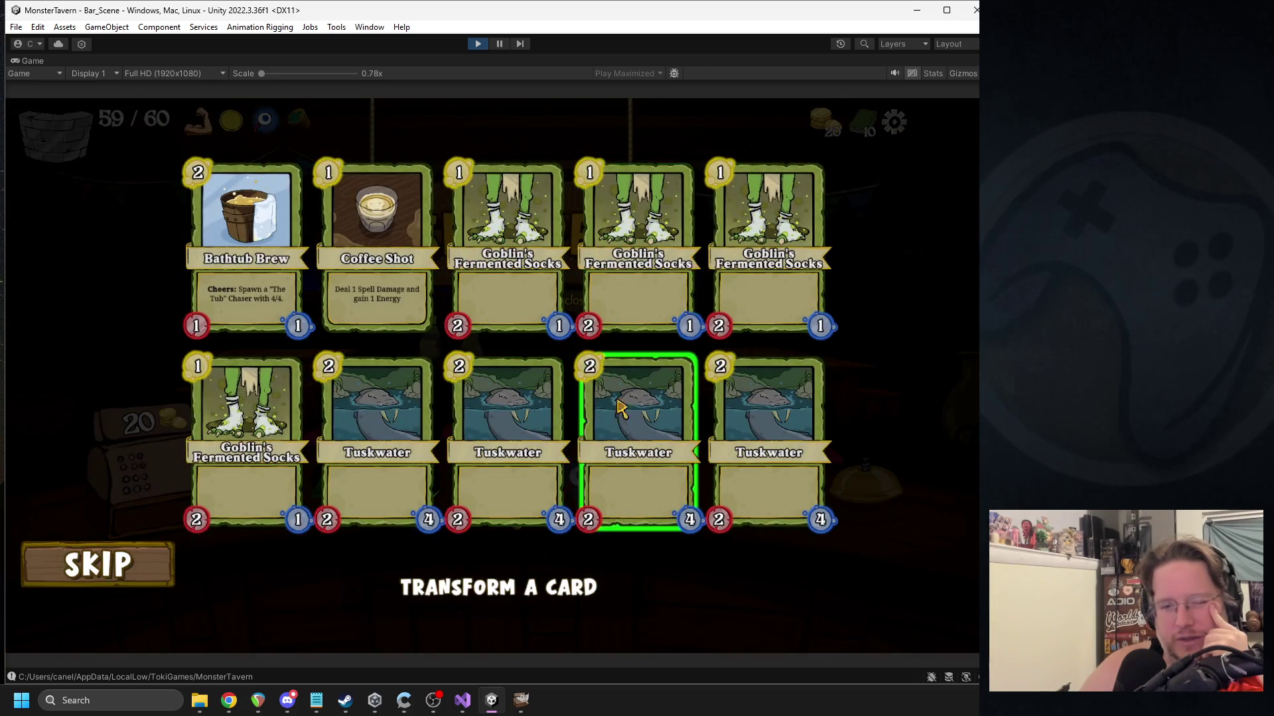
click(637, 434)
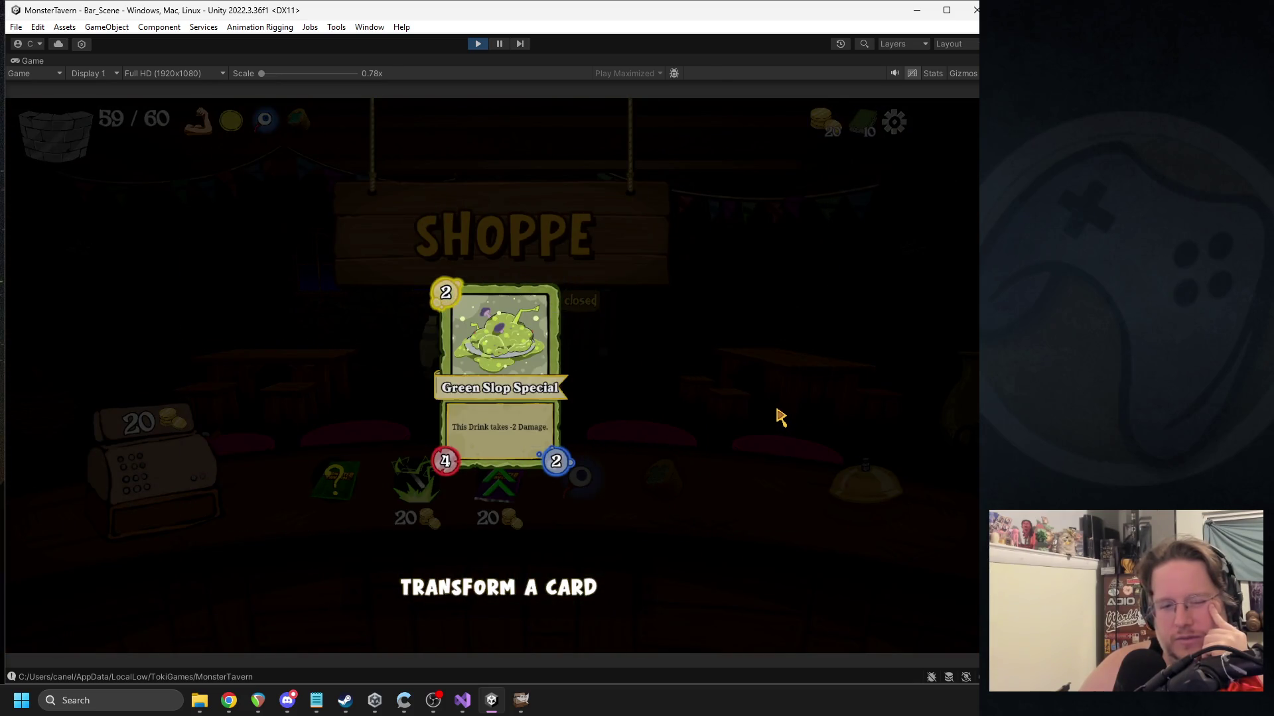
click(766, 412)
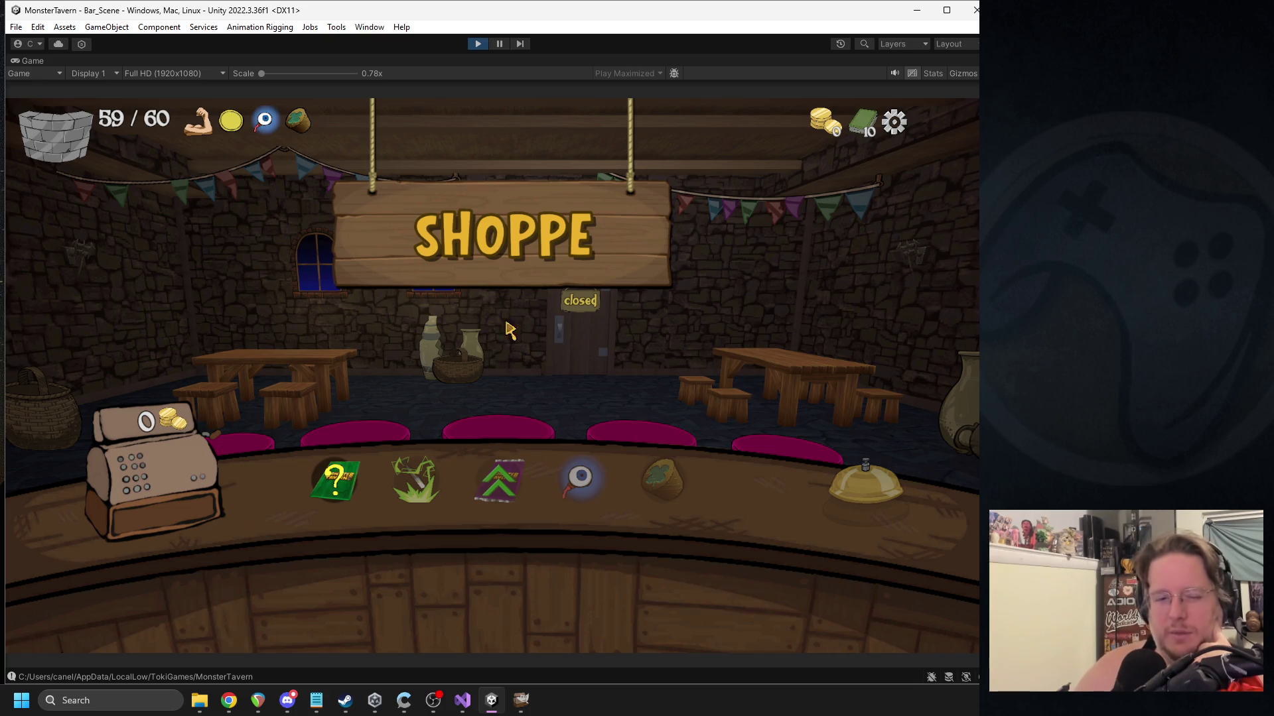
Buy the mystery card as Spoiled Grapes and start Week 1 Day 2.
click(335, 475)
click(275, 411)
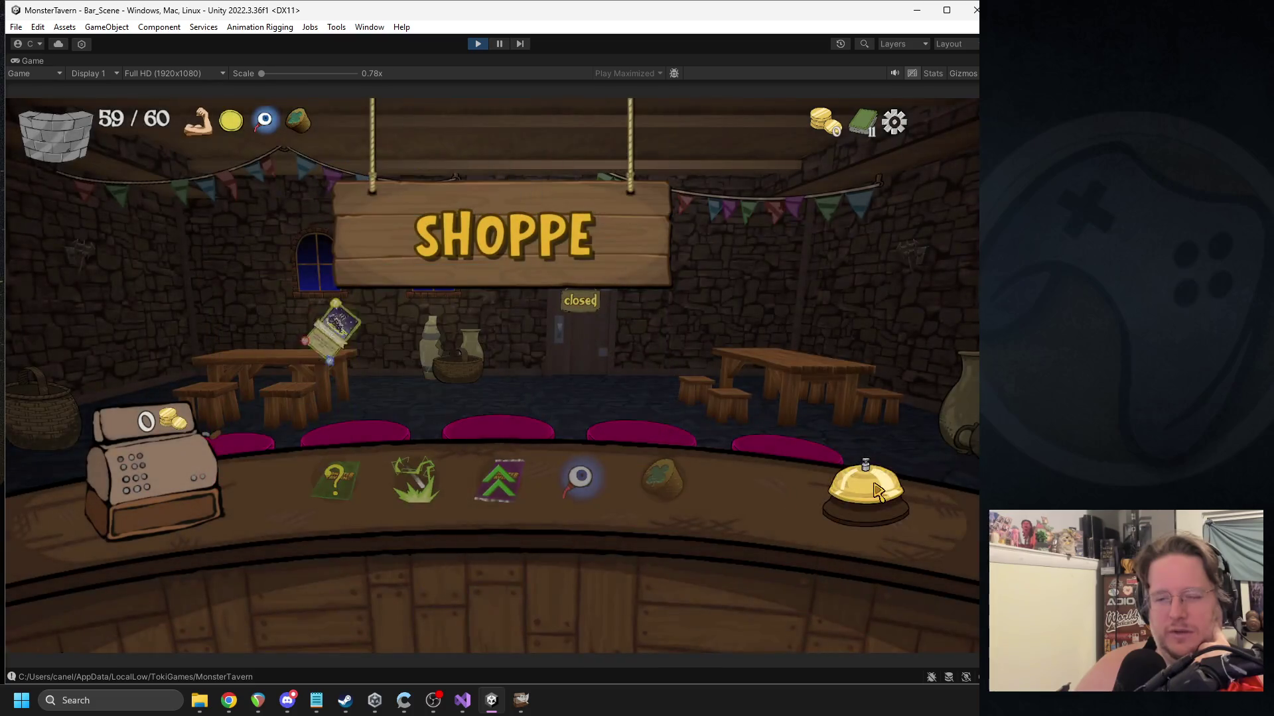
click(872, 491)
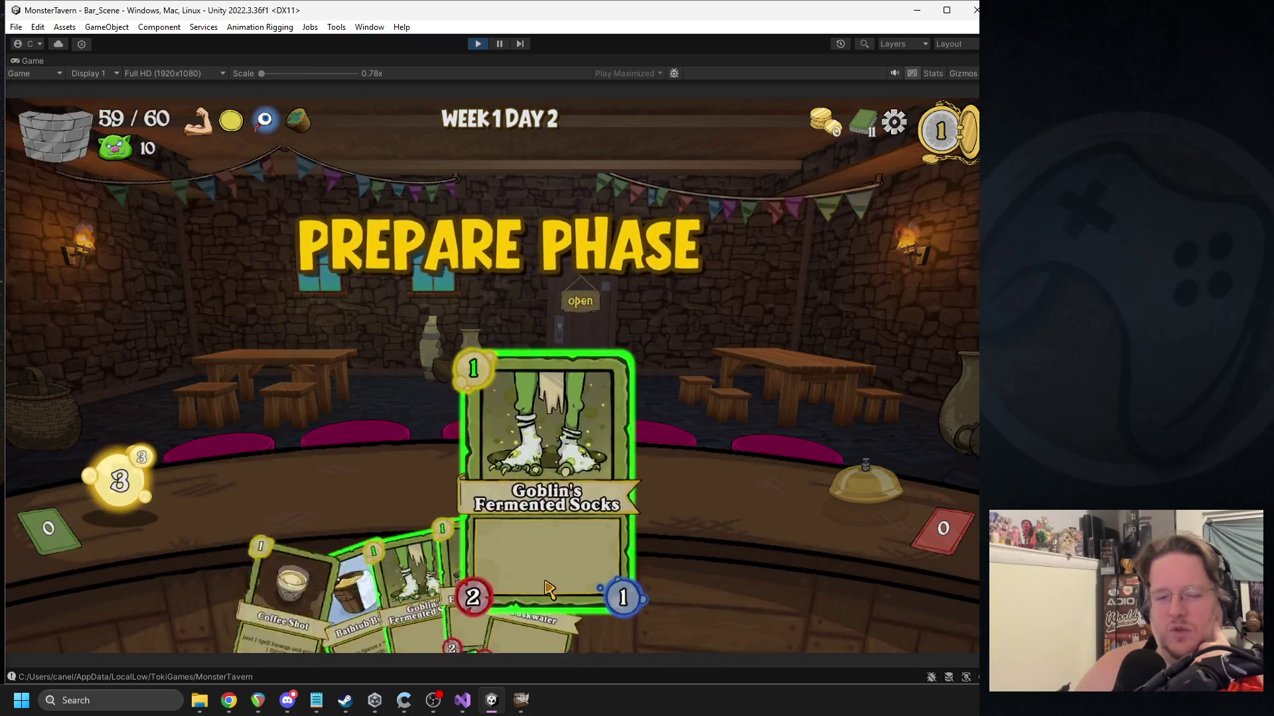